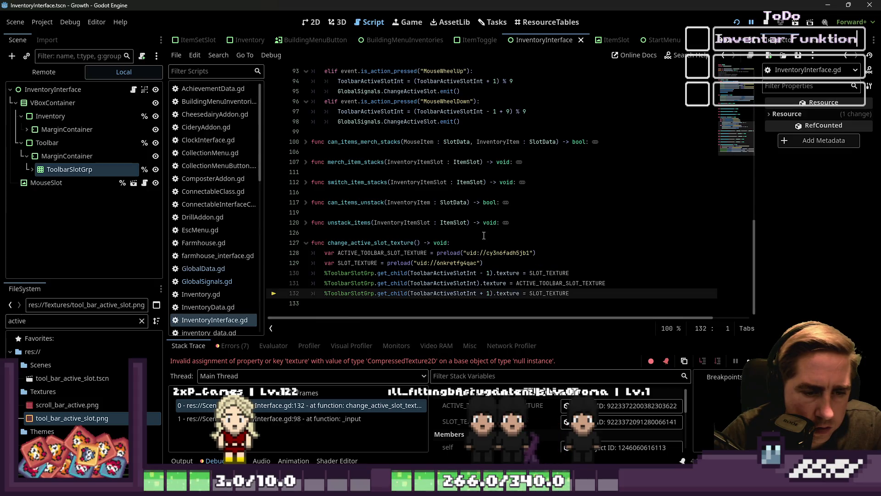
Check the ToolbarActiveSlotInt get_child index expressions on lines 130–132, then rerun the Growth game.
{"action": "left_click", "coordinate": [398, 294]}
{"action": "double_click", "coordinate": [398, 293]}
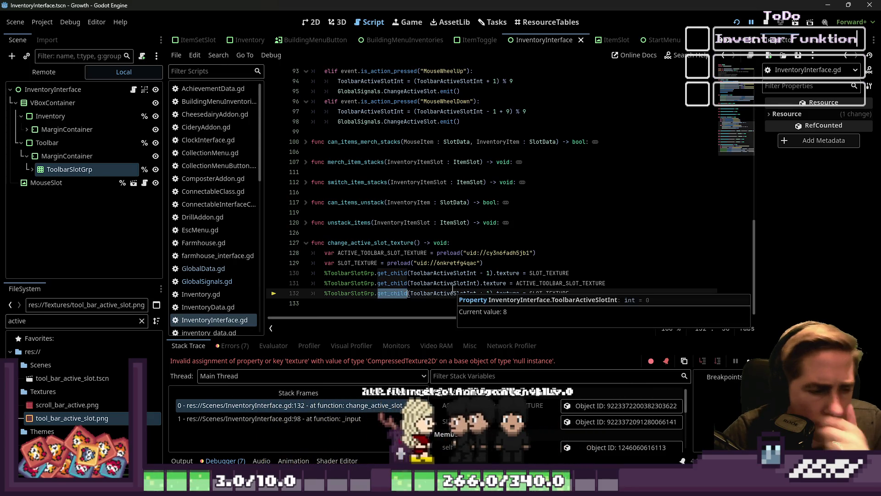
{"action": "mouse_move", "coordinate": [453, 289]}
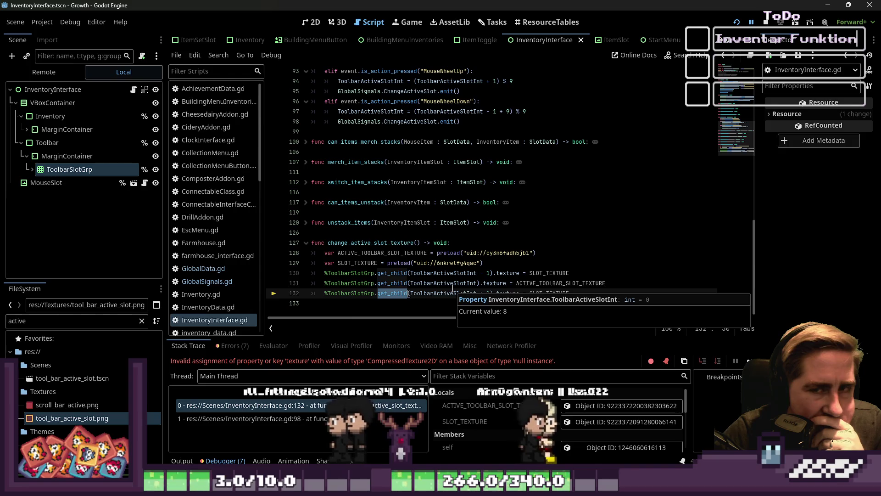
{"action": "mouse_move", "coordinate": [475, 263]}
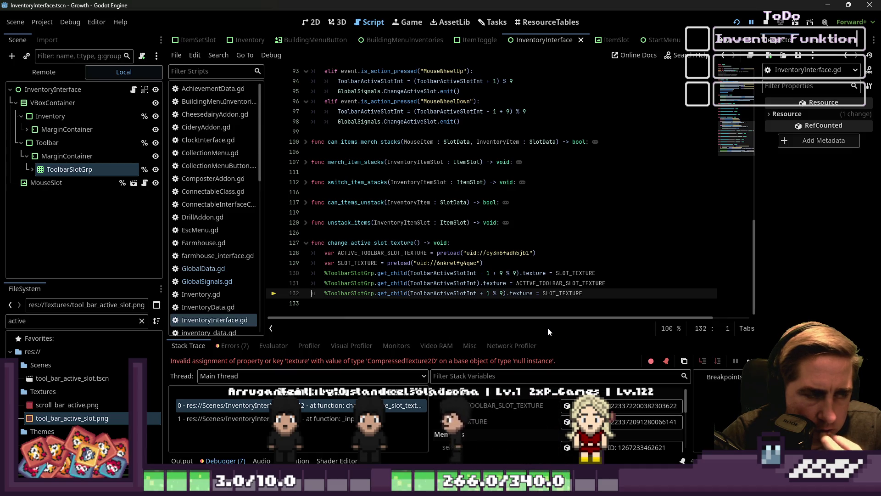
{"action": "scroll", "coordinate": [558, 417], "scroll_direction": "down", "scroll_amount": 2}
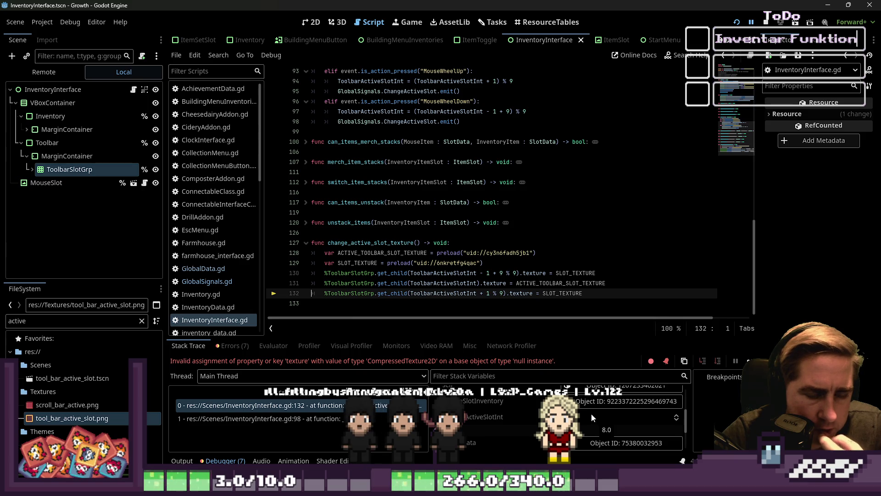
{"action": "left_click", "coordinate": [735, 23]}
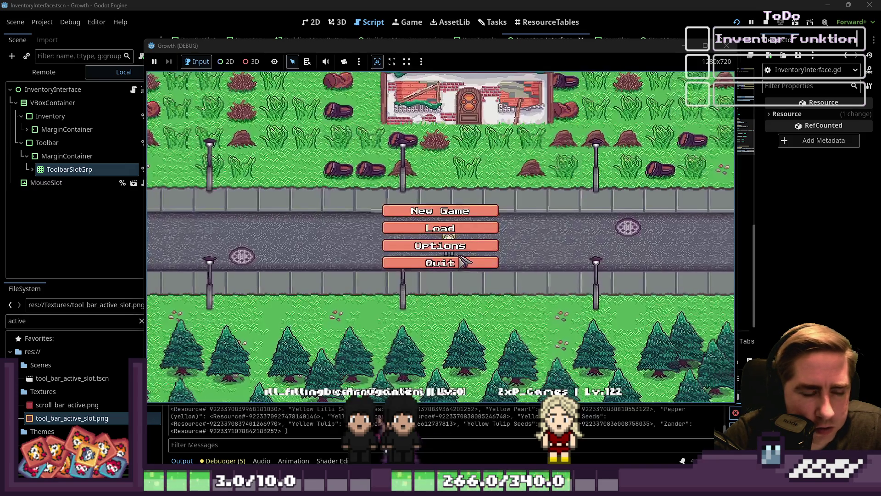
{"action": "left_click", "coordinate": [438, 209]}
{"action": "type", "text": "32"}
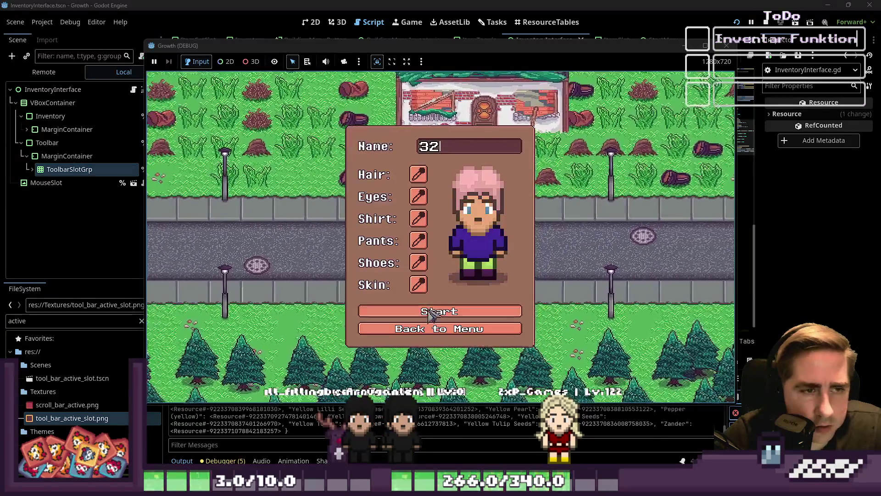
{"action": "left_click", "coordinate": [429, 311]}
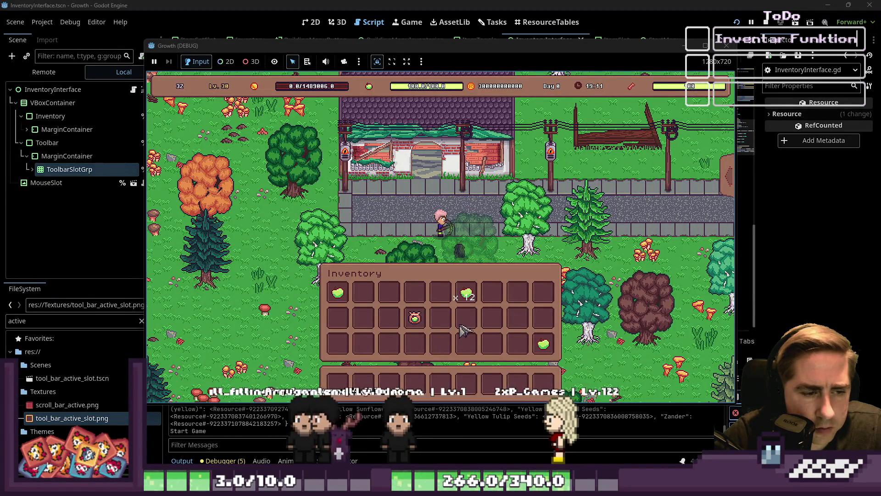
{"action": "scroll", "coordinate": [464, 330], "scroll_direction": "down", "scroll_amount": 4}
{"action": "scroll", "coordinate": [465, 330], "scroll_direction": "down", "scroll_amount": 3}
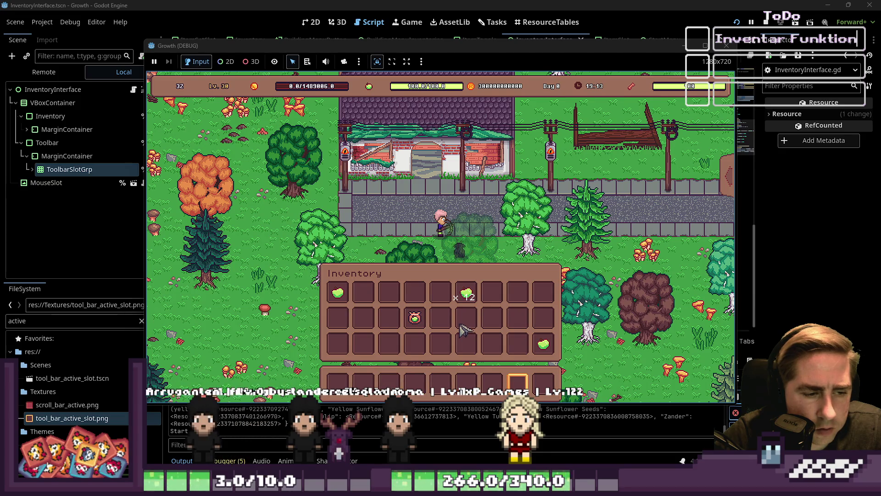
{"action": "scroll", "coordinate": [460, 326], "scroll_direction": "down", "scroll_amount": 1}
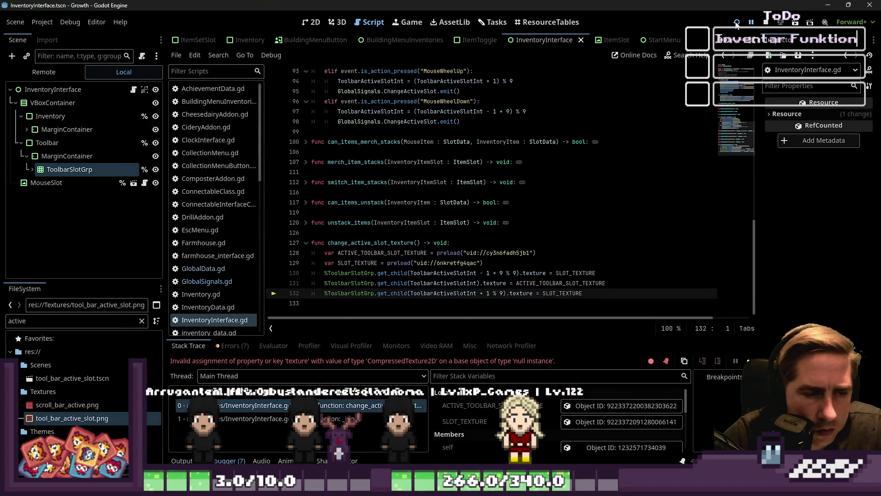
{"action": "left_click", "coordinate": [737, 23]}
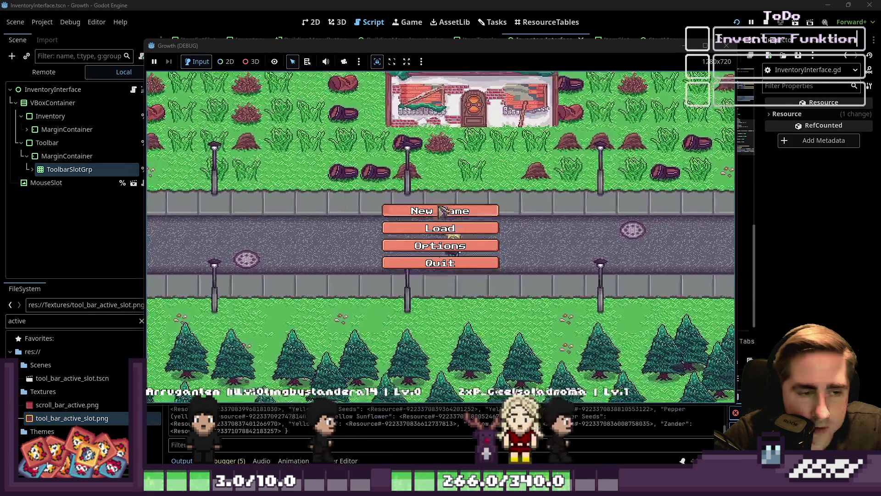
{"action": "left_click", "coordinate": [459, 208]}
{"action": "type", "text": "d"}
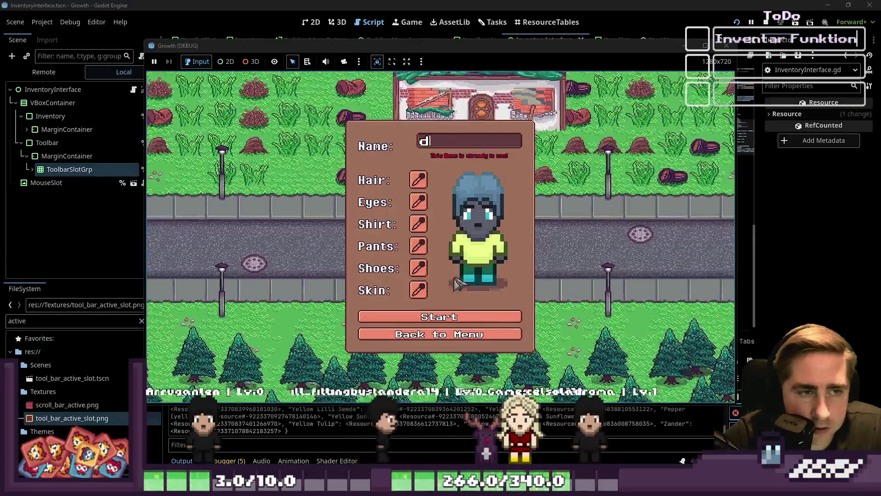
{"action": "type", "text": "f"}
{"action": "left_click", "coordinate": [495, 316]}
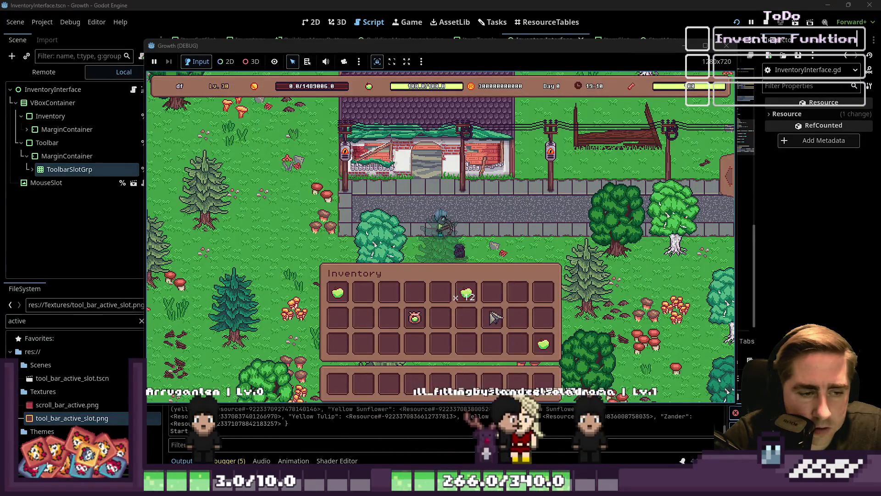
{"action": "key", "text": "3"}
{"action": "key", "text": "3"}
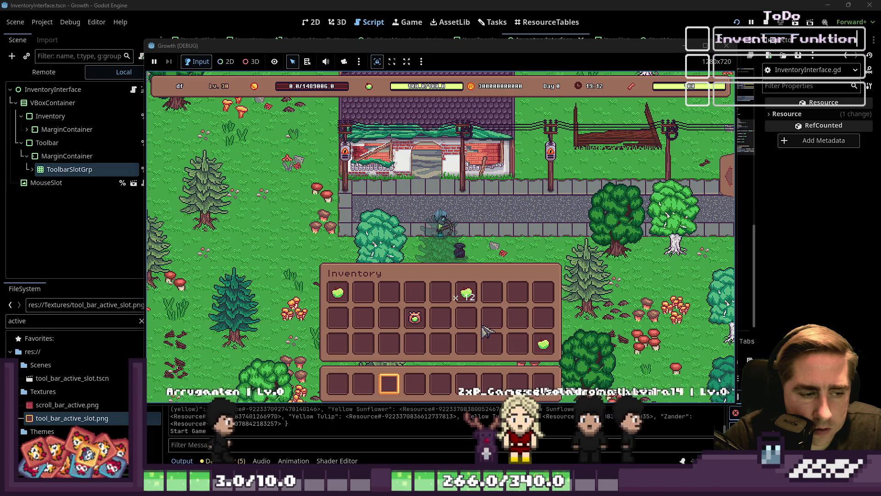
{"action": "key", "text": "1"}
{"action": "key", "text": "4"}
{"action": "key", "text": "7"}
{"action": "key", "text": "8"}
{"action": "key", "text": "4"}
{"action": "key", "text": "2"}
{"action": "key", "text": "5"}
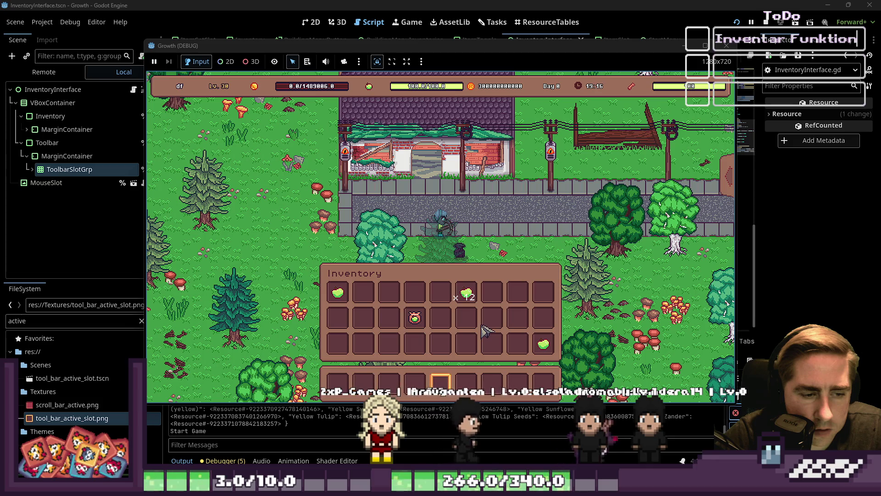
{"action": "key", "text": "7"}
{"action": "key", "text": "3"}
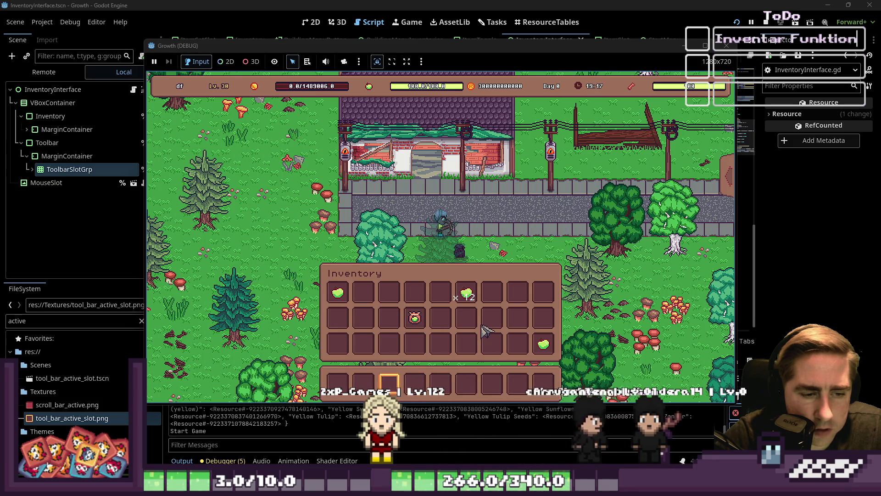
{"action": "key", "text": "8"}
{"action": "key", "text": "3"}
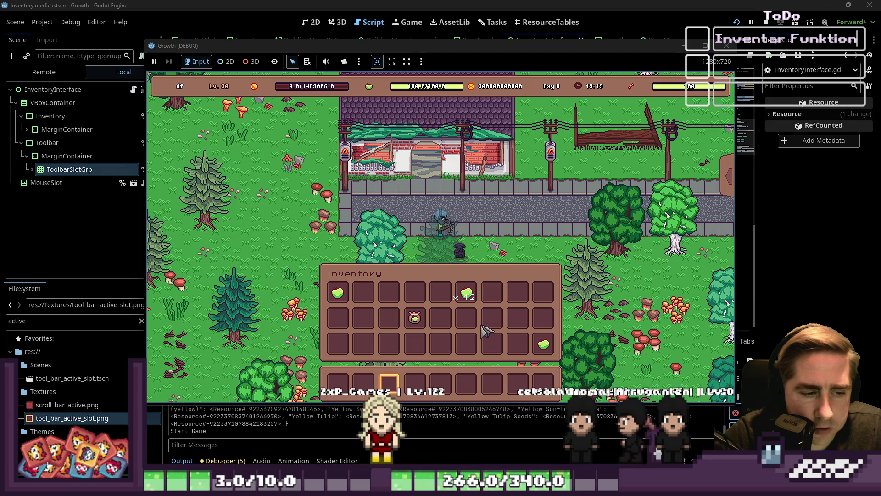
{"action": "key", "text": "1"}
{"action": "key", "text": "7"}
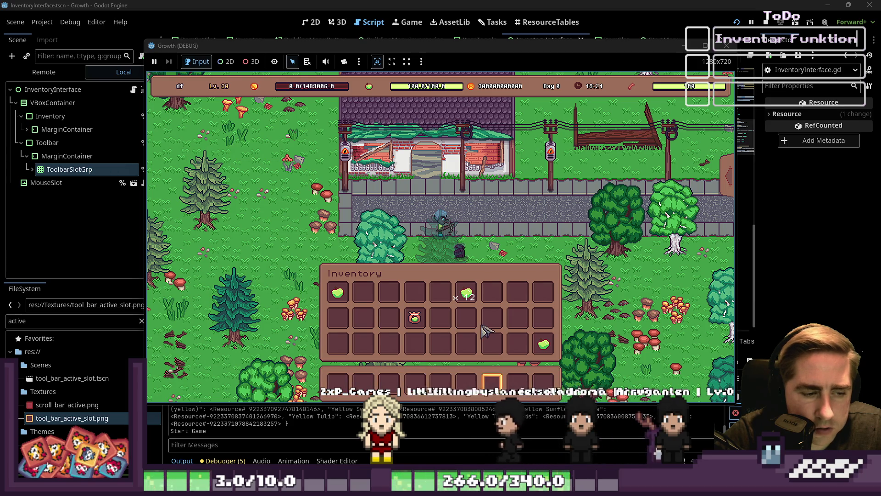
{"action": "key", "text": "3"}
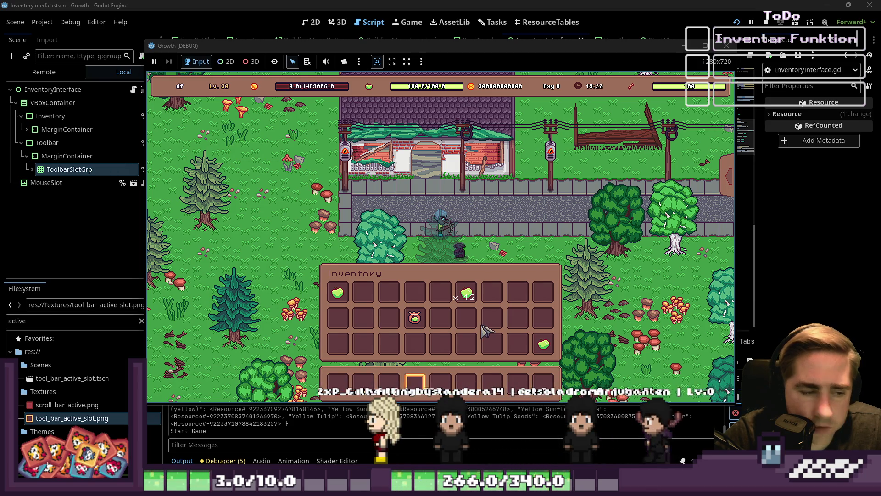
{"action": "key", "text": "9"}
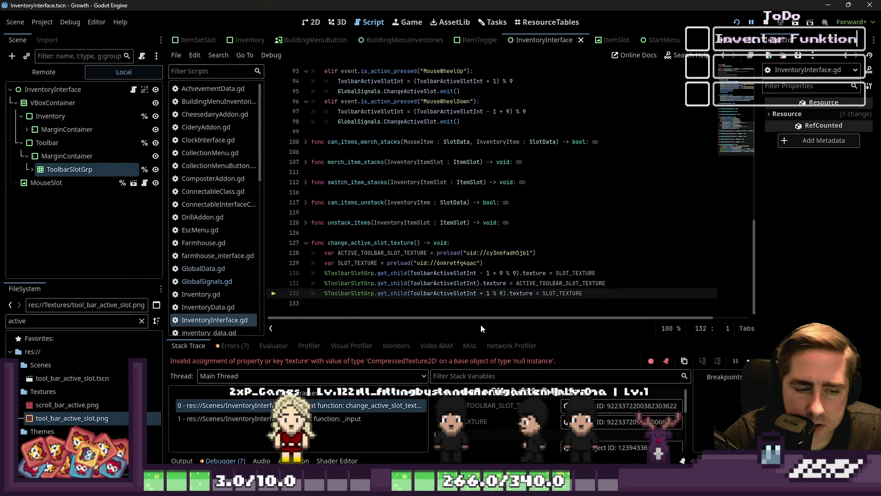
Wrap ToolbarActiveSlotInt + 1 on line 132 in parentheses ahead of the % 9.
{"action": "left_click", "coordinate": [477, 294]}
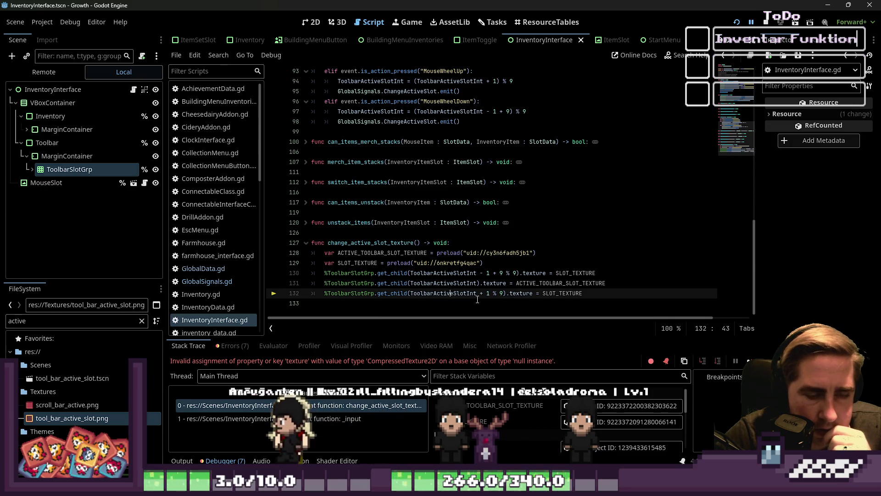
{"action": "left_click", "coordinate": [483, 295]}
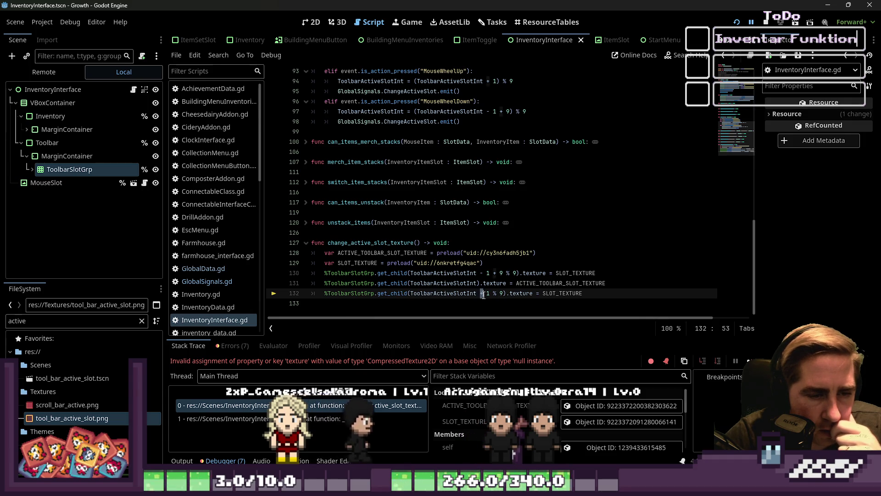
{"action": "type", "text": "-"}
{"action": "left_click", "coordinate": [493, 304]}
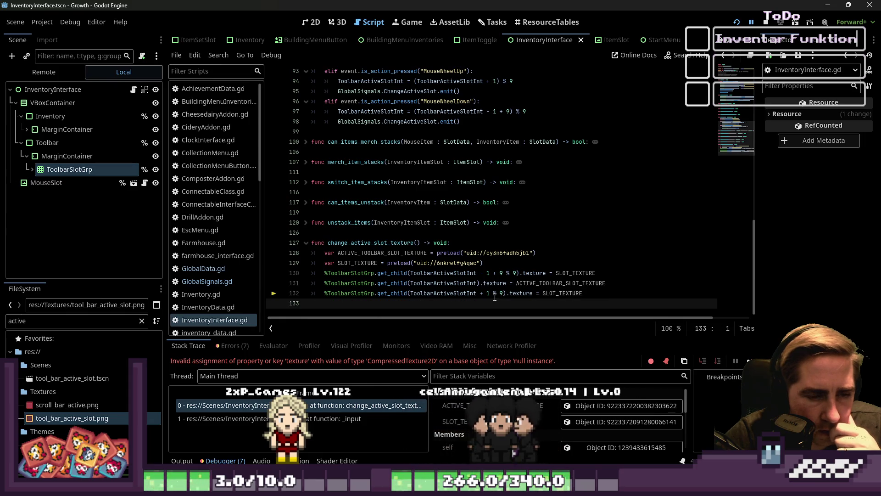
{"action": "left_click", "coordinate": [503, 294]}
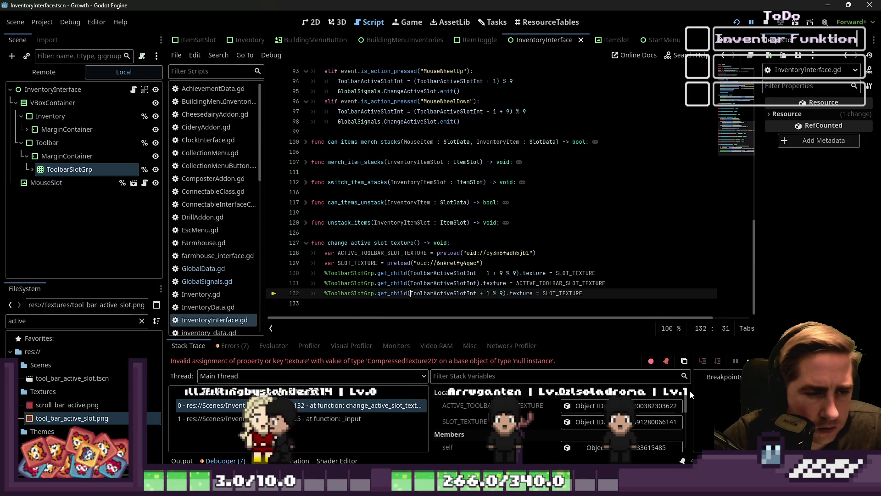
{"action": "key", "text": "ctrl+Left"}
{"action": "key", "text": "ctrl+Left"}
{"action": "key", "text": "ctrl+Left"}
{"action": "key", "text": "ctrl+shift+Right"}
{"action": "key", "text": "Left"}
{"action": "type", "text": "("}
{"action": "key", "text": "ctrl+Right"}
{"action": "key", "text": "ctrl+Right"}
{"action": "key", "text": "ctrl+Right"}
{"action": "type", "text": ")"}
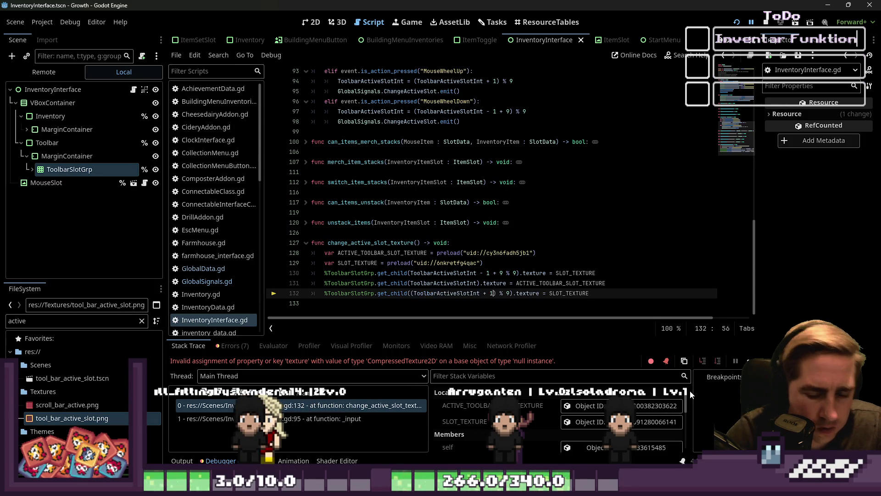
Start parenthesizing ToolbarActiveSlotInt - 1 + 9 on line 130 as well.
{"action": "key", "text": "Up"}
{"action": "key", "text": "Up"}
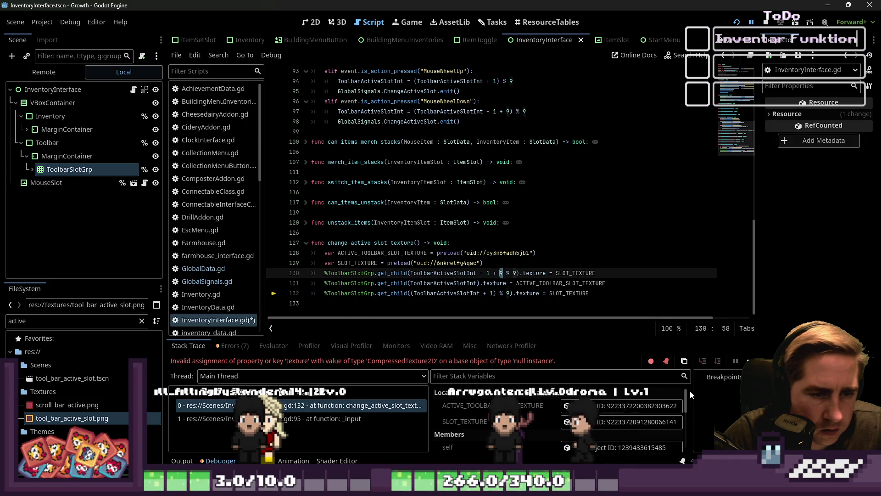
{"action": "key", "text": "ctrl+shift+Left"}
{"action": "key", "text": "ctrl+shift+Left"}
{"action": "key", "text": "ctrl+shift+Left"}
{"action": "type", "text": "("}
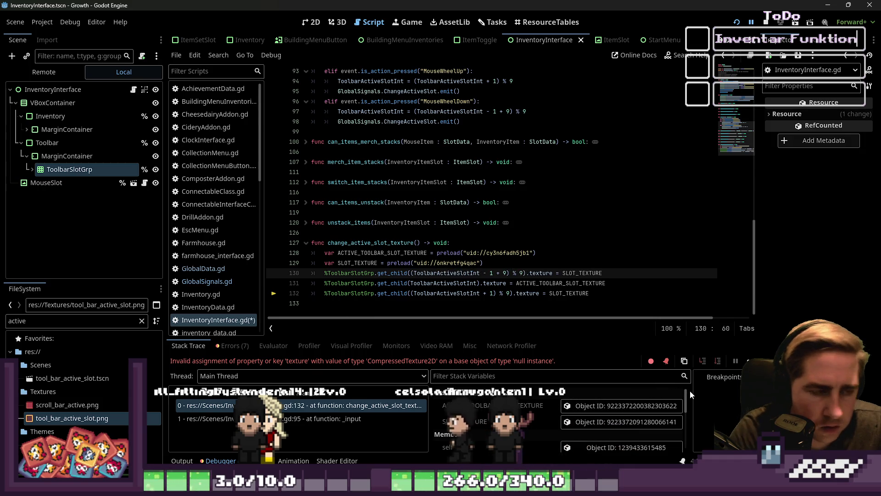
{"action": "key", "text": "Up"}
{"action": "key", "text": "Up"}
{"action": "key", "text": "Up"}
Relaunch Growth and start a new game with a throwaway one-letter character.
{"action": "left_click", "coordinate": [736, 22]}
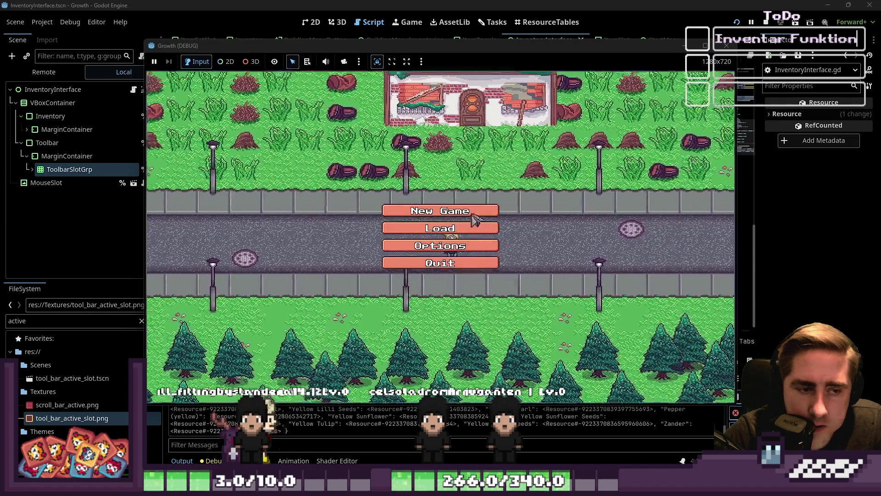
{"action": "left_click", "coordinate": [473, 210]}
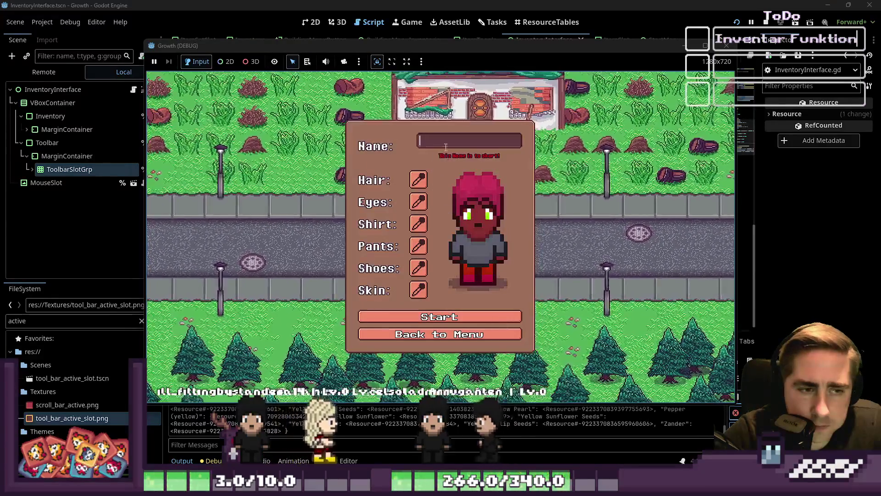
{"action": "type", "text": "e"}
{"action": "left_click", "coordinate": [439, 317]}
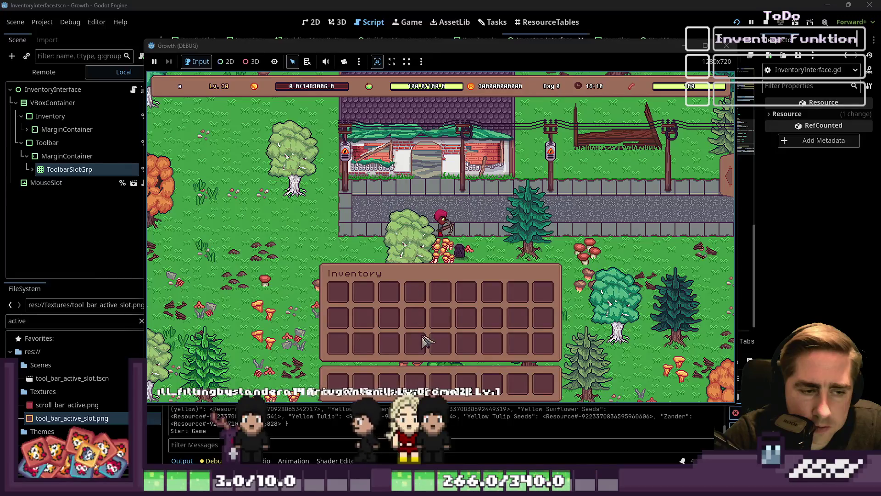
Switch the active toolbar slot to 3, then 6, then stop the game with F8.
{"action": "key", "text": "3"}
{"action": "key", "text": "6"}
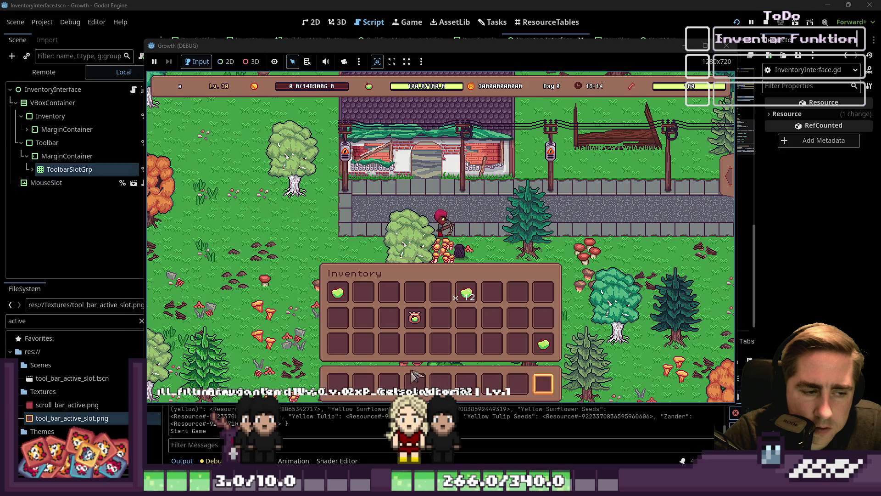
{"action": "key", "text": "F8"}
{"action": "left_click", "coordinate": [412, 292]}
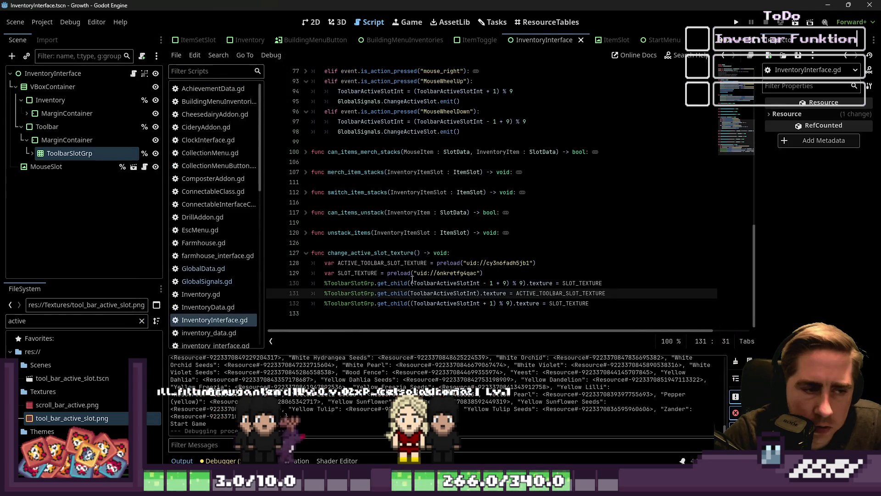
Review lines 129–131 of change_active_slot_texture and run the game again.
{"action": "mouse_move", "coordinate": [478, 286]}
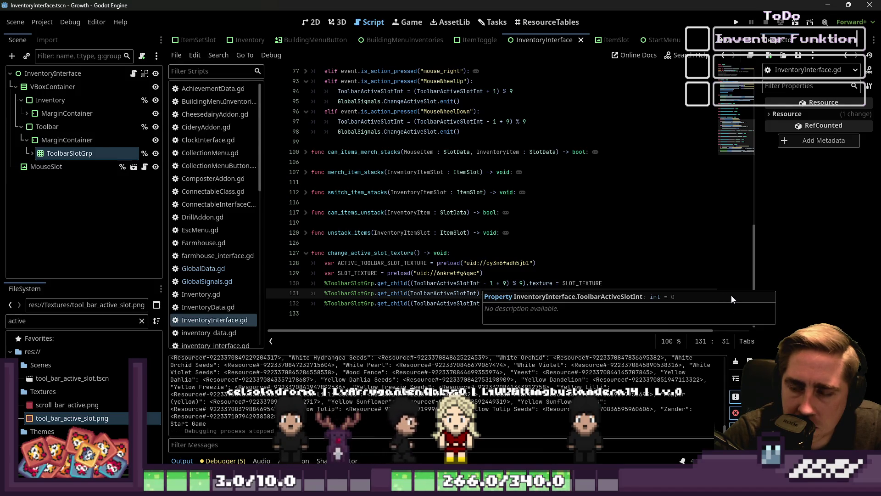
{"action": "left_click", "coordinate": [542, 269]}
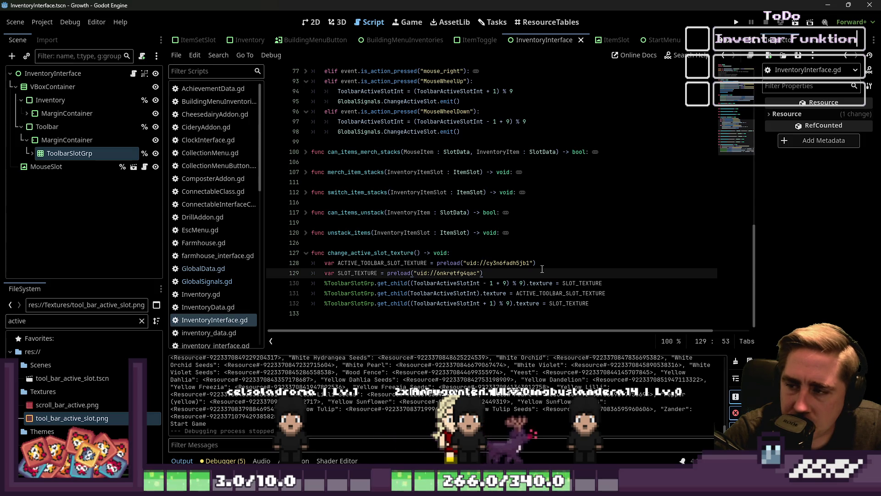
{"action": "left_click", "coordinate": [448, 283]}
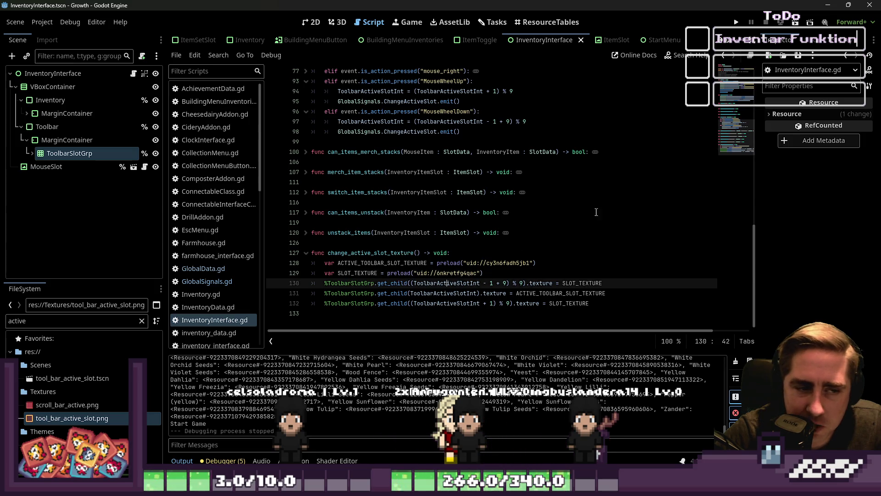
{"action": "left_click", "coordinate": [735, 21]}
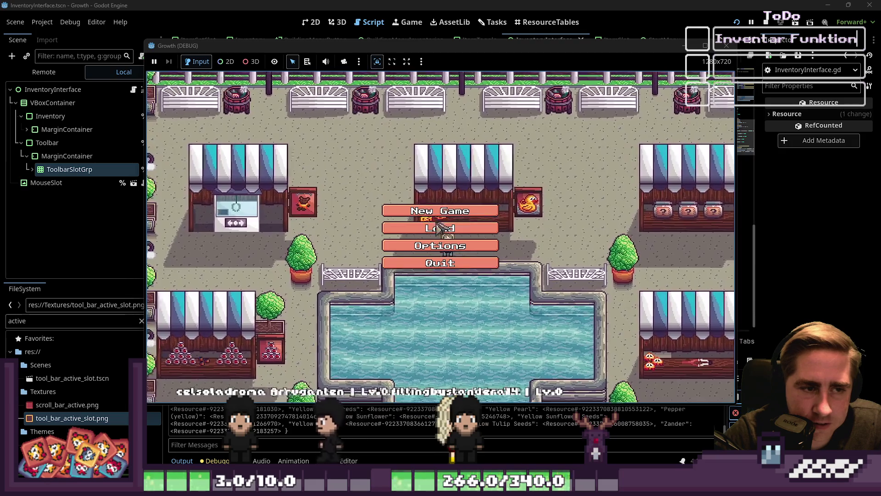
Start a new game with a throwaway character named 'dfg'.
{"action": "left_click", "coordinate": [459, 225]}
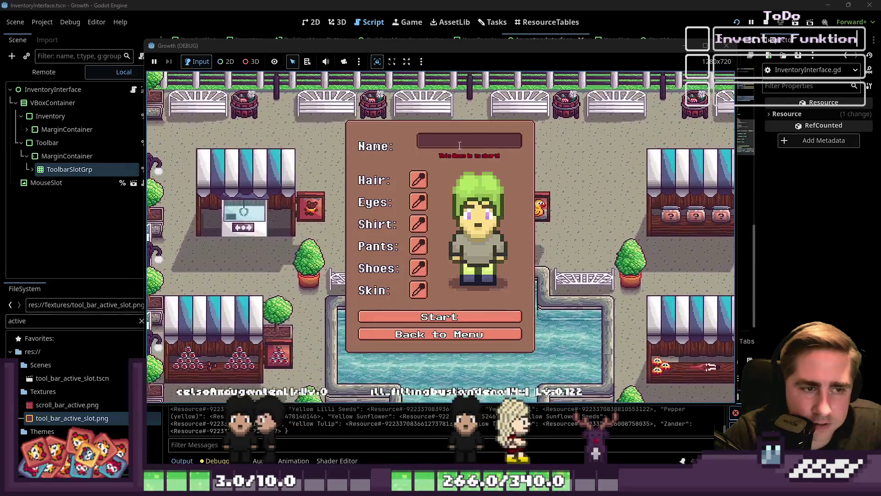
{"action": "type", "text": "dfg"}
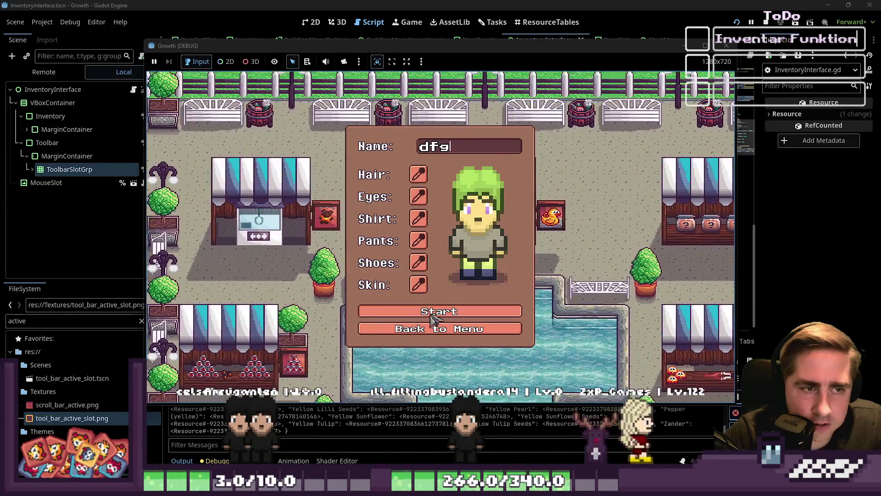
{"action": "left_click", "coordinate": [421, 318]}
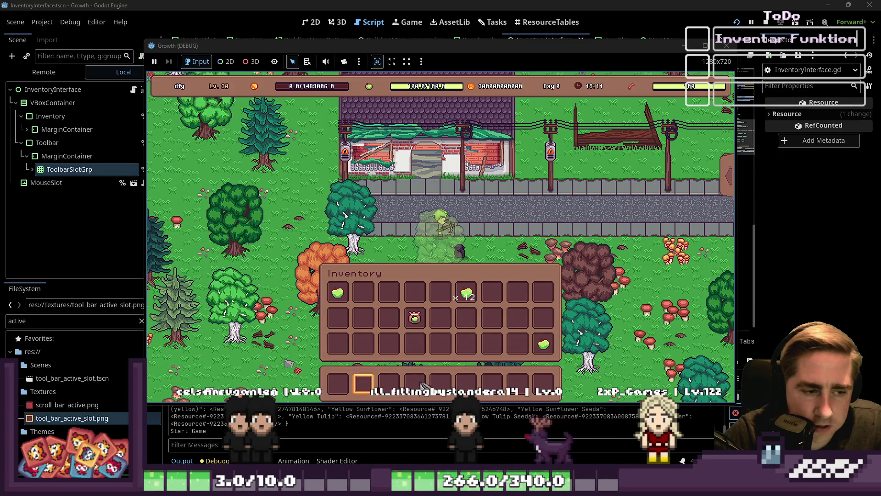
Cycle the active toolbar slot back and forth with the mouse wheel.
{"action": "scroll", "coordinate": [423, 384], "scroll_direction": "down", "scroll_amount": 1}
{"action": "scroll", "coordinate": [423, 384], "scroll_direction": "up", "scroll_amount": 1}
{"action": "scroll", "coordinate": [423, 385], "scroll_direction": "up", "scroll_amount": 6}
{"action": "scroll", "coordinate": [423, 384], "scroll_direction": "down", "scroll_amount": 8}
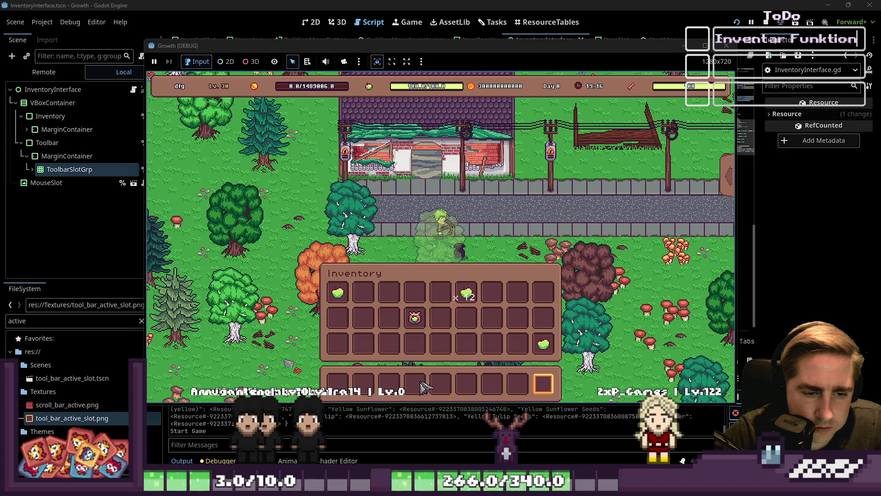
{"action": "scroll", "coordinate": [423, 384], "scroll_direction": "up", "scroll_amount": 2}
{"action": "scroll", "coordinate": [423, 385], "scroll_direction": "up", "scroll_amount": 5}
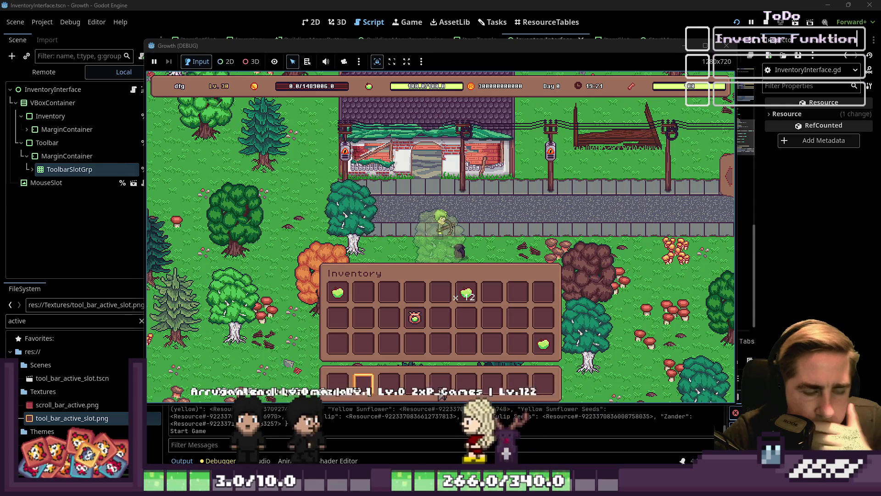
{"action": "scroll", "coordinate": [441, 385], "scroll_direction": "down", "scroll_amount": 5}
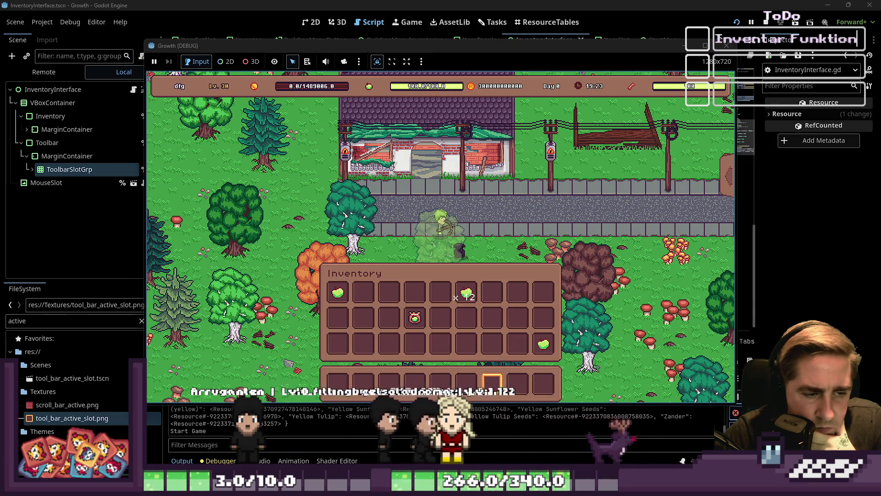
{"action": "scroll", "coordinate": [440, 383], "scroll_direction": "up", "scroll_amount": 5}
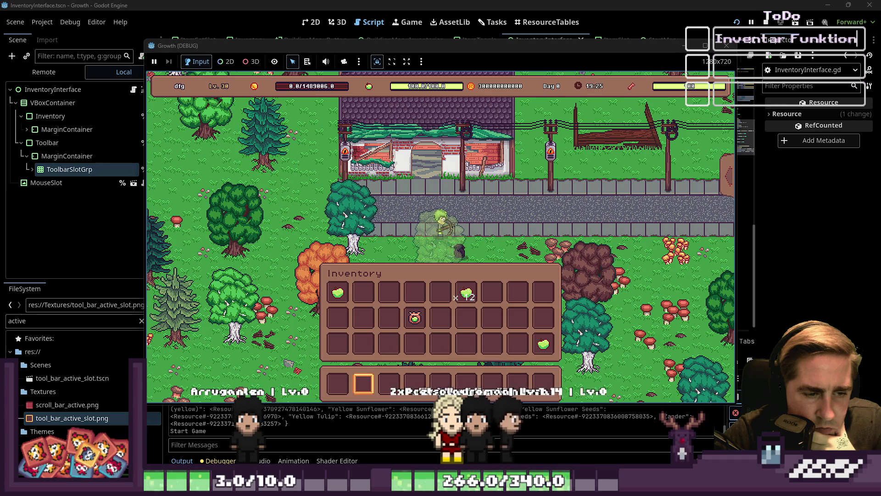
{"action": "scroll", "coordinate": [440, 383], "scroll_direction": "up", "scroll_amount": 1}
{"action": "scroll", "coordinate": [441, 383], "scroll_direction": "down", "scroll_amount": 8}
{"action": "scroll", "coordinate": [440, 383], "scroll_direction": "up", "scroll_amount": 3}
{"action": "scroll", "coordinate": [440, 383], "scroll_direction": "up", "scroll_amount": 1}
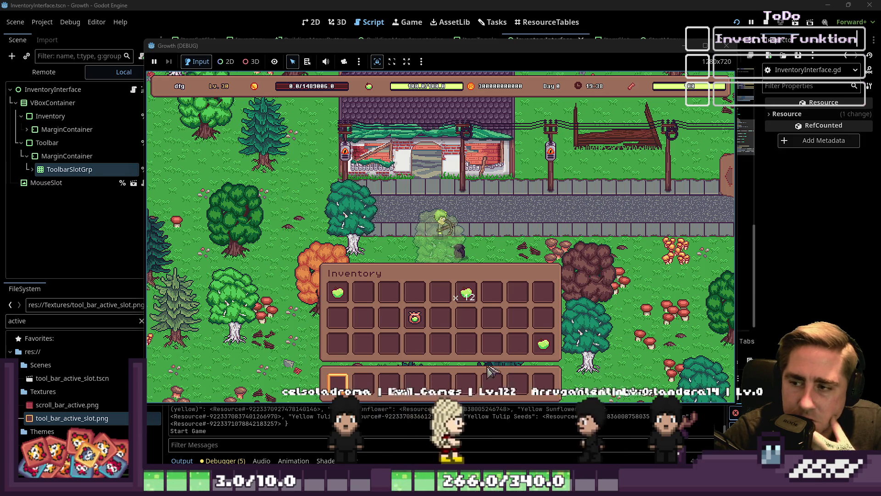
{"action": "scroll", "coordinate": [459, 380], "scroll_direction": "down", "scroll_amount": 4}
{"action": "scroll", "coordinate": [458, 380], "scroll_direction": "up", "scroll_amount": 2}
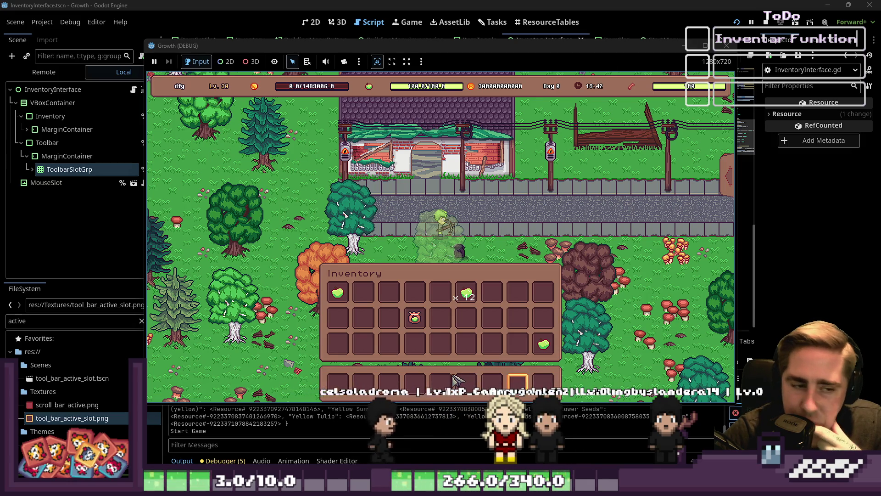
{"action": "scroll", "coordinate": [459, 381], "scroll_direction": "down", "scroll_amount": 2}
{"action": "scroll", "coordinate": [458, 380], "scroll_direction": "down", "scroll_amount": 1}
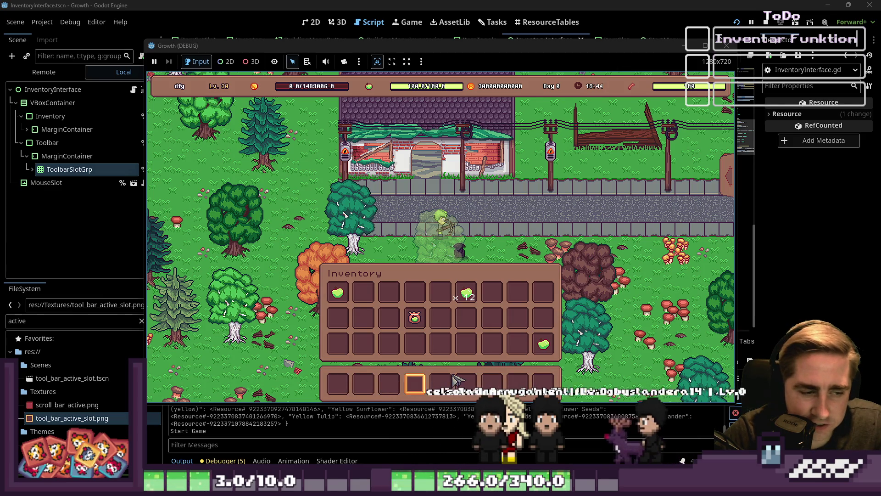
{"action": "scroll", "coordinate": [457, 380], "scroll_direction": "up", "scroll_amount": 1}
{"action": "scroll", "coordinate": [455, 376], "scroll_direction": "up", "scroll_amount": 1}
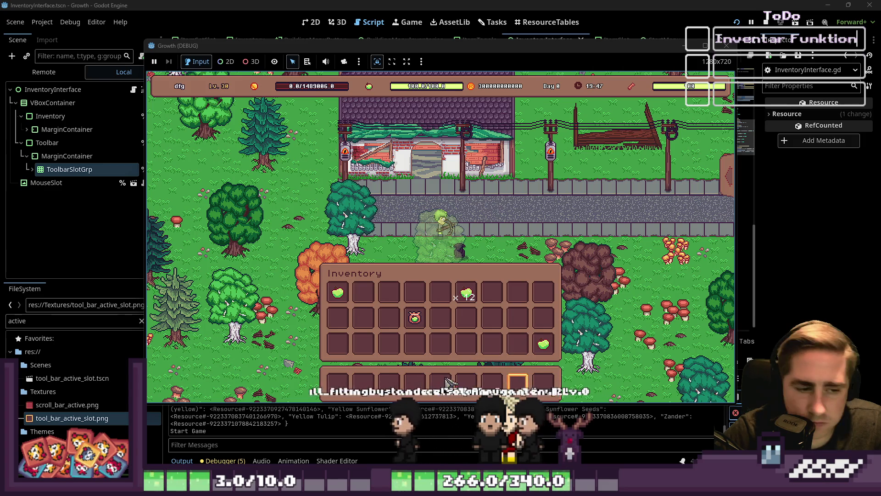
Select toolbar slots 3, 2, 4, 9, 6 and 1 with number keys, then close the game.
{"action": "key", "text": "3"}
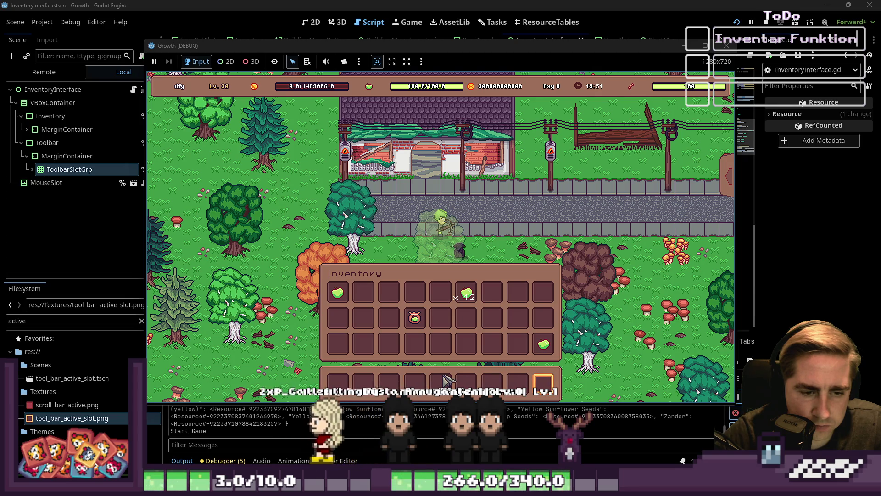
{"action": "key", "text": "2"}
{"action": "key", "text": "4"}
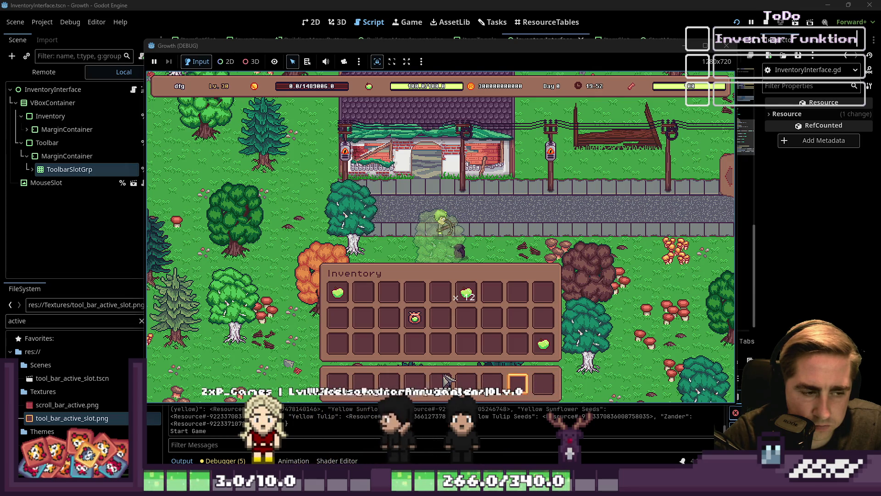
{"action": "key", "text": "4"}
{"action": "key", "text": "9"}
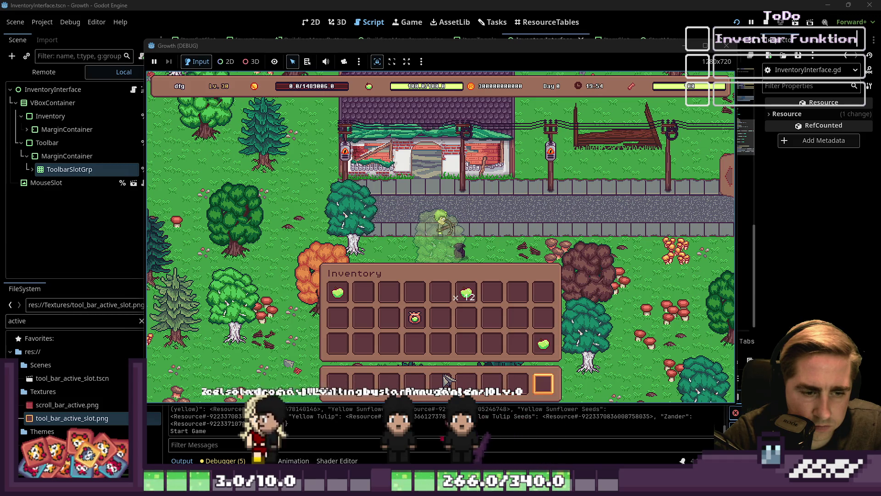
{"action": "key", "text": "6"}
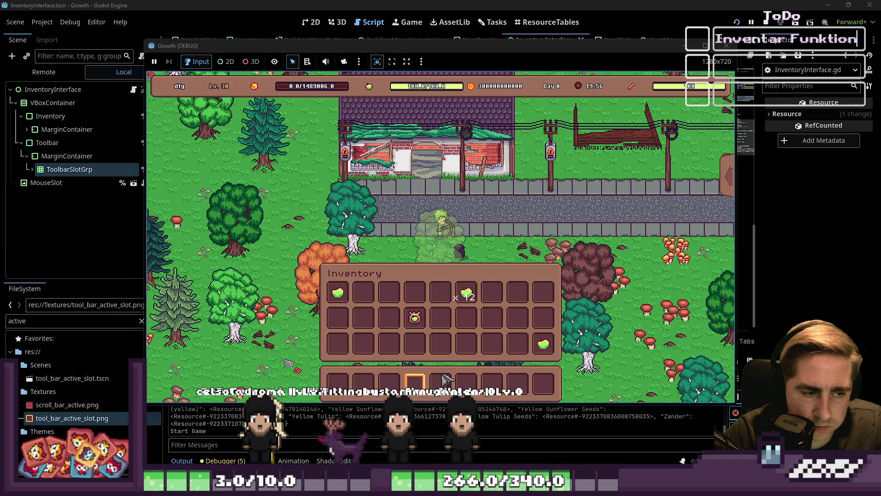
{"action": "key", "text": "1"}
{"action": "left_click", "coordinate": [726, 45]}
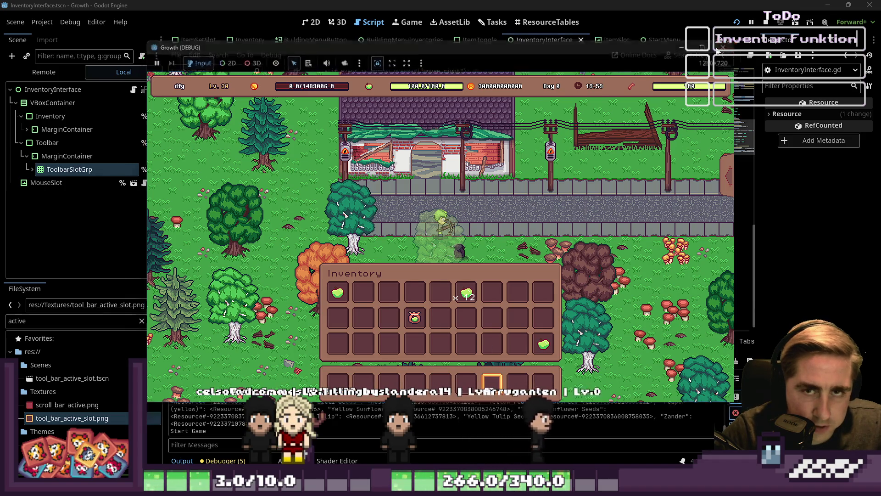
{"action": "left_click_drag", "start_coordinate": [459, 312], "coordinate": [613, 294]}
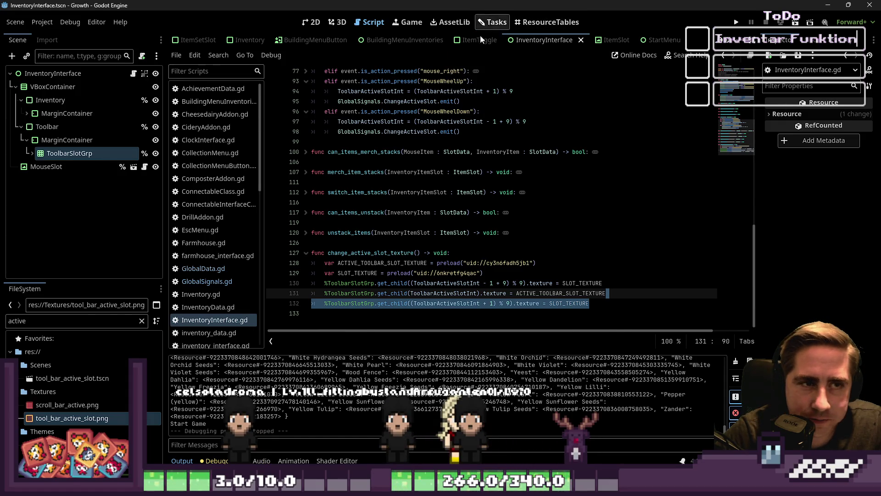
Open the Inventarsystem task's details from the Tasks board.
{"action": "left_click", "coordinate": [487, 23]}
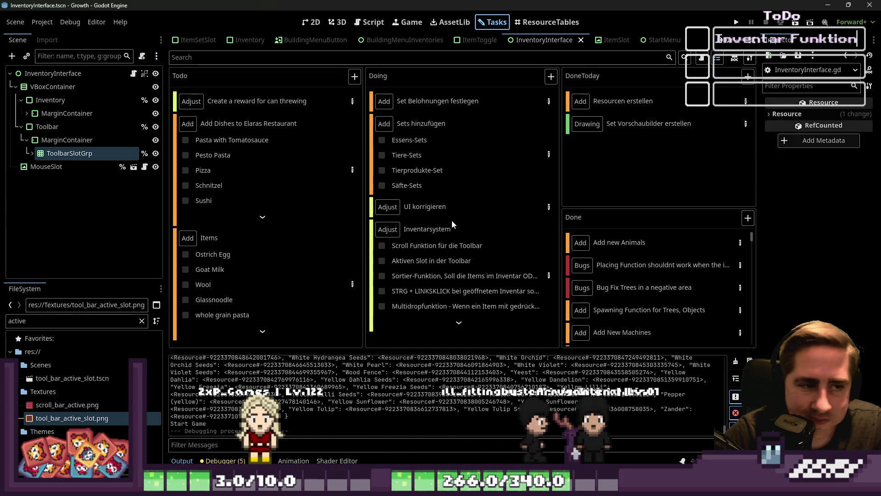
{"action": "left_click", "coordinate": [493, 245]}
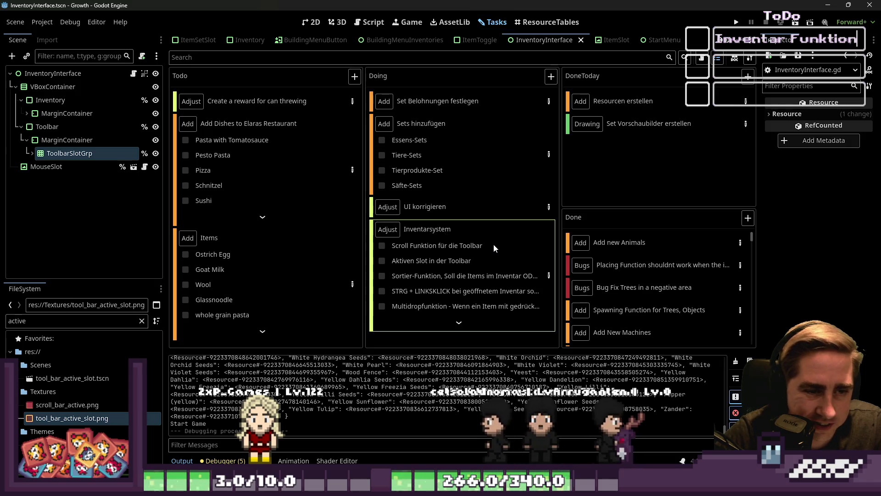
{"action": "double_click", "coordinate": [449, 228]}
{"action": "key", "text": "Return"}
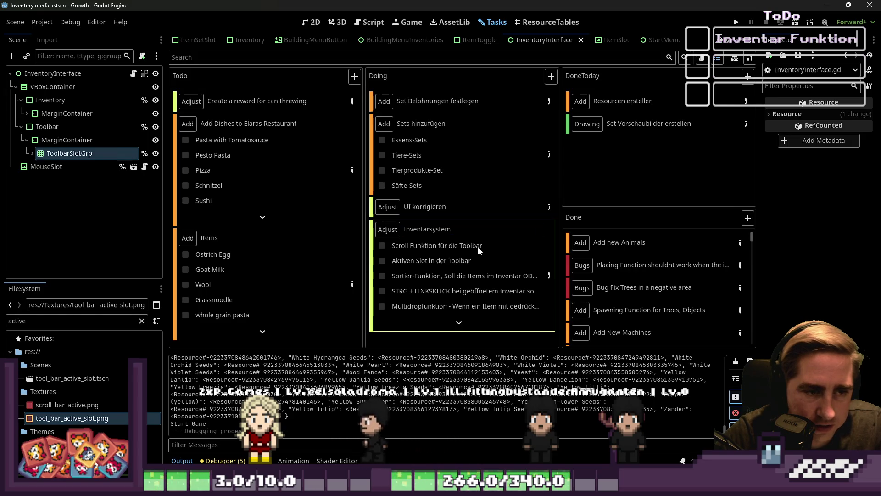
{"action": "left_click", "coordinate": [458, 323]}
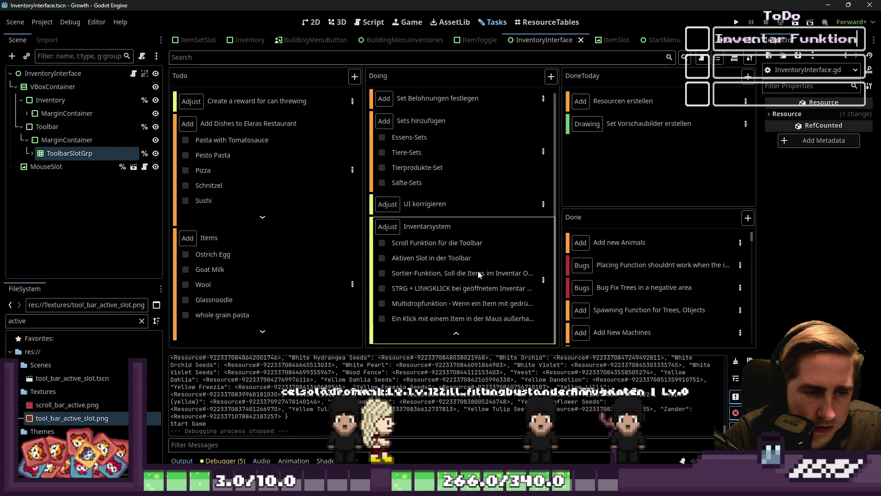
{"action": "right_click", "coordinate": [509, 250]}
{"action": "left_click", "coordinate": [512, 254]}
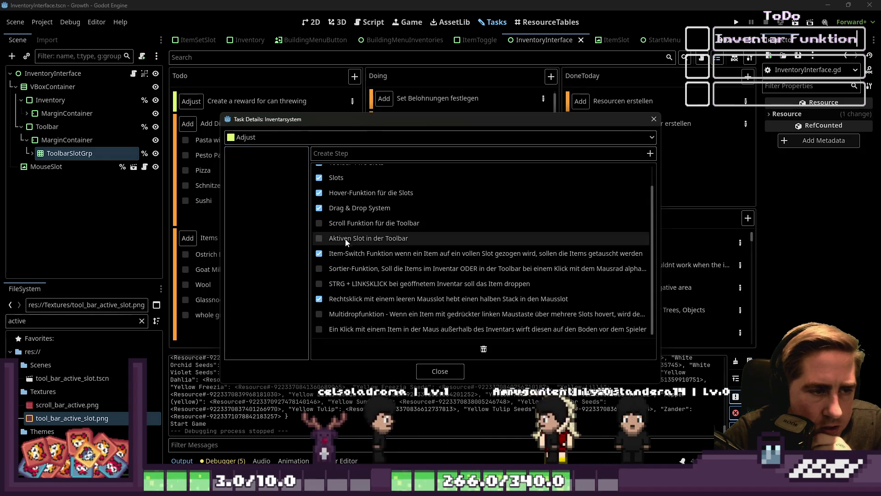
Check 'Scroll Funktion für die Toolbar', leave 'Aktiven Slot in der Toolbar' unchecked, and close the details.
{"action": "left_click", "coordinate": [323, 241]}
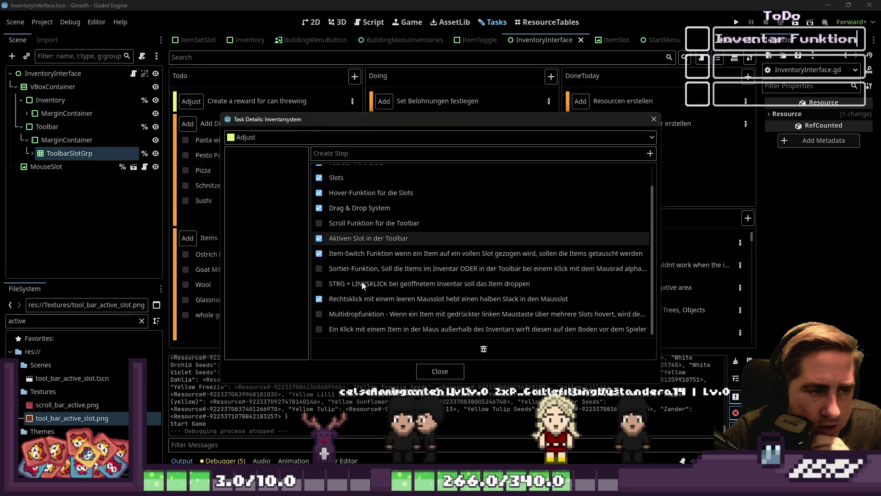
{"action": "left_click", "coordinate": [317, 237]}
{"action": "left_click", "coordinate": [318, 222]}
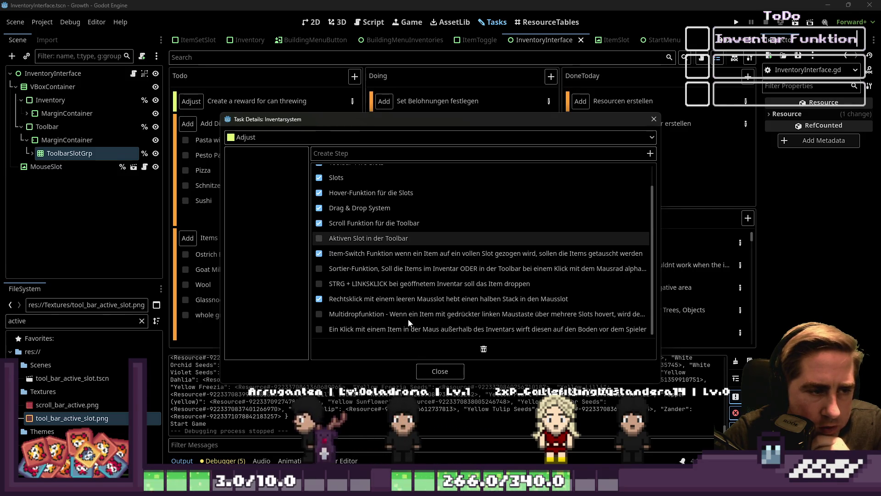
{"action": "left_click", "coordinate": [425, 370]}
Return to InventoryInterface.gd and place the caret on ToolbarActiveSlotInt at line 5.
{"action": "left_click", "coordinate": [370, 22]}
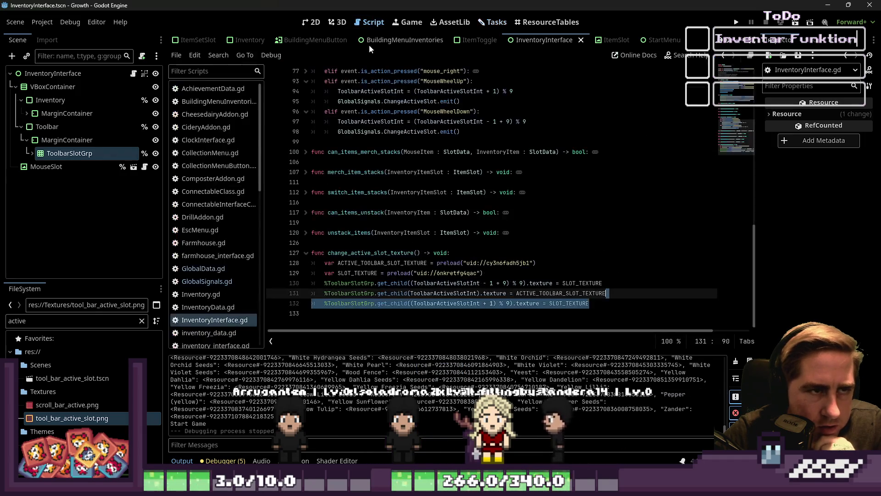
{"action": "left_click", "coordinate": [399, 313]}
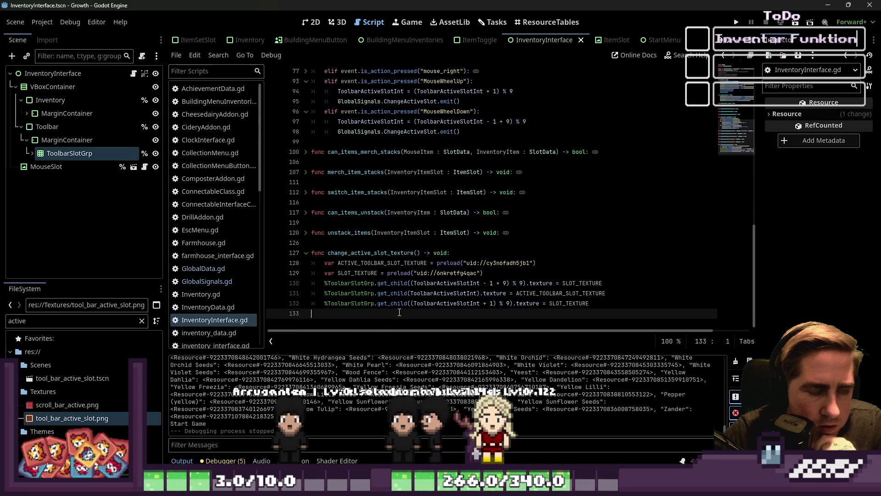
{"action": "scroll", "coordinate": [400, 312], "scroll_direction": "up", "scroll_amount": 15}
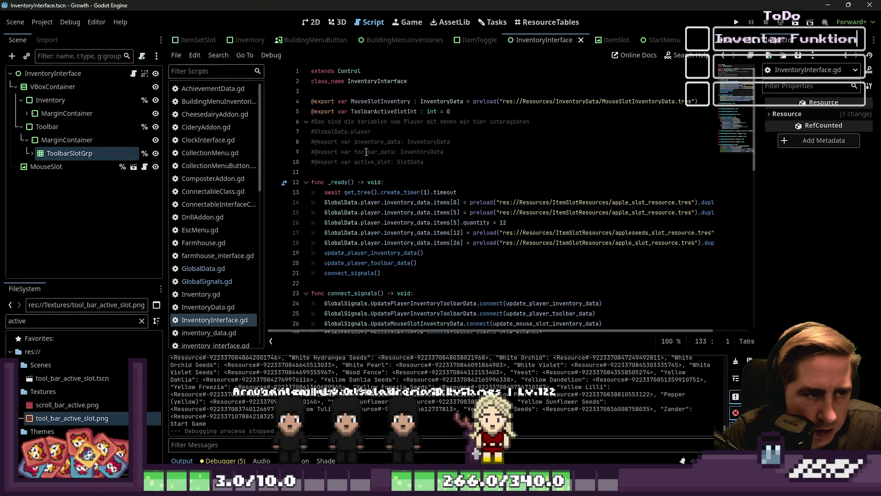
{"action": "left_click", "coordinate": [369, 111]}
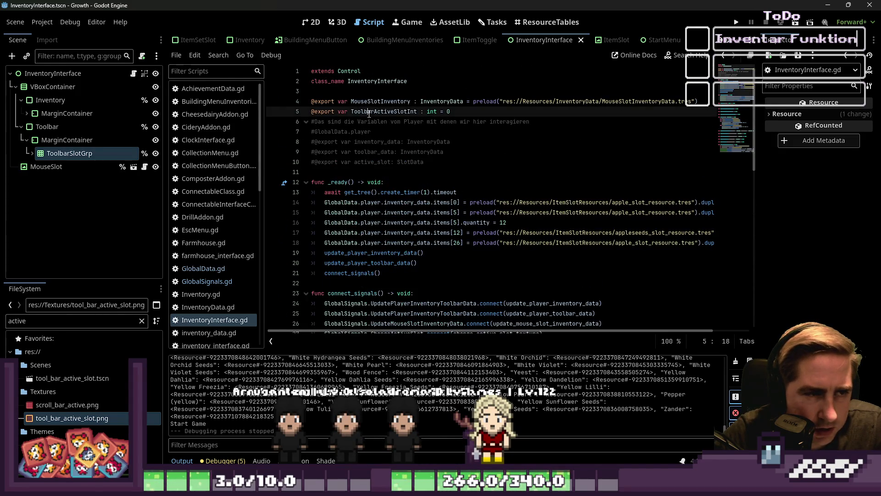
Reopen the Inventarsystem task details, widen the dialog, close it and return to the script.
{"action": "left_click", "coordinate": [492, 22]}
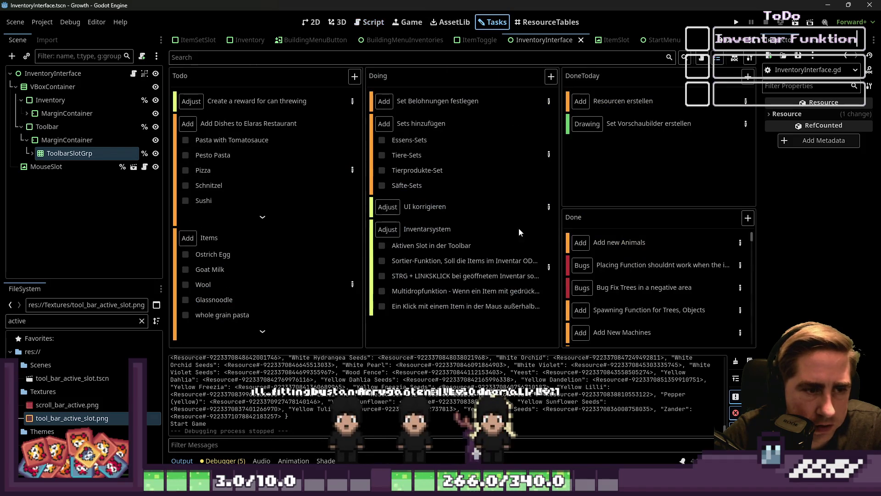
{"action": "left_click", "coordinate": [550, 264]}
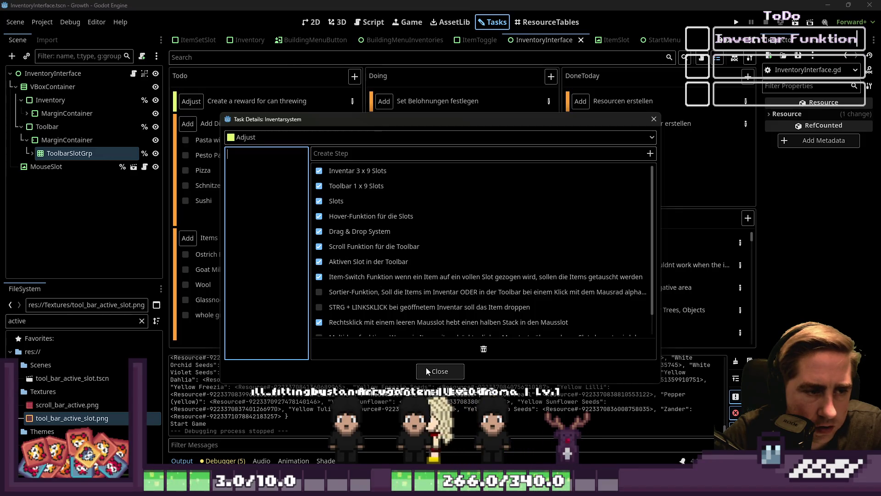
{"action": "scroll", "coordinate": [416, 233], "scroll_direction": "down", "scroll_amount": 2}
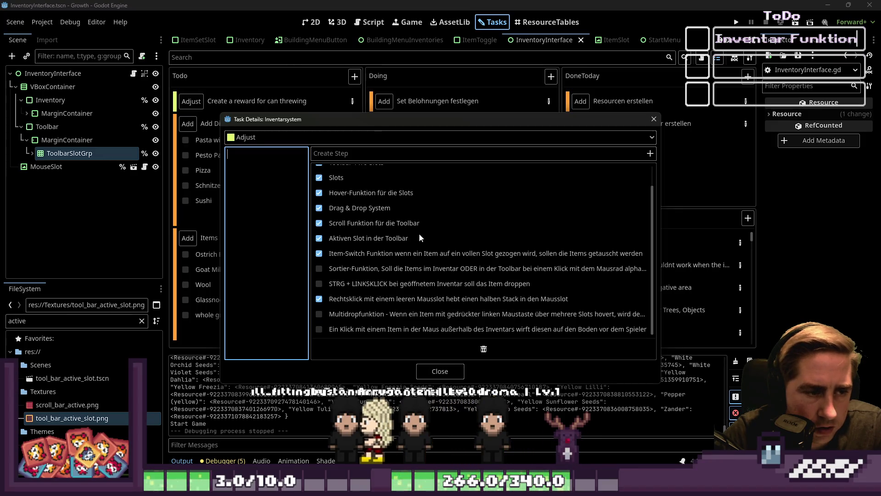
{"action": "left_click", "coordinate": [431, 371]}
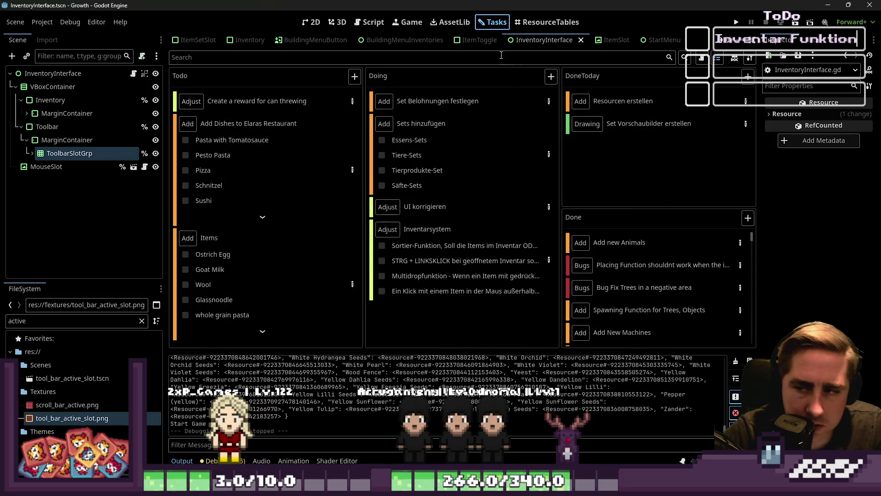
{"action": "left_click", "coordinate": [549, 261]}
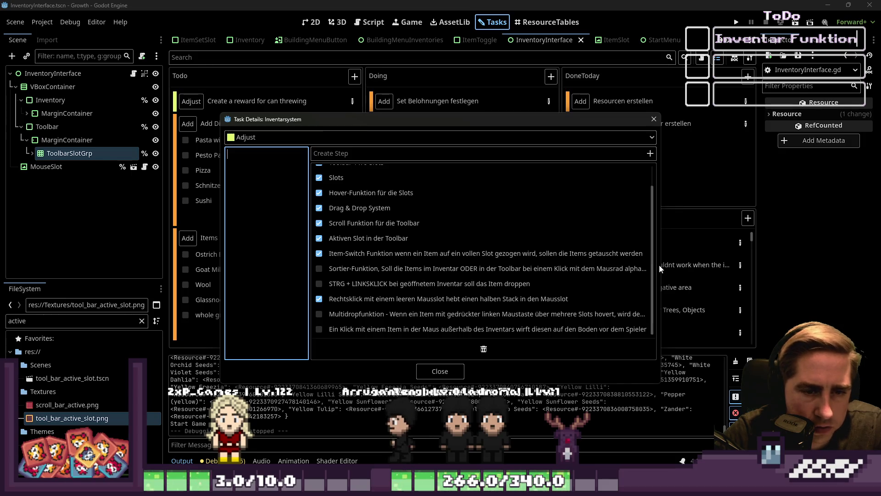
{"action": "mouse_move", "coordinate": [660, 269]}
{"action": "left_mouse_down"}
{"action": "mouse_move", "coordinate": [802, 277]}
{"action": "mouse_move", "coordinate": [755, 278]}
{"action": "left_mouse_up"}
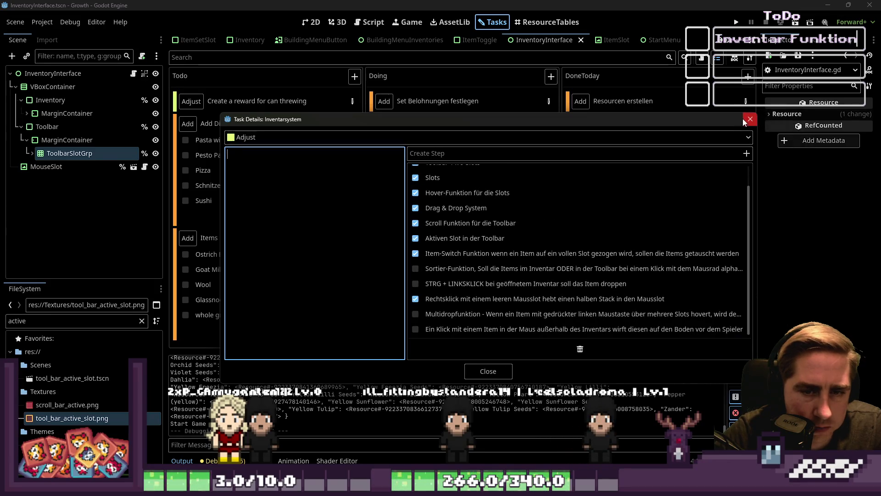
{"action": "left_click", "coordinate": [749, 120]}
{"action": "left_click", "coordinate": [358, 23]}
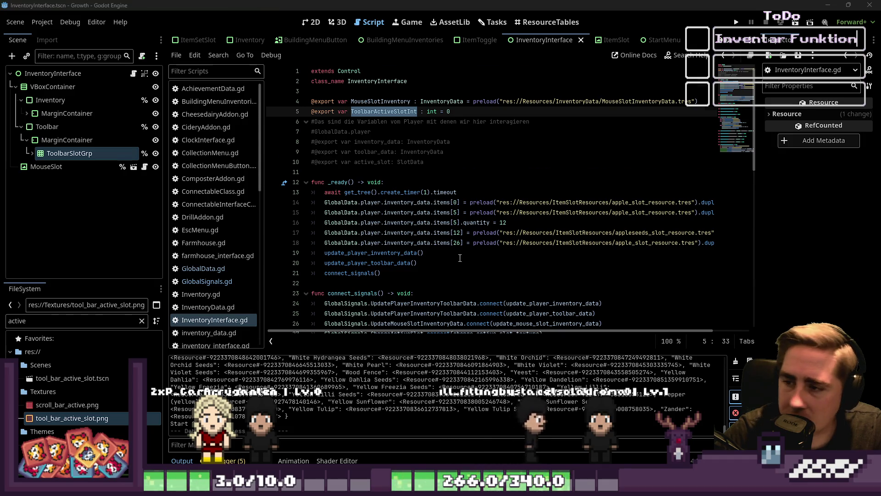
Scroll down to the _input function, folding it once and unfolding it again.
{"action": "scroll", "coordinate": [385, 204], "scroll_direction": "down", "scroll_amount": 2}
{"action": "left_click", "coordinate": [342, 122]}
{"action": "double_click", "coordinate": [355, 232]}
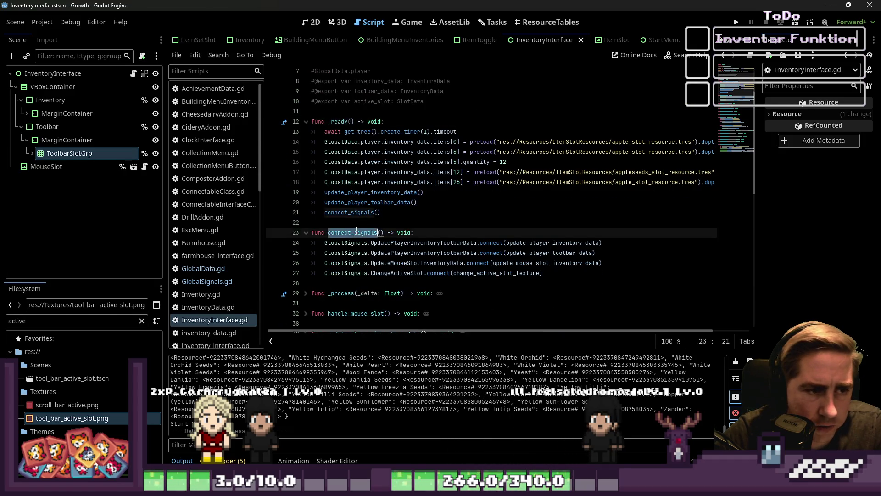
{"action": "scroll", "coordinate": [353, 231], "scroll_direction": "down", "scroll_amount": 2}
{"action": "left_click", "coordinate": [349, 232]}
{"action": "scroll", "coordinate": [349, 233], "scroll_direction": "down", "scroll_amount": 1}
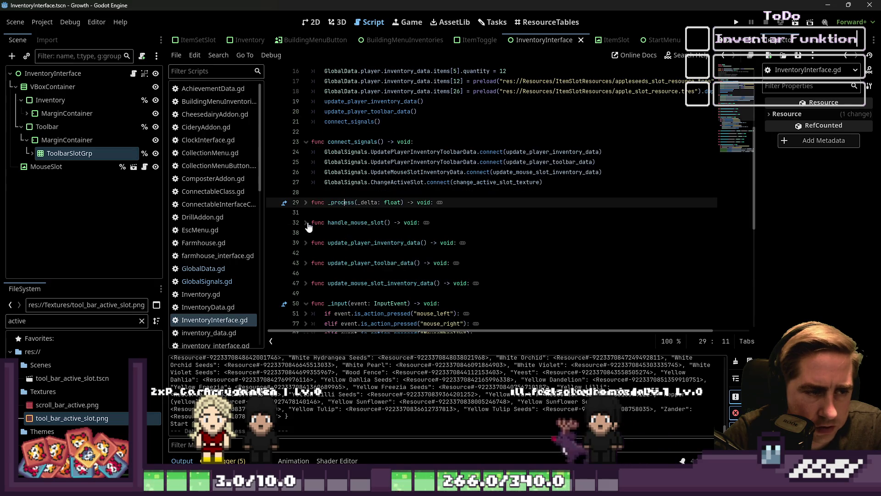
{"action": "scroll", "coordinate": [309, 227], "scroll_direction": "down", "scroll_amount": 2}
{"action": "scroll", "coordinate": [309, 227], "scroll_direction": "down", "scroll_amount": 2}
{"action": "left_click", "coordinate": [306, 182]}
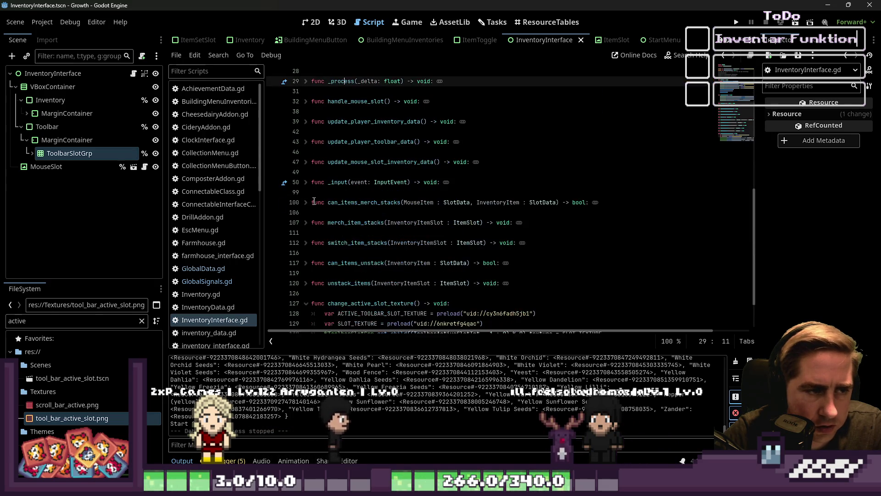
{"action": "scroll", "coordinate": [314, 201], "scroll_direction": "up", "scroll_amount": 2}
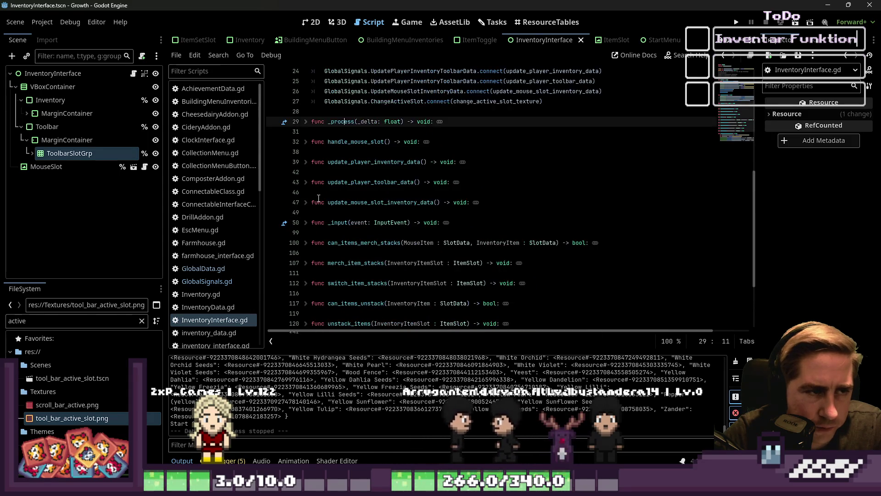
{"action": "left_click", "coordinate": [305, 222]}
{"action": "scroll", "coordinate": [312, 148], "scroll_direction": "down", "scroll_amount": 3}
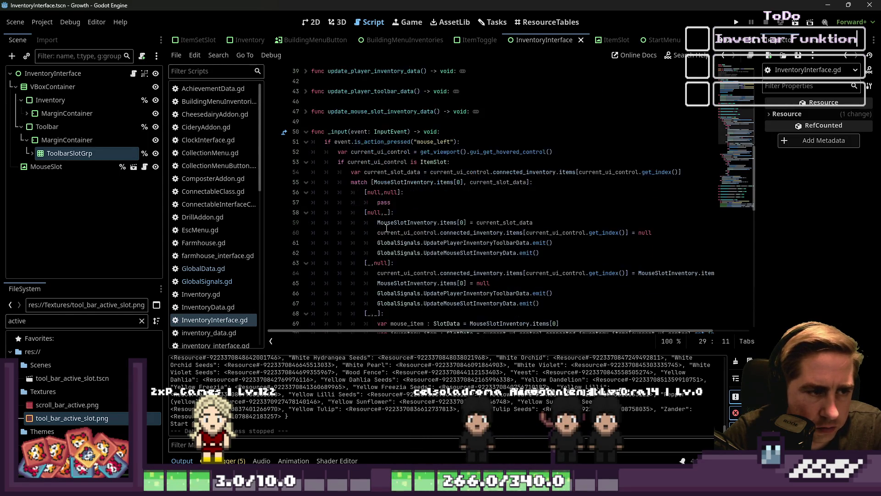
Fold the mouse_left, mouse_right, MouseWheelUp and MouseWheelDown branches and open a new line below them.
{"action": "left_click", "coordinate": [306, 142]}
{"action": "left_click", "coordinate": [307, 152]}
{"action": "left_click", "coordinate": [306, 162]}
{"action": "left_click", "coordinate": [488, 192]}
{"action": "key", "text": "Return"}
Write elif event.is_action_pressed("mouse_wheel"): with sort_items() as its body.
{"action": "type", "text": "elif"}
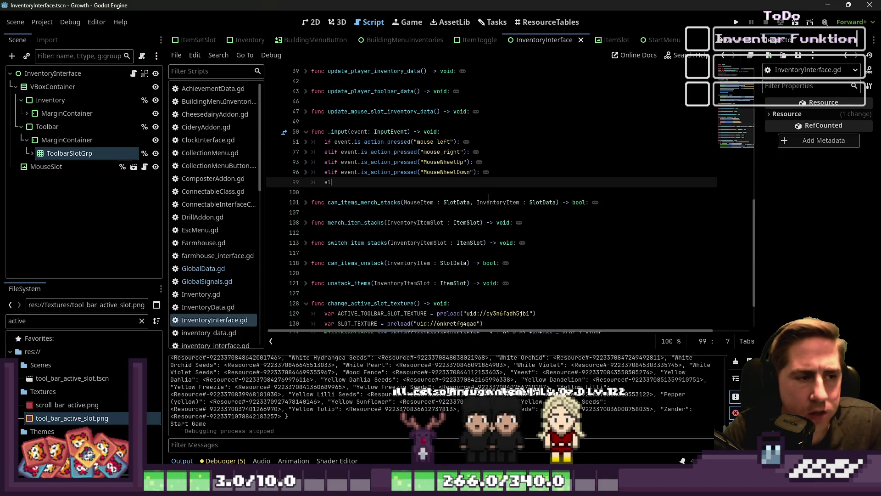
{"action": "type", "text": " event.is_action_presse"}
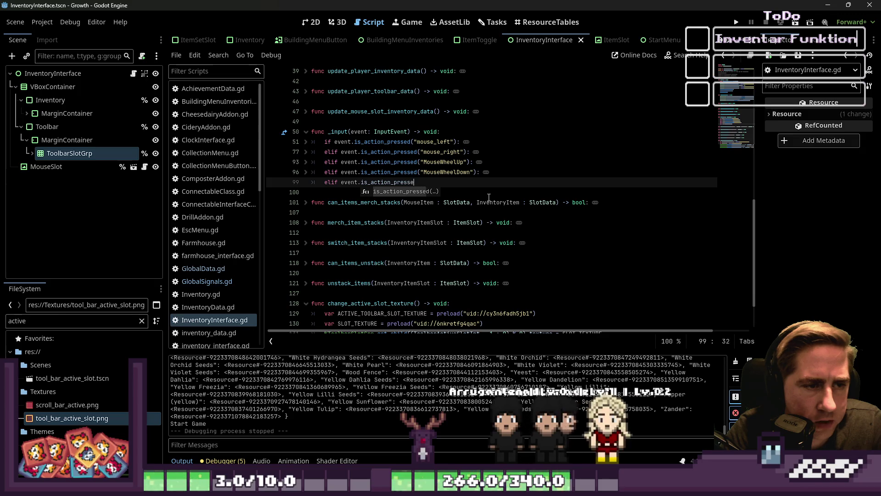
{"action": "key", "text": "Return"}
{"action": "type", "text": "\""}
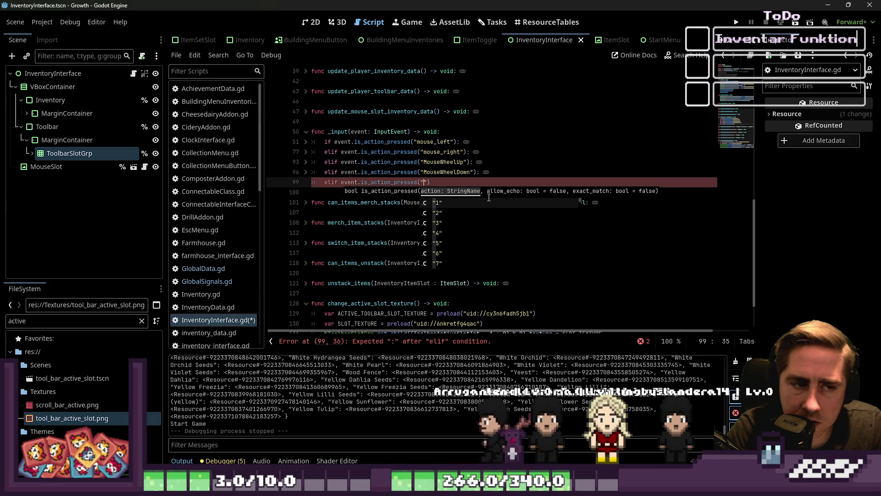
{"action": "type", "text": "mouse"}
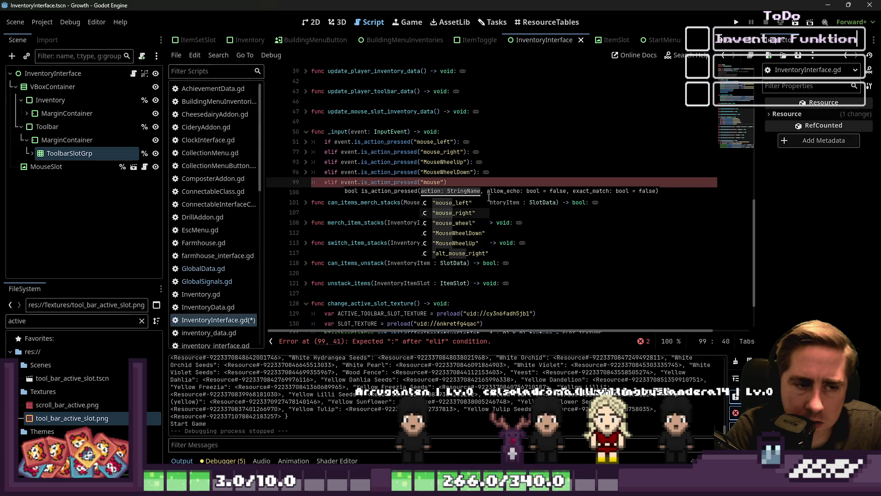
{"action": "key", "text": "Down"}
{"action": "key", "text": "Return"}
{"action": "type", "text": ":"}
{"action": "key", "text": "Return"}
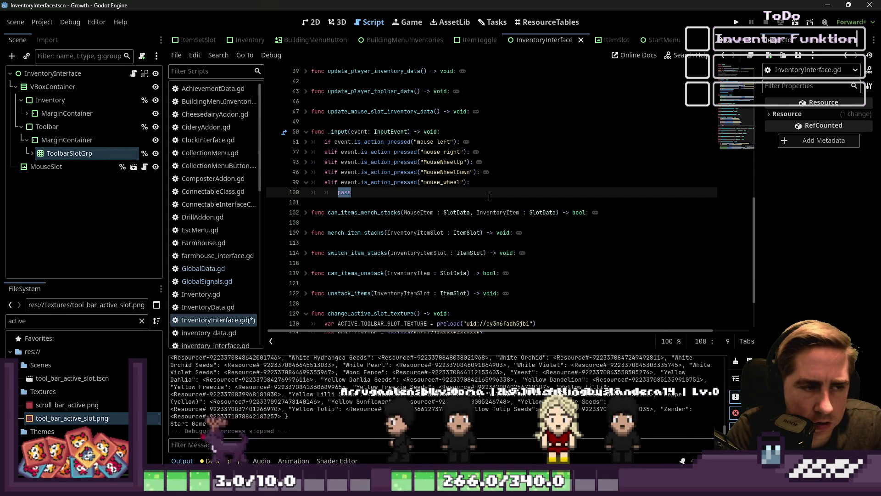
{"action": "type", "text": "sort_items("}
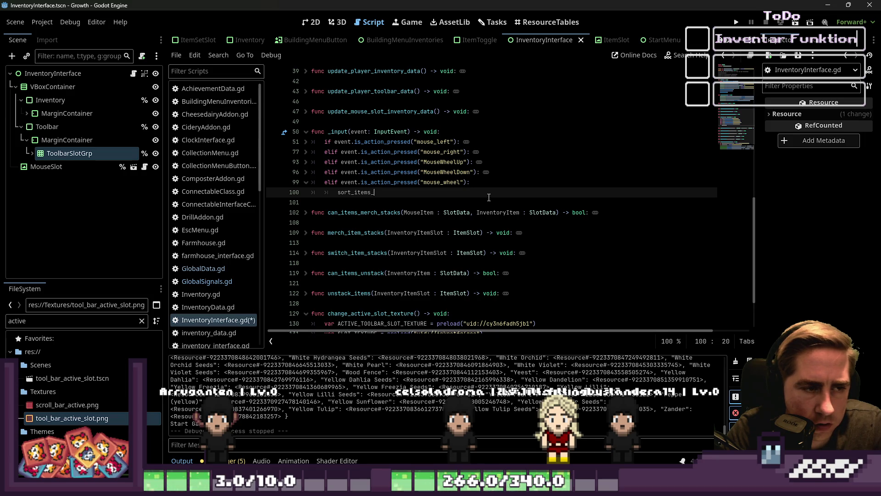
{"action": "type", "text": ")"}
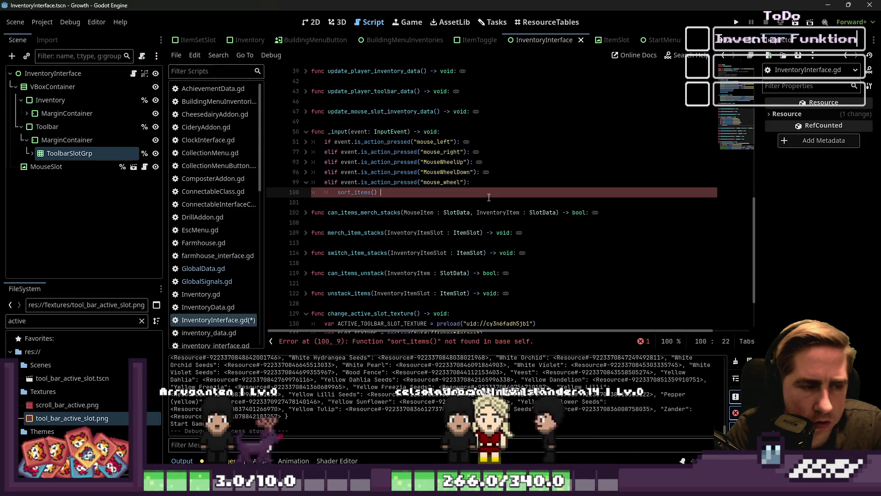
{"action": "key", "text": "Home"}
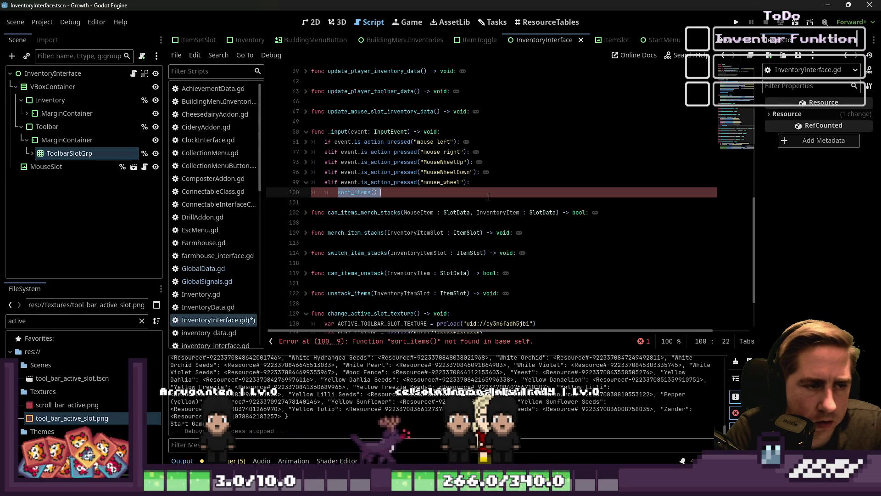
{"action": "key", "text": "Down"}
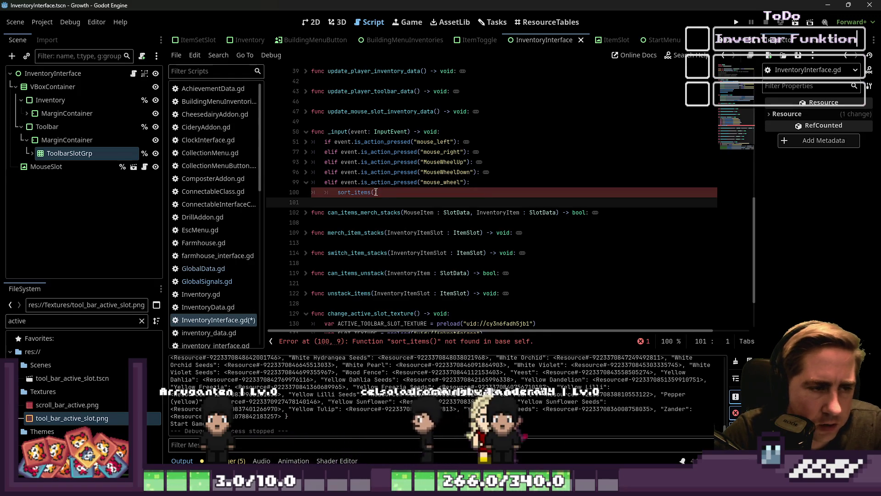
Copy the get_gui_hovered_control and 'is ItemSlot' lines 78–79 from the mouse_right branch.
{"action": "left_click", "coordinate": [372, 188]}
{"action": "scroll", "coordinate": [413, 184], "scroll_direction": "up", "scroll_amount": 4}
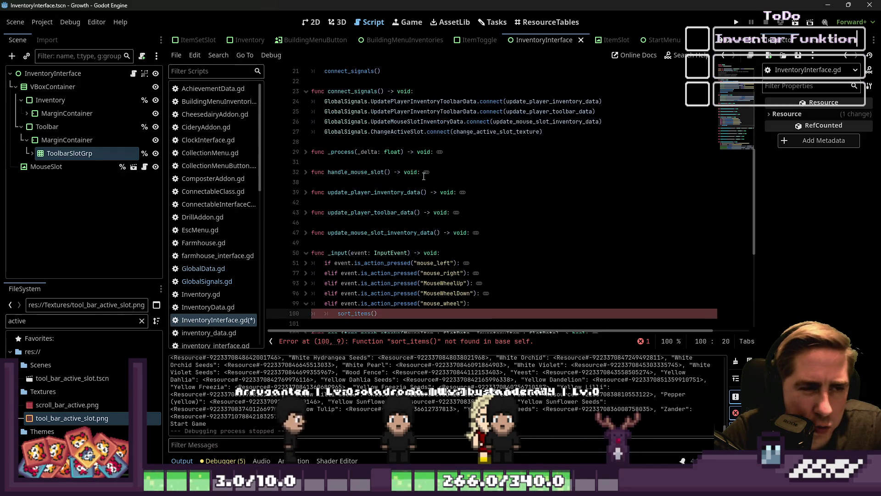
{"action": "scroll", "coordinate": [318, 206], "scroll_direction": "down", "scroll_amount": 2}
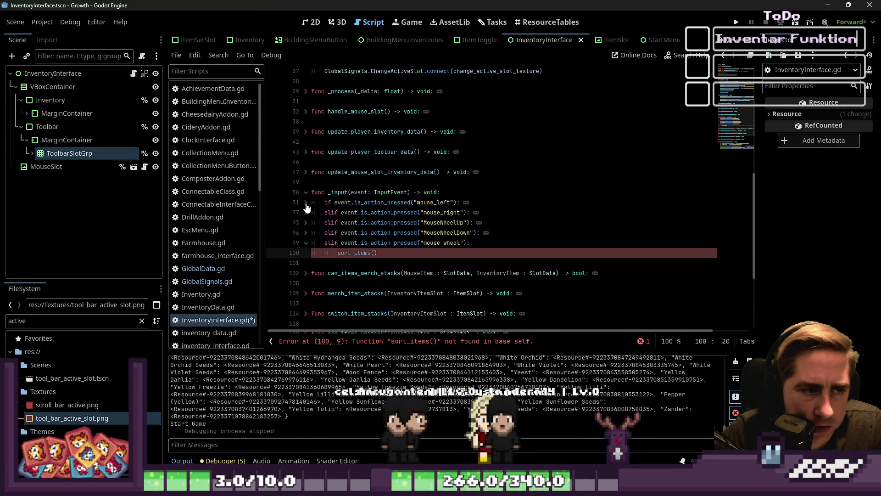
{"action": "scroll", "coordinate": [307, 250], "scroll_direction": "down", "scroll_amount": 1}
{"action": "scroll", "coordinate": [307, 237], "scroll_direction": "down", "scroll_amount": 2}
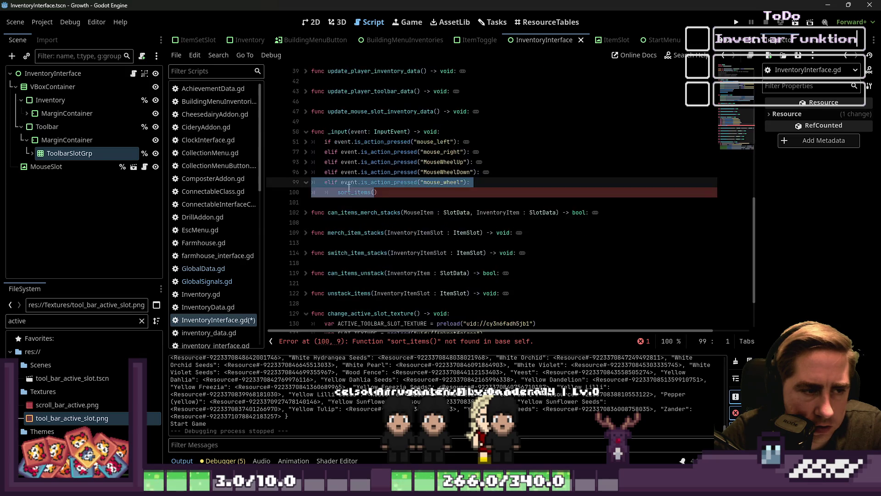
{"action": "left_click", "coordinate": [306, 172]}
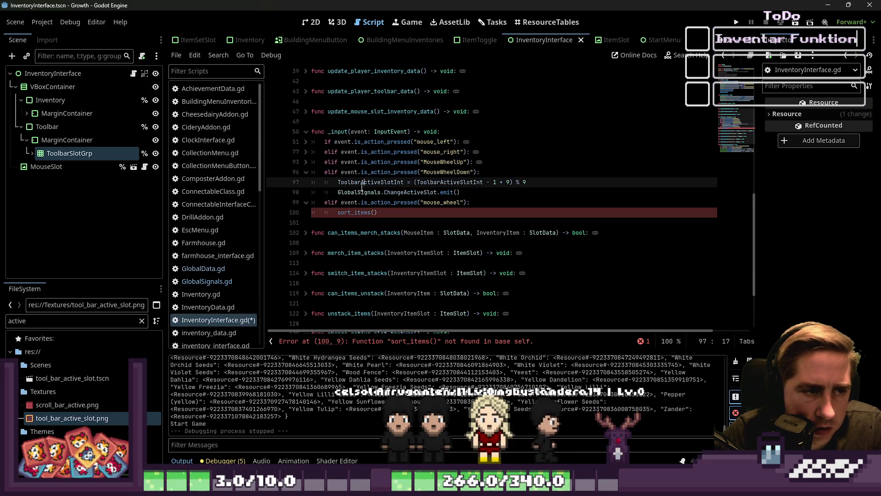
{"action": "left_click", "coordinate": [306, 162]}
{"action": "left_click", "coordinate": [306, 162]}
{"action": "left_click", "coordinate": [306, 152]}
{"action": "mouse_move", "coordinate": [338, 162]}
{"action": "left_mouse_down"}
{"action": "mouse_move", "coordinate": [505, 164]}
{"action": "mouse_move", "coordinate": [449, 171]}
{"action": "left_mouse_up"}
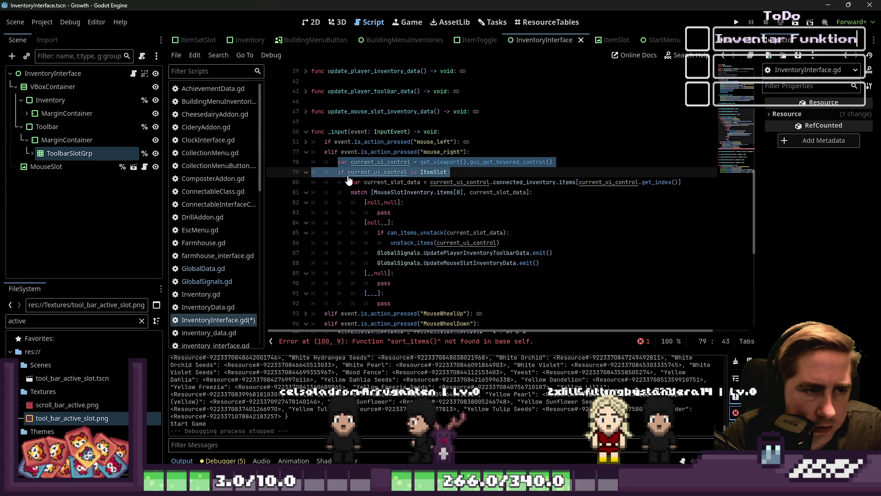
{"action": "left_click", "coordinate": [342, 162]}
{"action": "left_click_drag", "start_coordinate": [473, 168], "coordinate": [297, 163]}
{"action": "key", "text": "ctrl+c"}
{"action": "left_click", "coordinate": [306, 153]}
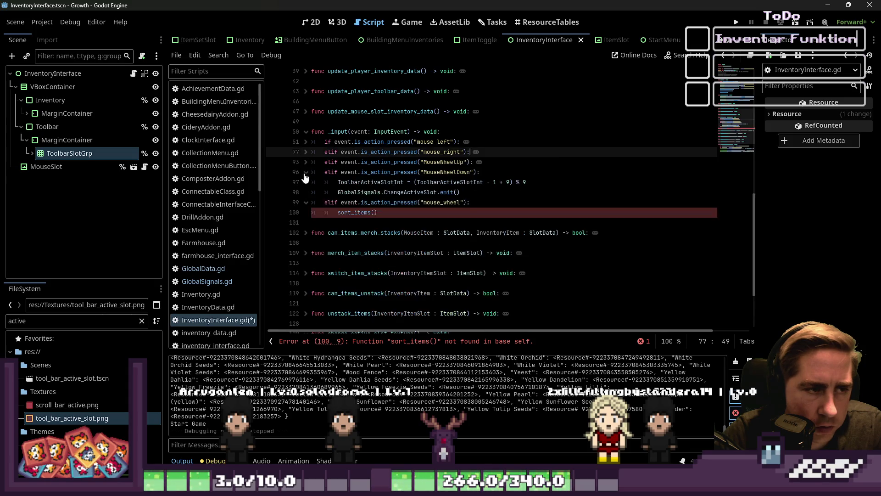
Paste those lines into the mouse_wheel branch and call sort_items() inside the ItemSlot check.
{"action": "left_click", "coordinate": [387, 212]}
{"action": "key", "text": "ctrl+v"}
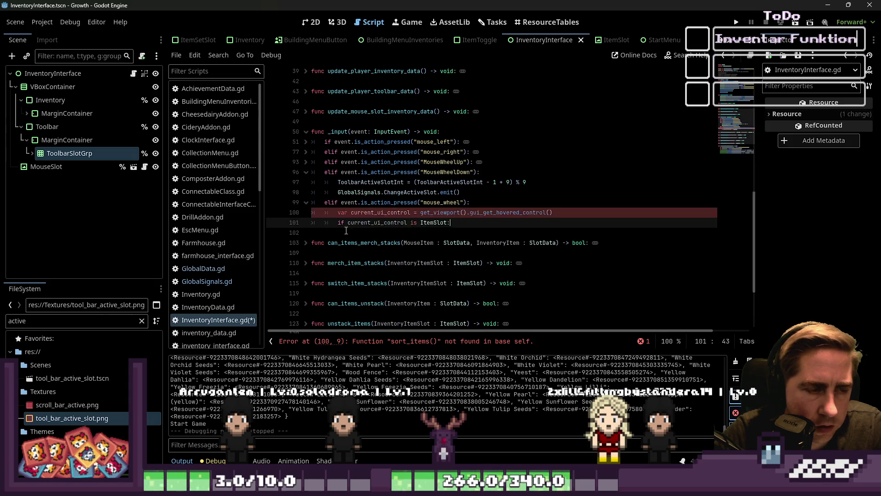
{"action": "left_click", "coordinate": [329, 213]}
{"action": "left_click", "coordinate": [367, 232]}
{"action": "type", "text": "soetr"}
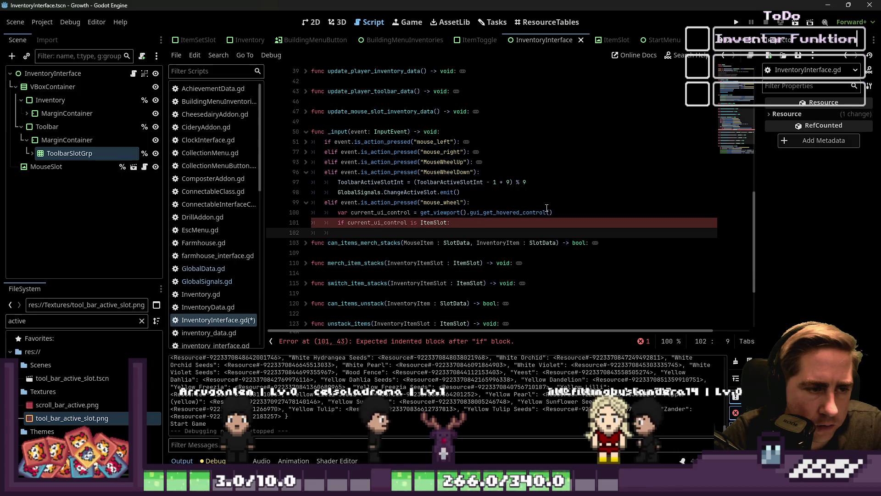
{"action": "key", "text": "BackSpace"}
{"action": "key", "text": "BackSpace"}
{"action": "key", "text": "BackSpace"}
{"action": "type", "text": "rt_ite"}
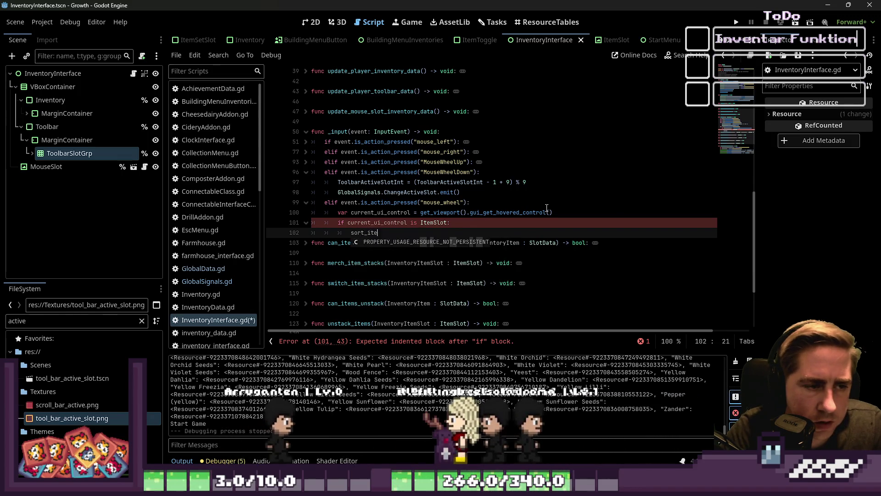
{"action": "key", "text": "Return"}
{"action": "key", "text": "End"}
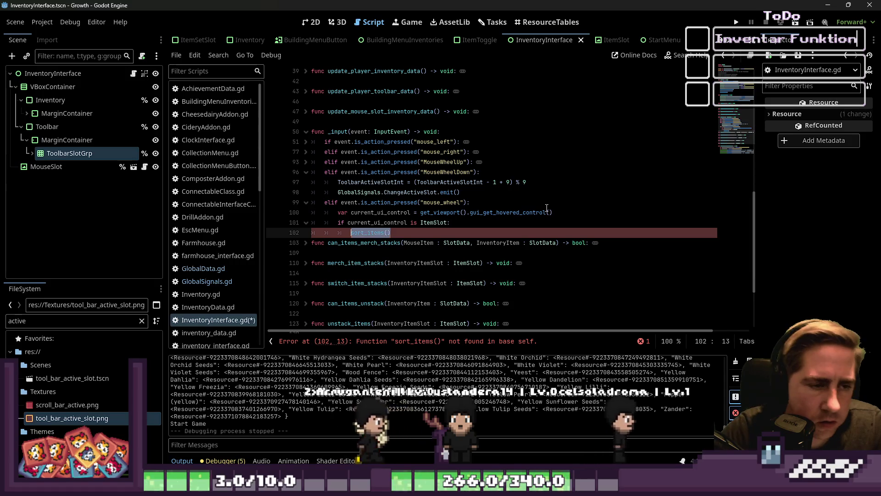
{"action": "key", "text": "Return"}
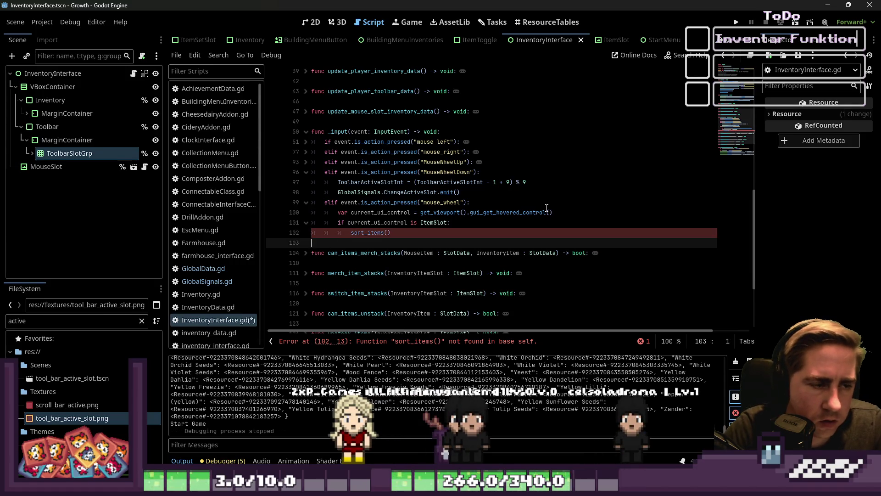
{"action": "left_click", "coordinate": [420, 151]}
{"action": "scroll", "coordinate": [403, 184], "scroll_direction": "down", "scroll_amount": 3}
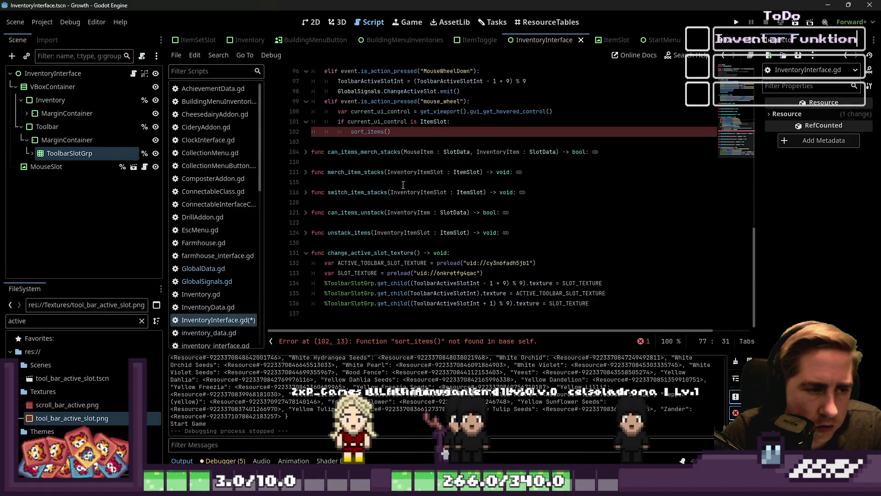
Fold change_active_slot_texture and add a 'func sort_items() -> void:' stub with pass at the script's end.
{"action": "left_click", "coordinate": [306, 254]}
{"action": "left_click", "coordinate": [338, 293]}
{"action": "key", "text": "Return"}
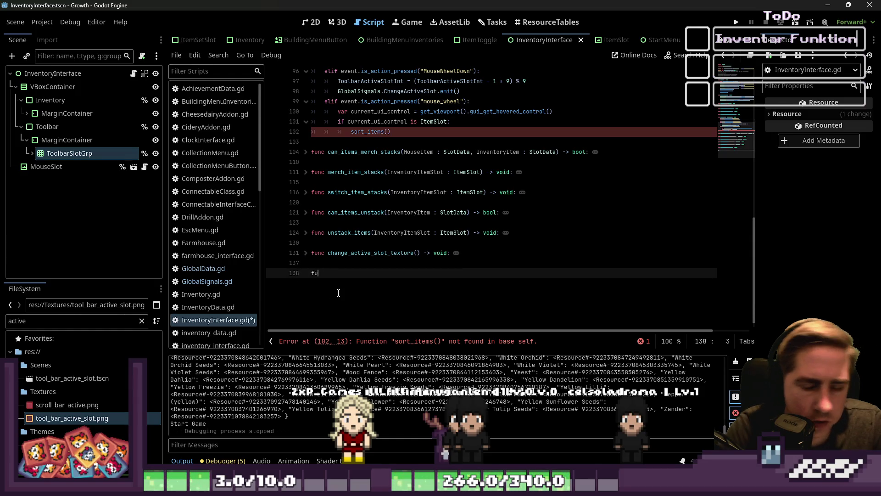
{"action": "type", "text": "nc sort_items() -> void"}
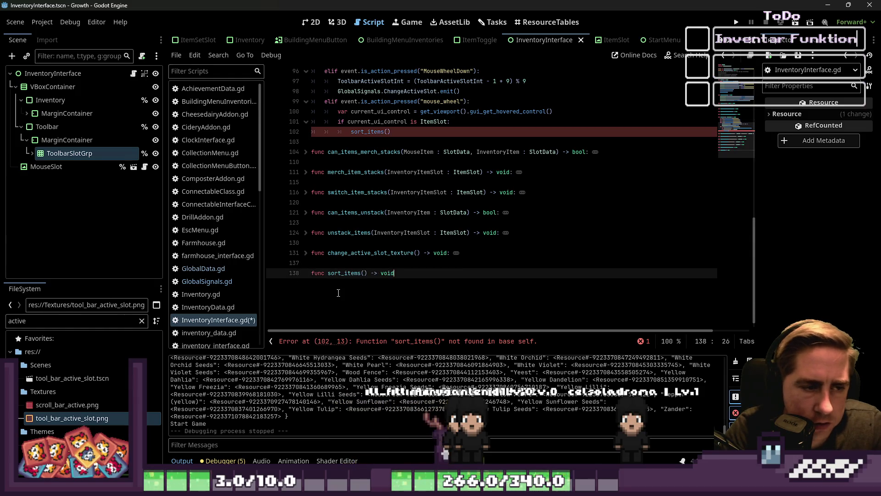
{"action": "type", "text": ":"}
{"action": "key", "text": "Return"}
{"action": "type", "text": "pass"}
{"action": "key", "text": "Return"}
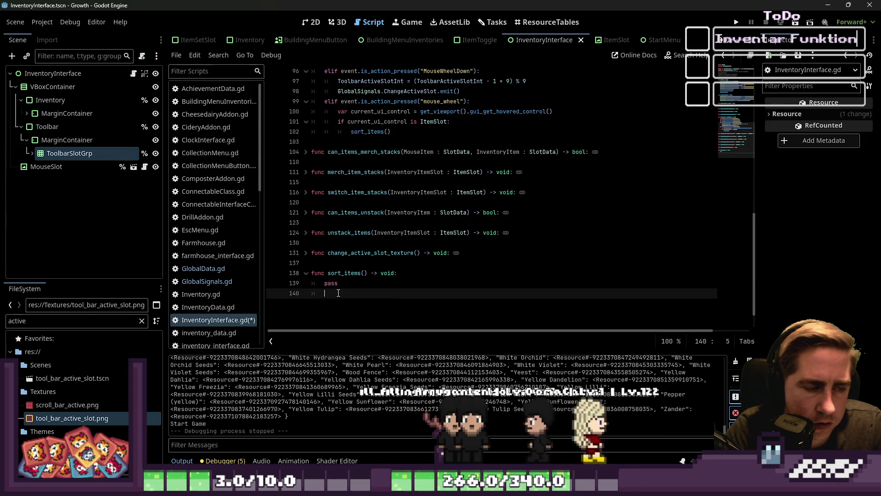
{"action": "key", "text": "Return"}
{"action": "key", "text": "BackSpace"}
{"action": "key", "text": "BackSpace"}
{"action": "key", "text": "BackSpace"}
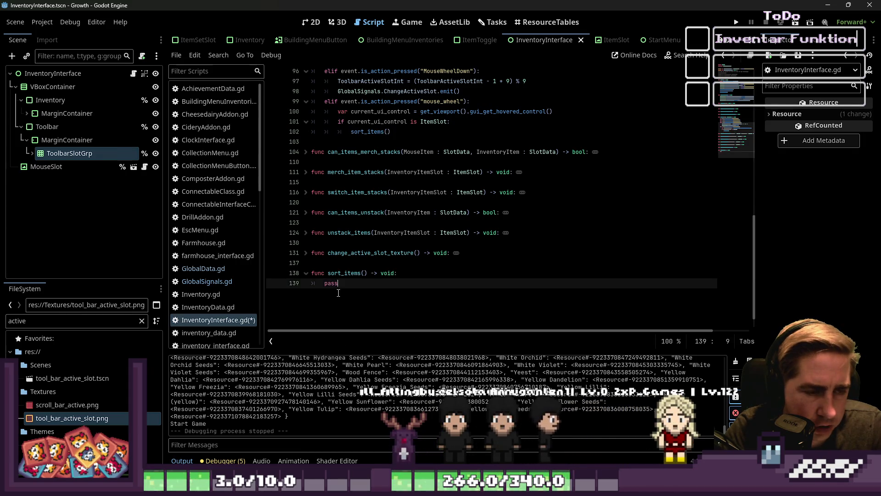
Go back up to the sort_items call and pick the current_ui_control variable name.
{"action": "key", "text": "Up"}
{"action": "key", "text": "ctrl+Right"}
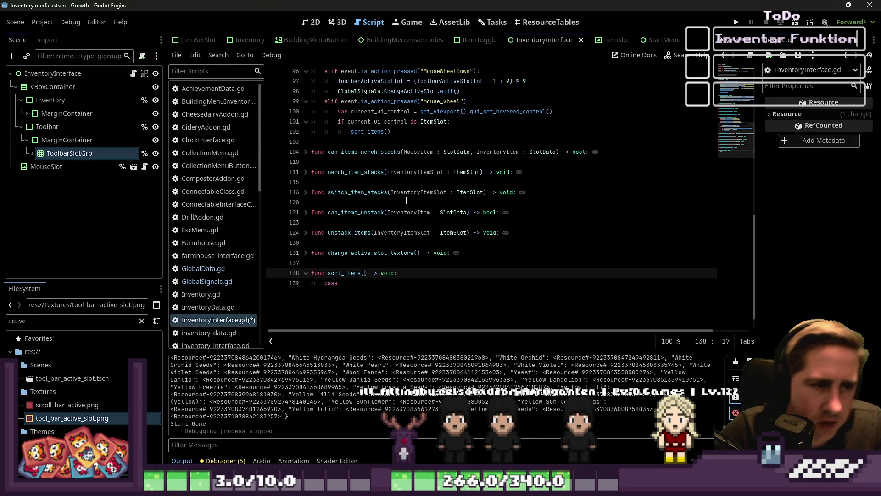
{"action": "scroll", "coordinate": [406, 201], "scroll_direction": "up", "scroll_amount": 3}
{"action": "left_click", "coordinate": [360, 202]}
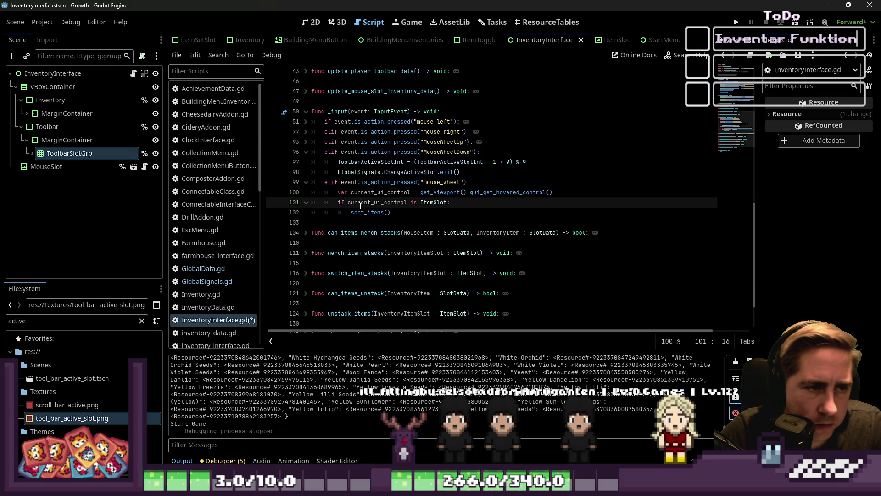
Make the call read sort_items(current_ui_control), removing the connected_inventory completion.
{"action": "left_click", "coordinate": [387, 221]}
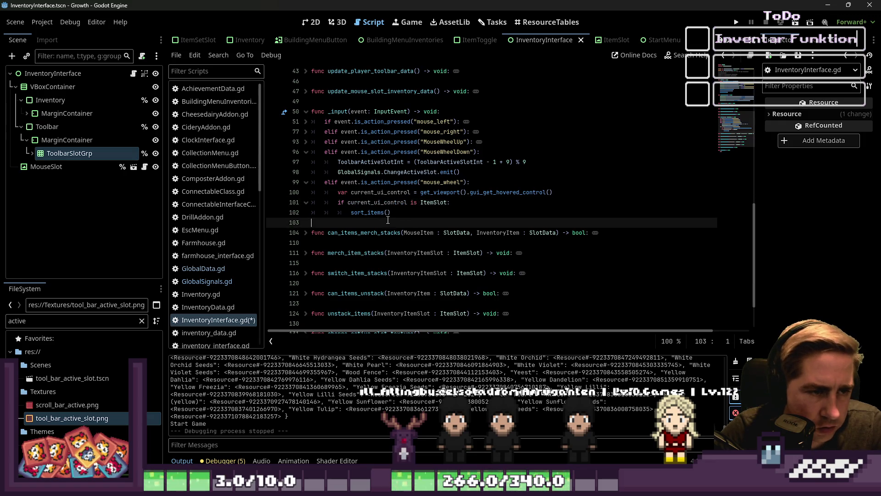
{"action": "left_click", "coordinate": [387, 212]}
{"action": "type", "text": "current_ui_control"}
{"action": "left_click", "coordinate": [387, 225]}
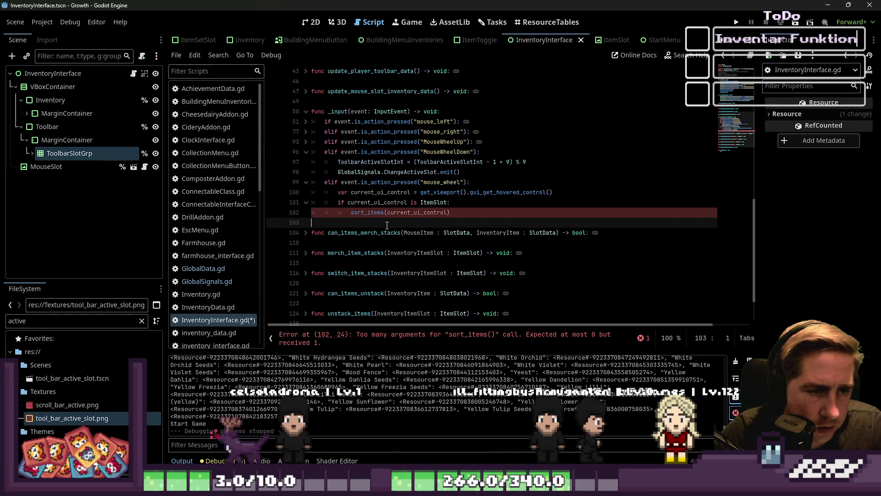
{"action": "left_click", "coordinate": [448, 212]}
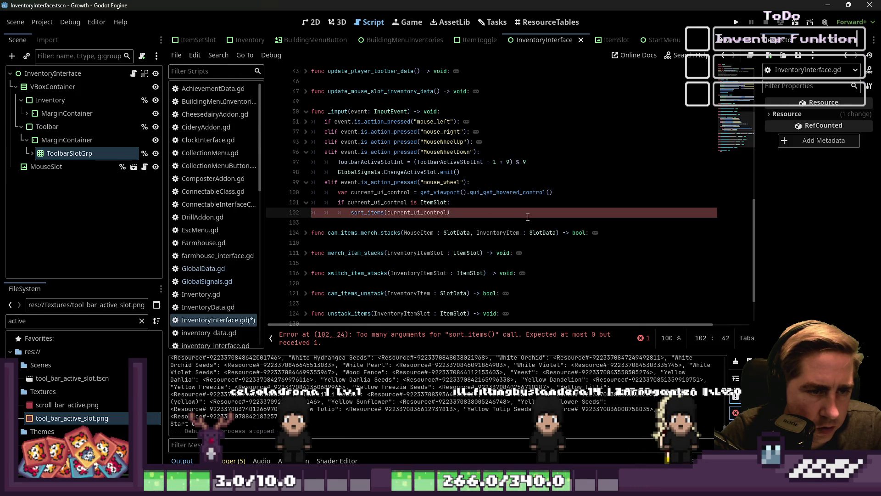
{"action": "type", "text": "."}
{"action": "type", "text": "connected_inventory"}
{"action": "key", "text": "Return"}
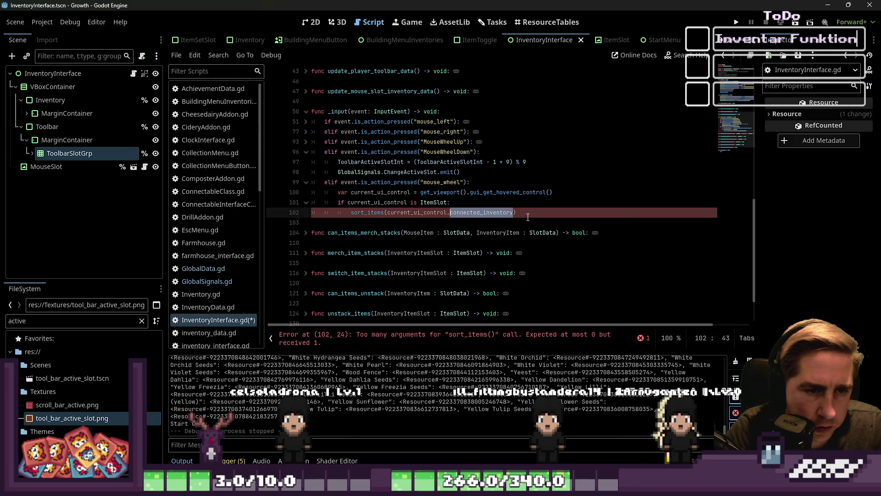
{"action": "left_click", "coordinate": [528, 217]}
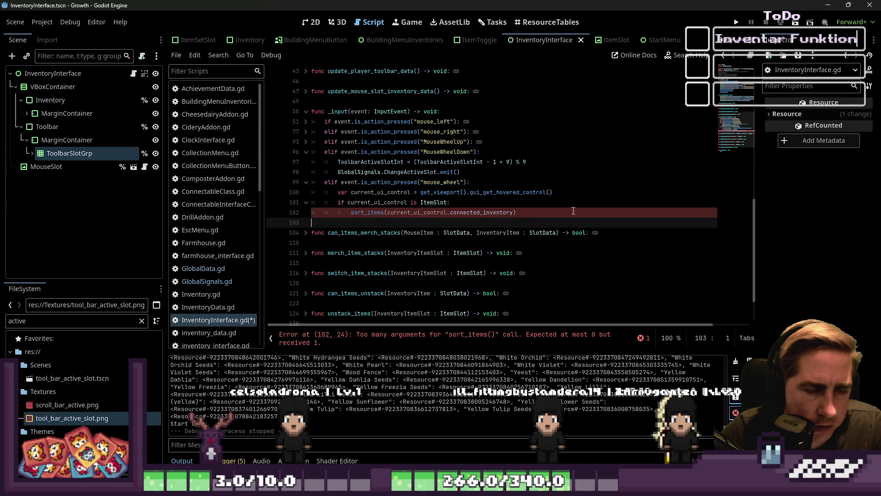
{"action": "double_click", "coordinate": [502, 213]}
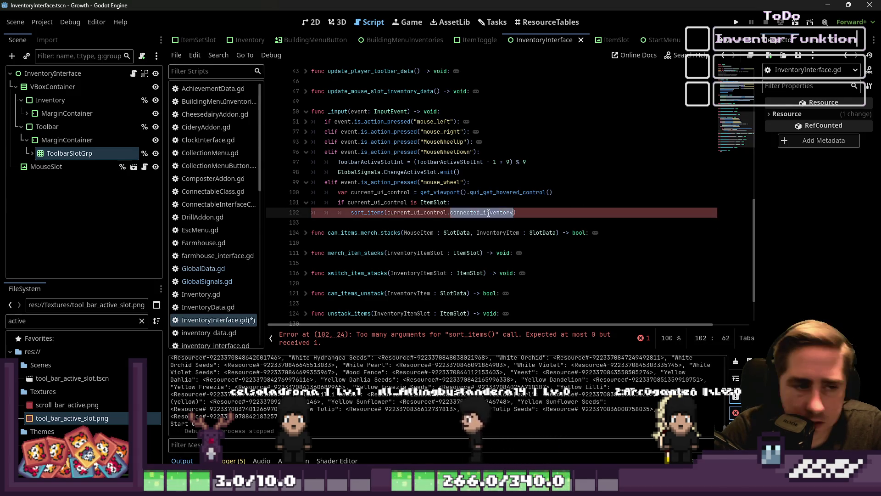
{"action": "key", "text": "BackSpace"}
{"action": "key", "text": "BackSpace"}
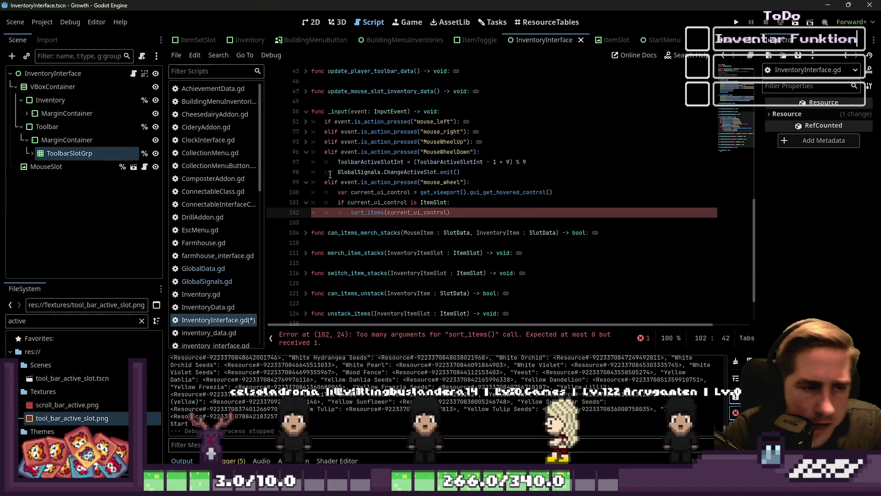
{"action": "left_click", "coordinate": [395, 215]}
{"action": "double_click", "coordinate": [395, 213]}
Give the sort_items definition a CurrentUIControl parameter typed ItemSlot.
{"action": "scroll", "coordinate": [518, 220], "scroll_direction": "down", "scroll_amount": 2}
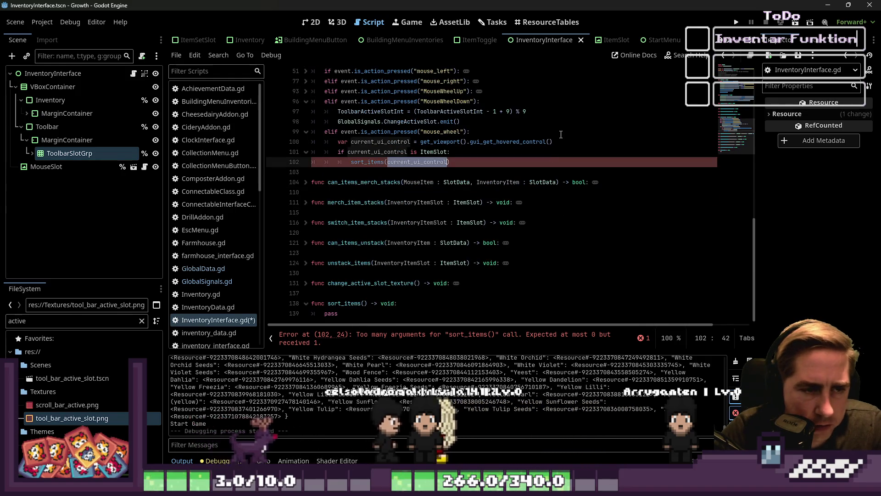
{"action": "left_click", "coordinate": [363, 303]}
{"action": "type", "text": "CurrentUi"}
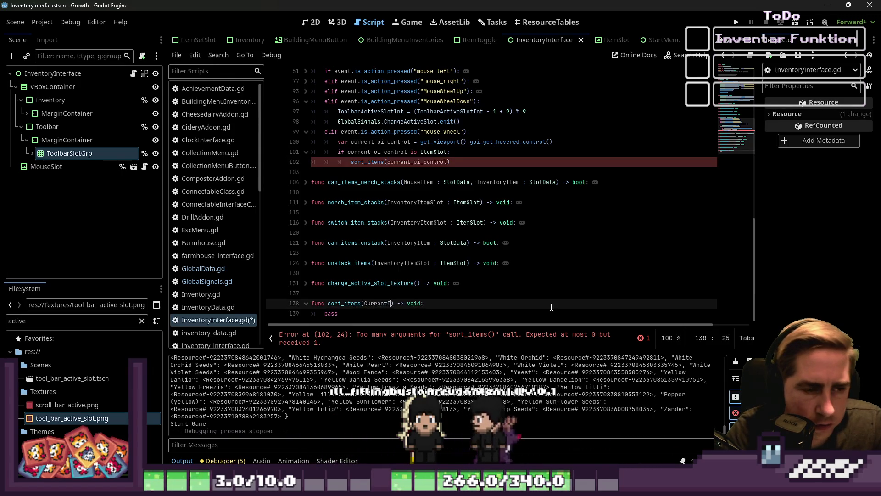
{"action": "key", "text": "BackSpace"}
{"action": "key", "text": "BackSpace"}
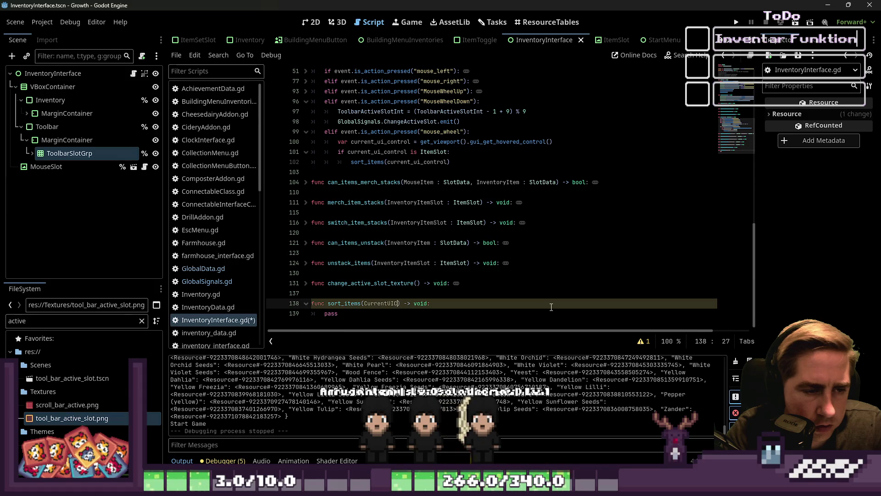
{"action": "type", "text": "ontrol : Slot"}
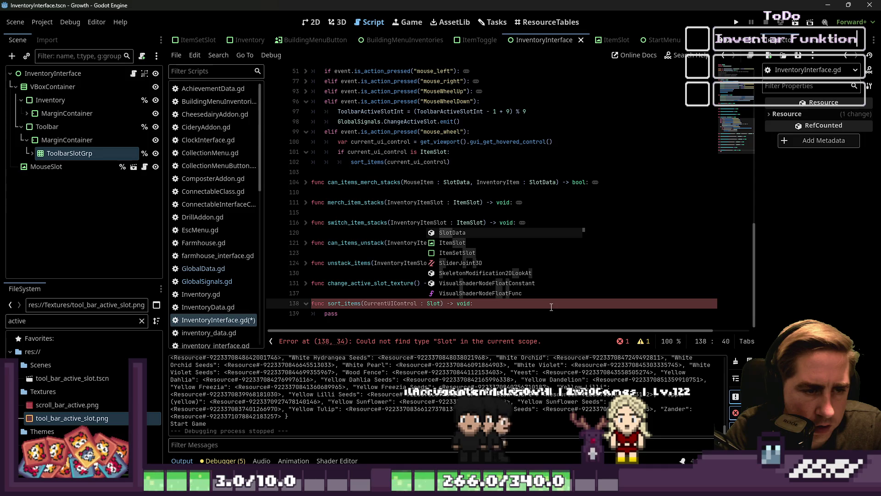
{"action": "key", "text": "Down"}
{"action": "key", "text": "Return"}
{"action": "key", "text": "Down"}
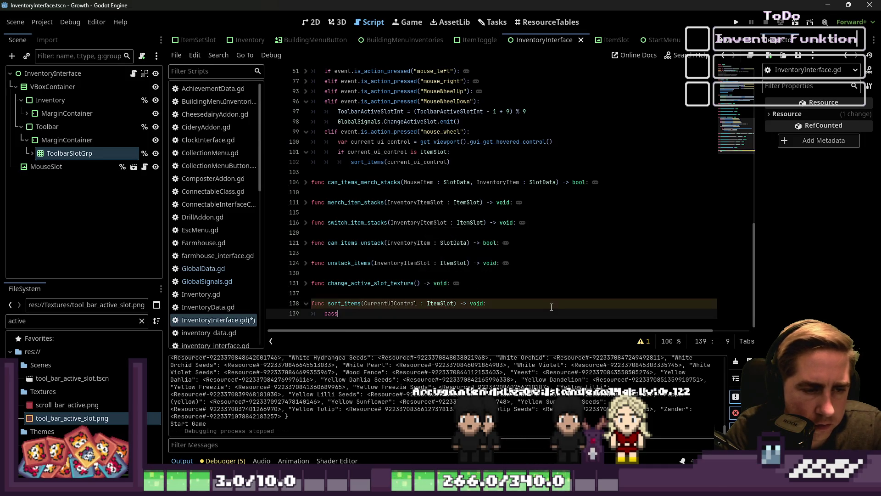
Draft a sort_items body line referencing CurrentUIControl.connected_inventory.items.
{"action": "key", "text": "BackSpace"}
{"action": "key", "text": "BackSpace"}
{"action": "key", "text": "BackSpace"}
{"action": "type", "text": "var"}
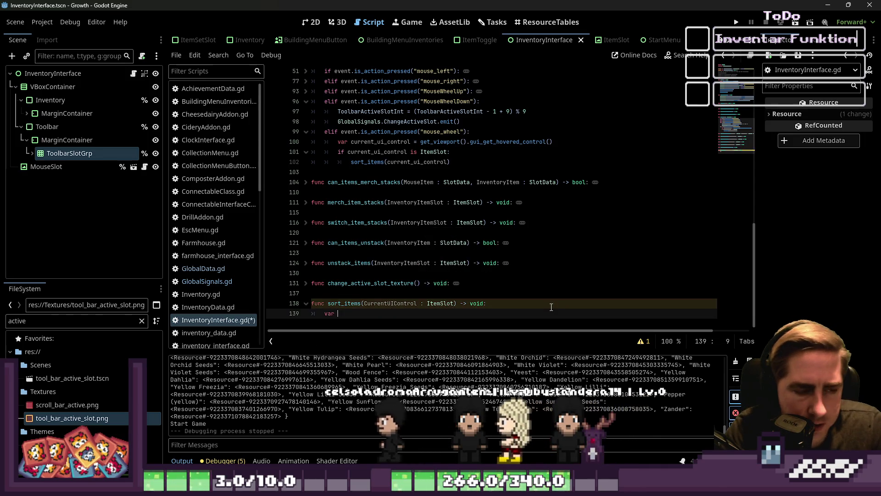
{"action": "key", "text": "BackSpace"}
{"action": "key", "text": "BackSpace"}
{"action": "key", "text": "BackSpace"}
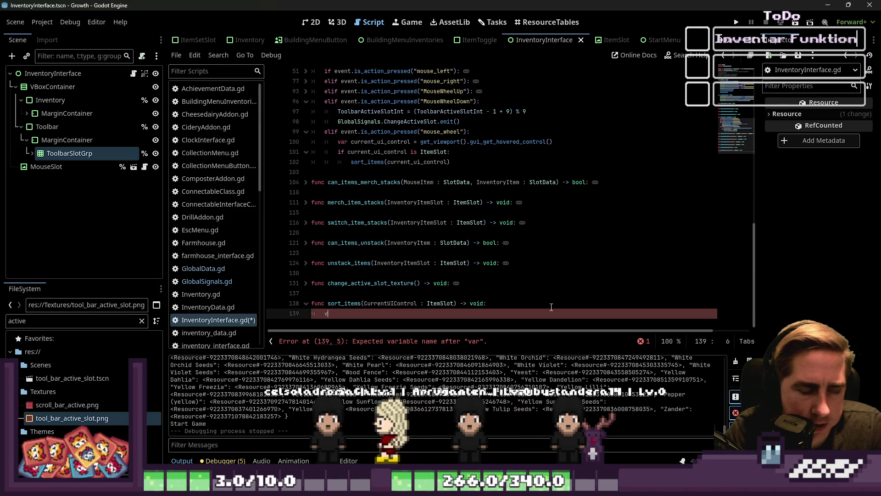
{"action": "key", "text": "BackSpace"}
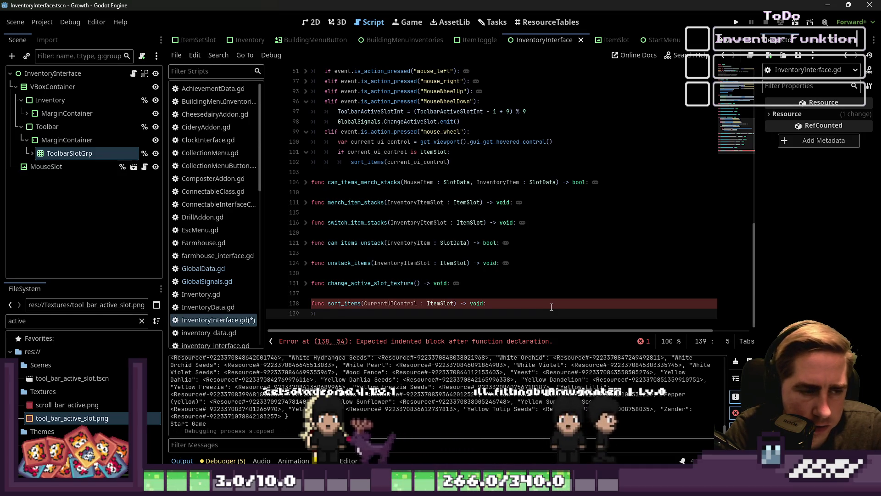
{"action": "type", "text": "Curr"}
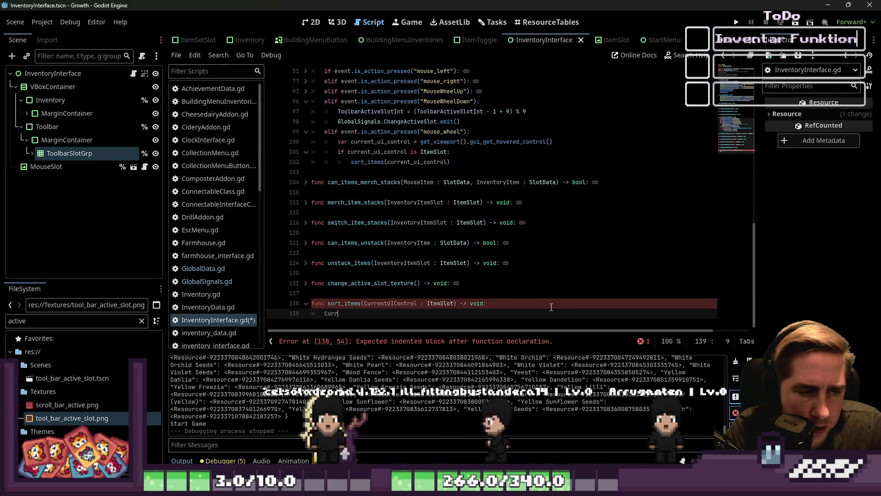
{"action": "type", "text": "."}
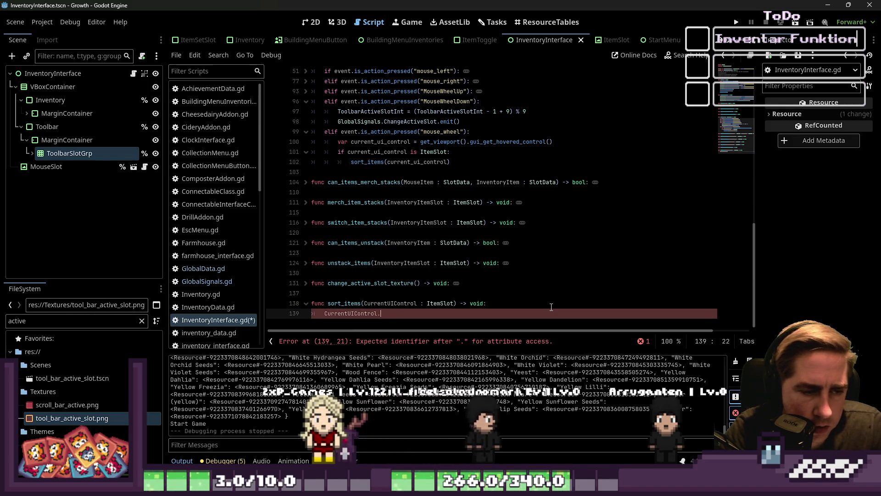
{"action": "type", "text": "inv"}
{"action": "key", "text": "Return"}
{"action": "type", "text": ".it"}
{"action": "key", "text": "Return"}
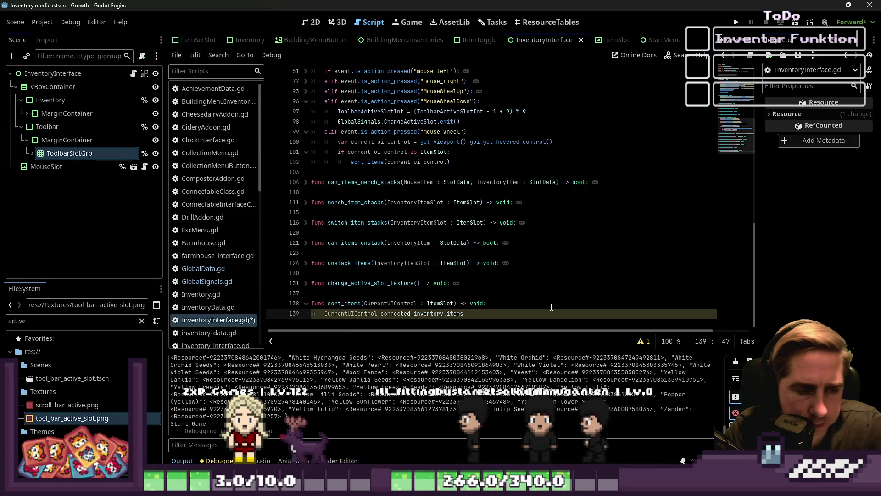
Abandon the unfinished if condition and leave pass as the sort_items body.
{"action": "key", "text": "ctrl+Left"}
{"action": "key", "text": "ctrl+Left"}
{"action": "key", "text": "ctrl+Left"}
{"action": "key", "text": "Home"}
{"action": "type", "text": "if"}
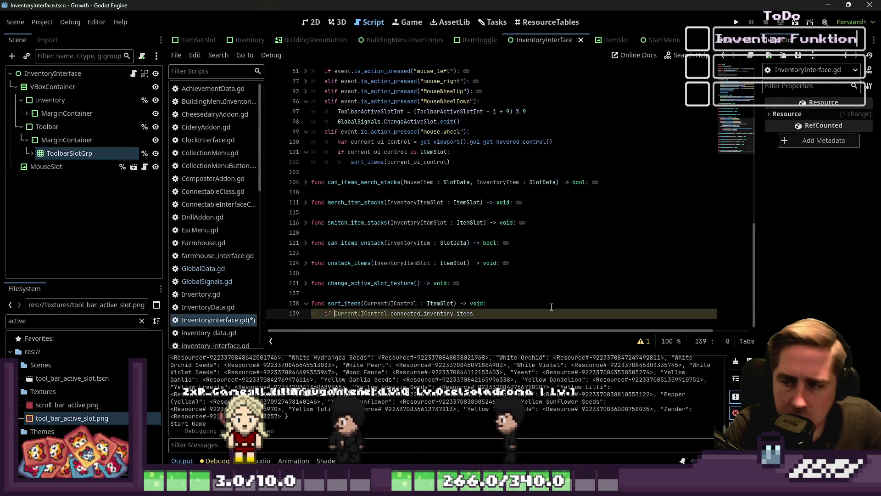
{"action": "key", "text": "End"}
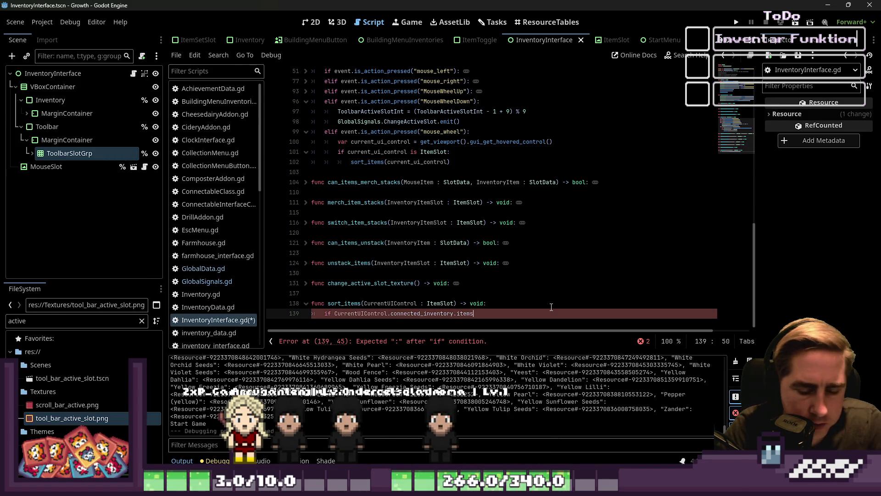
{"action": "type", "text": ".is"}
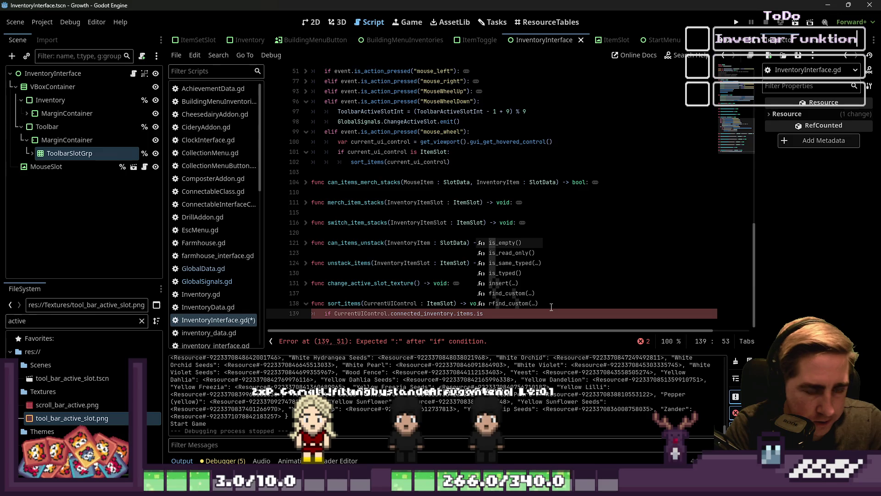
{"action": "key", "text": "BackSpace"}
{"action": "key", "text": "BackSpace"}
{"action": "key", "text": "BackSpace"}
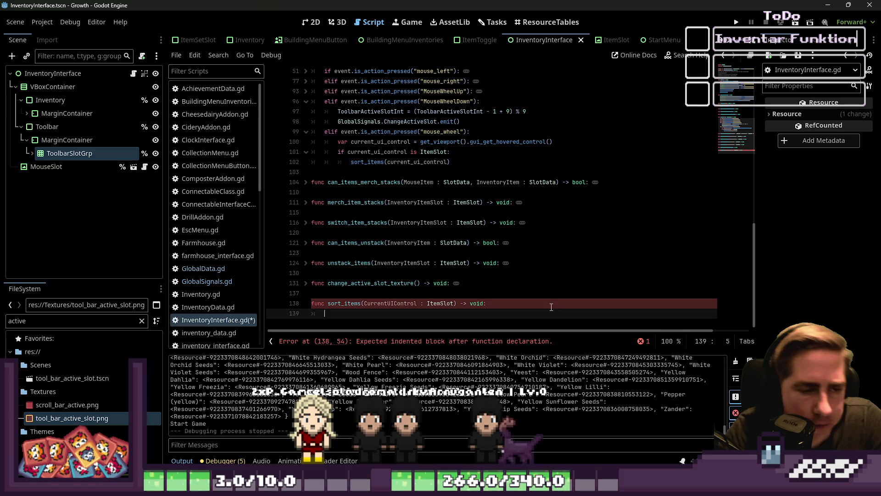
{"action": "type", "text": "pass"}
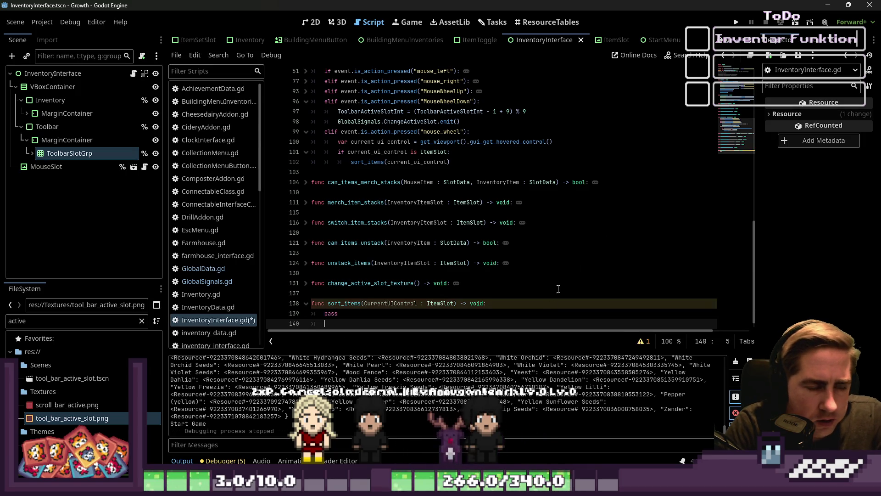
{"action": "key", "text": "Return"}
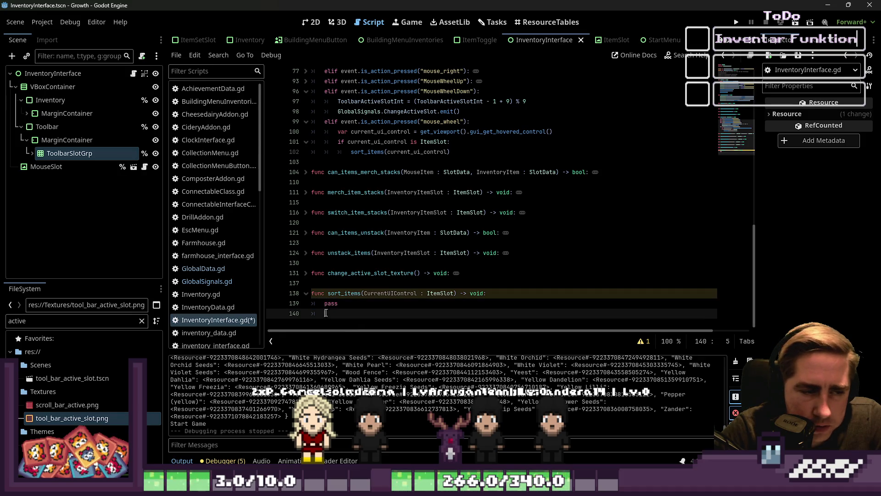
{"action": "left_click", "coordinate": [665, 55]}
Search the help for 'sort_custom' and open the Array sort_custom method page.
{"action": "type", "text": "sort"}
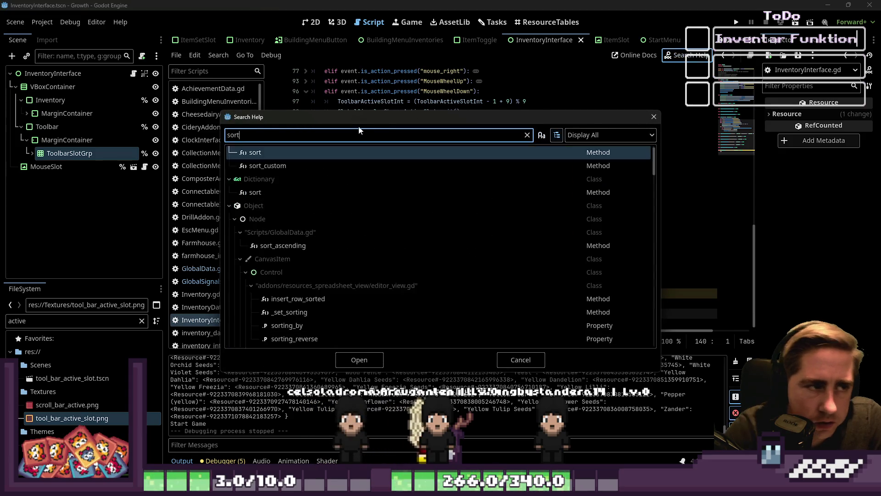
{"action": "type", "text": "_"}
{"action": "key", "text": "ctrl+a"}
{"action": "type", "text": "cu"}
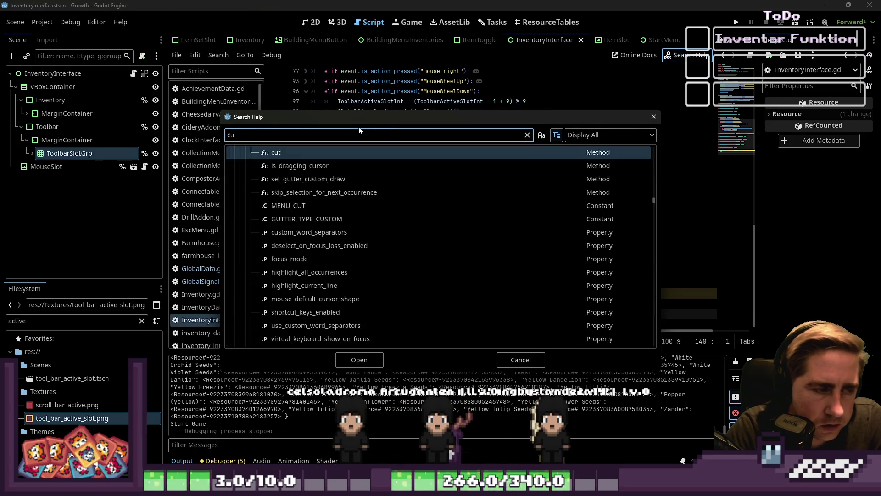
{"action": "type", "text": "sto"}
{"action": "type", "text": "na"}
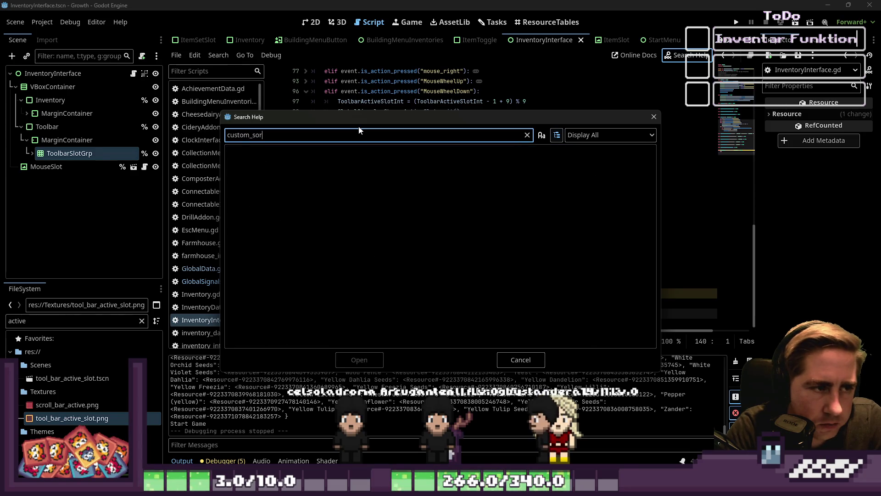
{"action": "key", "text": "BackSpace"}
{"action": "key", "text": "BackSpace"}
{"action": "key", "text": "BackSpace"}
{"action": "type", "text": "sort"}
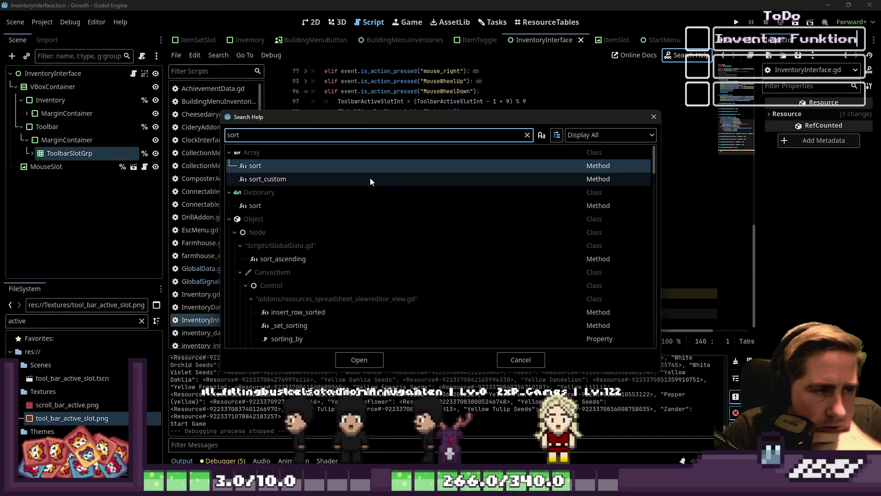
{"action": "key", "text": "BackSpace"}
{"action": "key", "text": "BackSpace"}
{"action": "key", "text": "BackSpace"}
{"action": "type", "text": "ort_custom"}
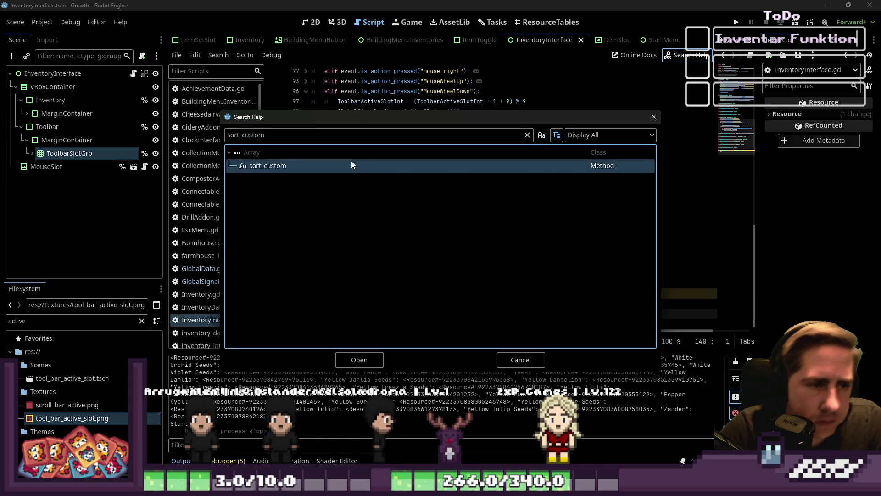
{"action": "double_click", "coordinate": [351, 162]}
{"action": "double_click", "coordinate": [331, 158]}
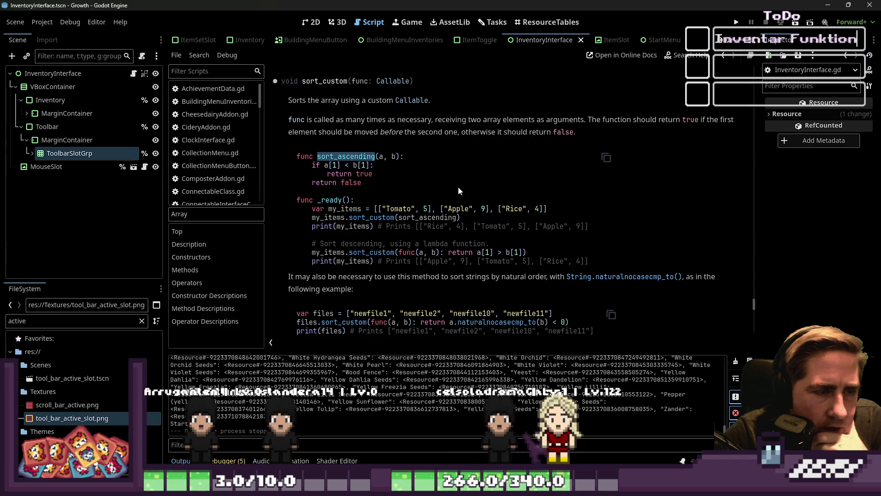
Read through the sort_custom examples, including sort_ascending, natural order and the lambda variant.
{"action": "scroll", "coordinate": [546, 197], "scroll_direction": "down", "scroll_amount": 1}
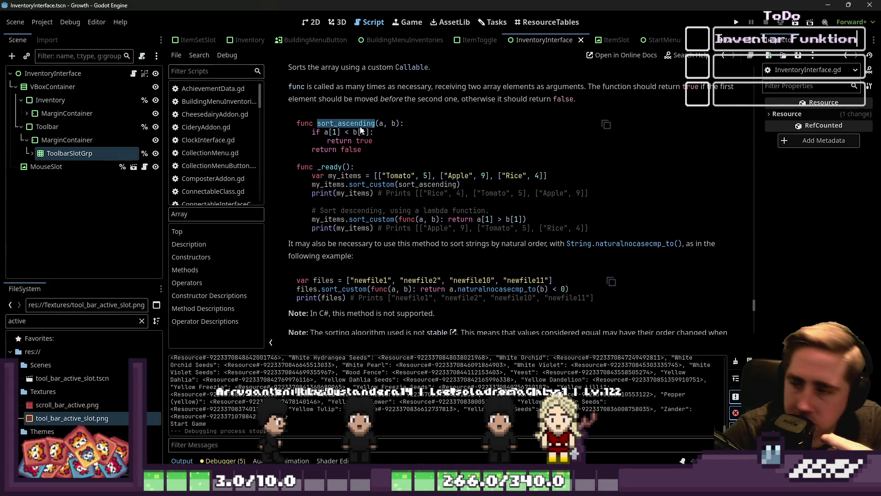
{"action": "left_click", "coordinate": [339, 138]}
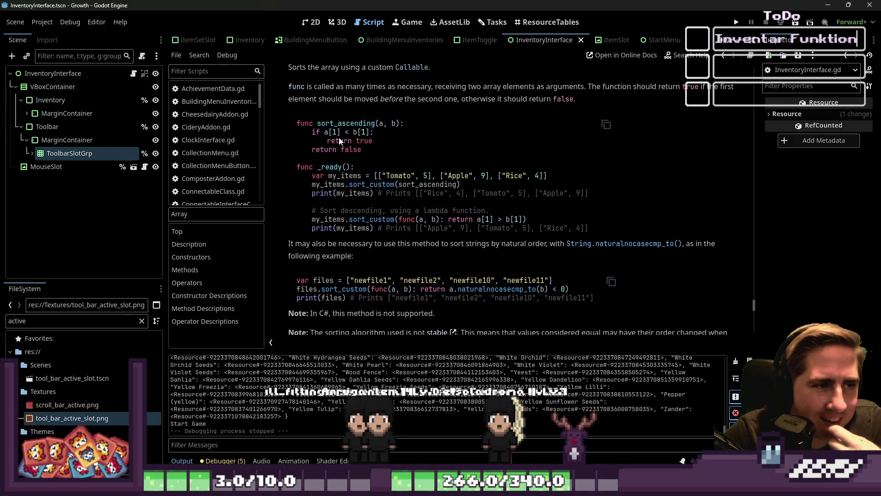
{"action": "mouse_move", "coordinate": [356, 150]}
{"action": "left_mouse_down"}
{"action": "mouse_move", "coordinate": [316, 137]}
{"action": "mouse_move", "coordinate": [336, 142]}
{"action": "left_mouse_up"}
{"action": "left_click", "coordinate": [335, 141]}
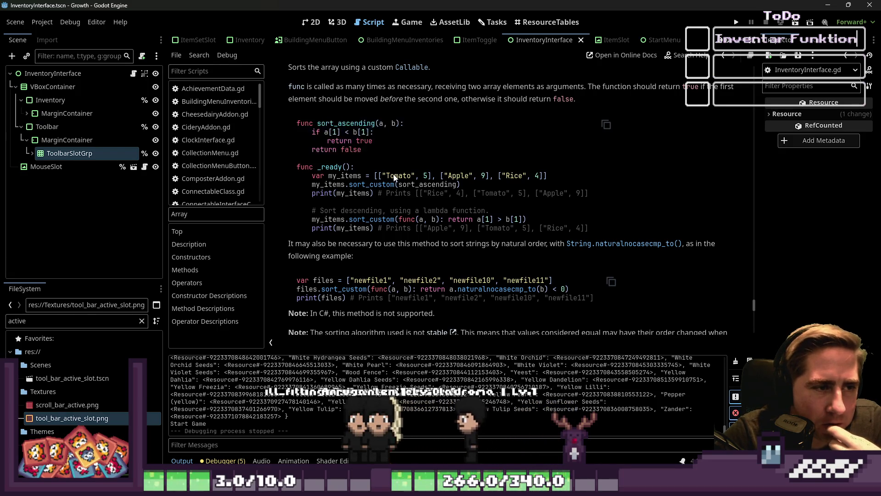
{"action": "scroll", "coordinate": [395, 184], "scroll_direction": "down", "scroll_amount": 3}
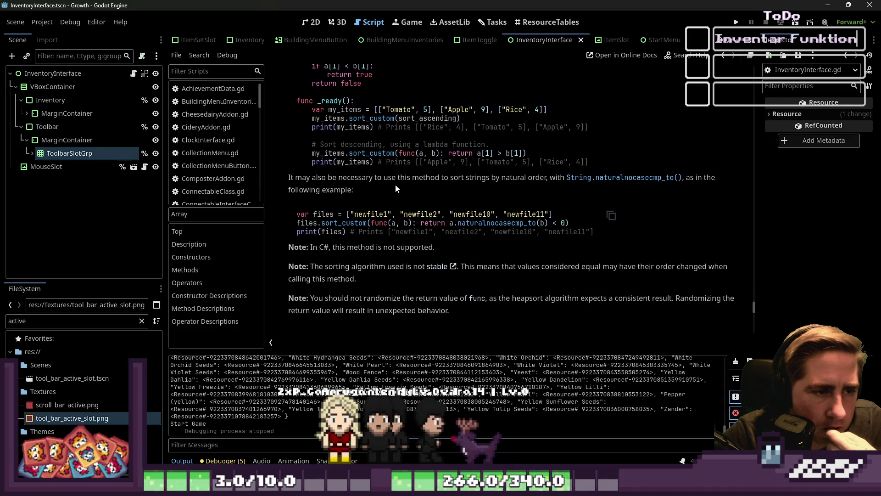
{"action": "left_click_drag", "start_coordinate": [359, 214], "coordinate": [389, 215]}
{"action": "left_click", "coordinate": [485, 214]}
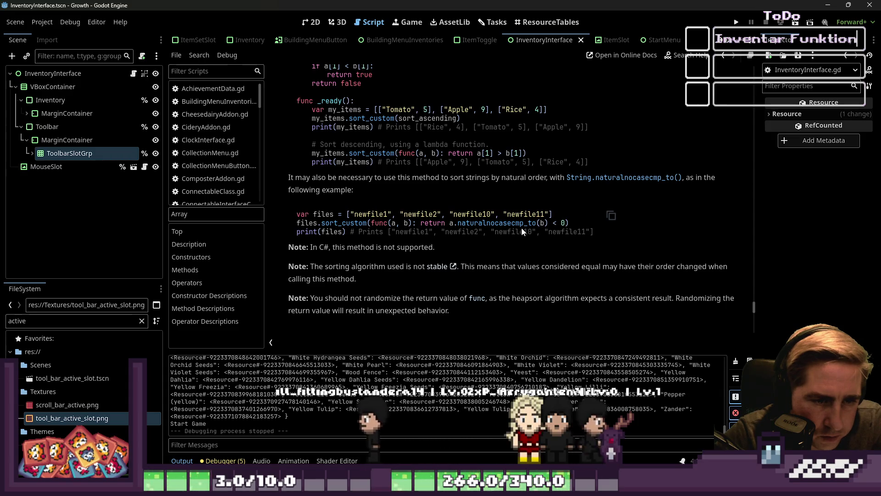
{"action": "scroll", "coordinate": [521, 228], "scroll_direction": "down", "scroll_amount": 1}
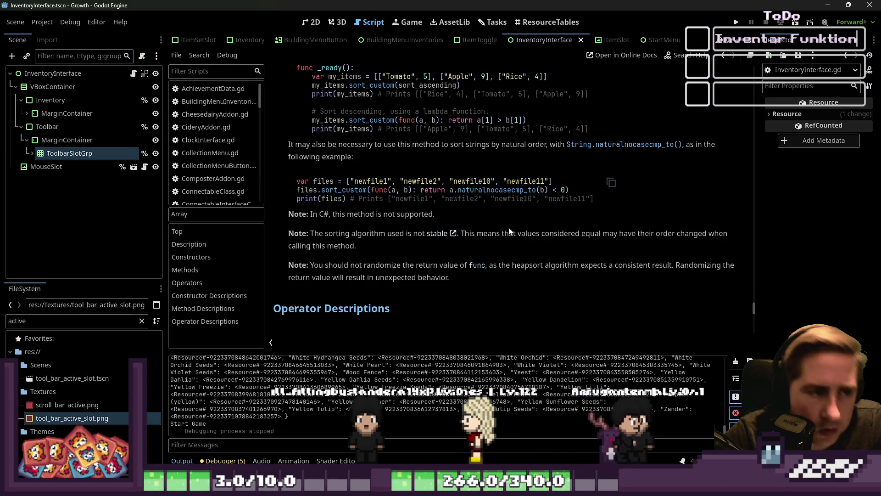
{"action": "scroll", "coordinate": [528, 216], "scroll_direction": "down", "scroll_amount": 1}
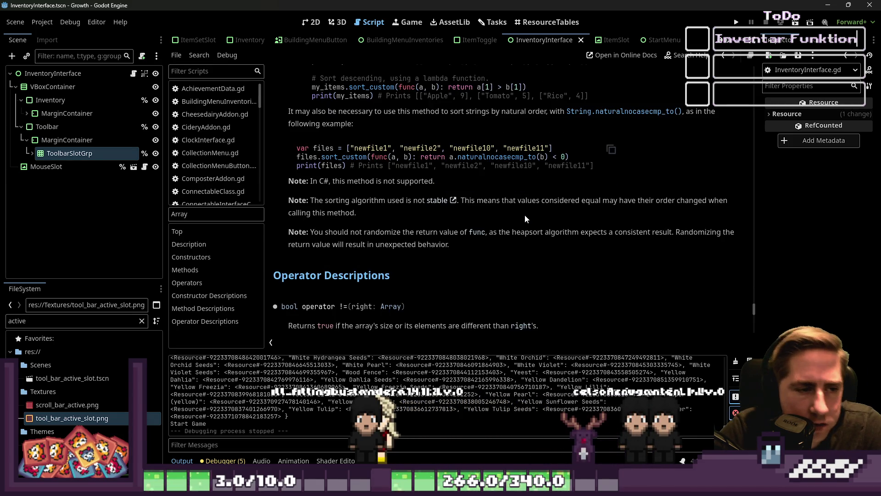
{"action": "scroll", "coordinate": [519, 215], "scroll_direction": "up", "scroll_amount": 3}
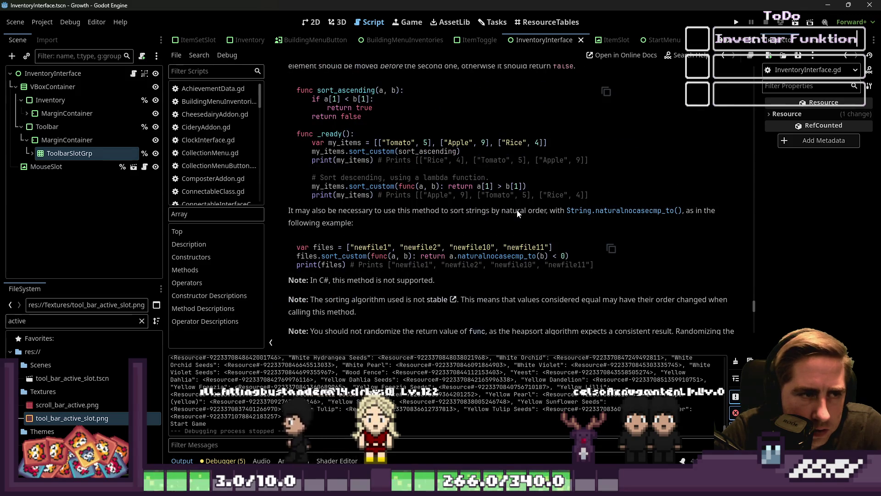
{"action": "scroll", "coordinate": [517, 210], "scroll_direction": "up", "scroll_amount": 1}
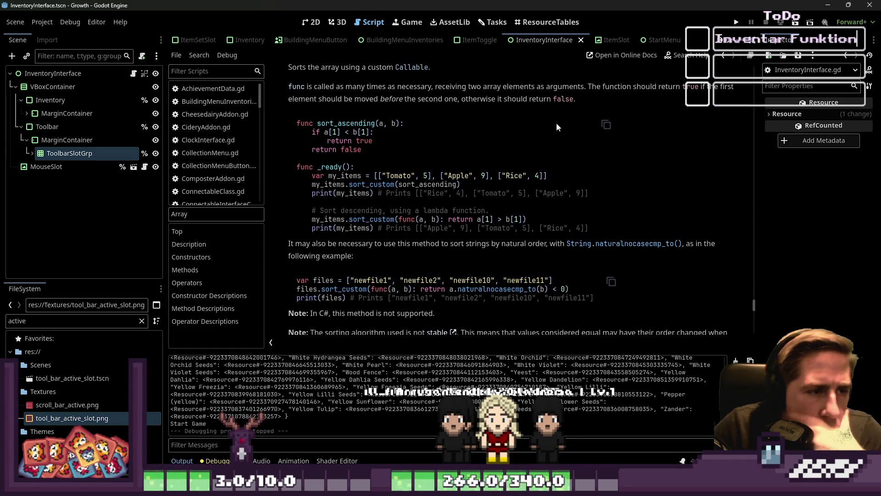
{"action": "double_click", "coordinate": [363, 222]}
{"action": "scroll", "coordinate": [362, 222], "scroll_direction": "down", "scroll_amount": 1}
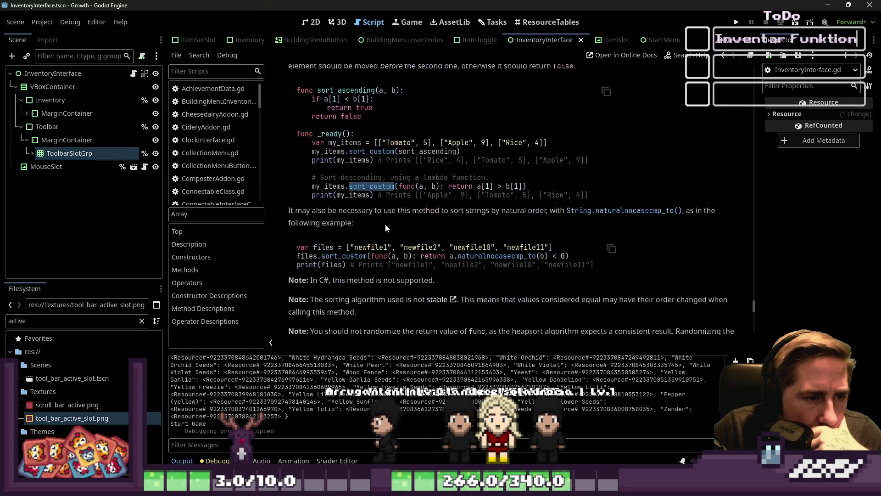
{"action": "scroll", "coordinate": [385, 225], "scroll_direction": "down", "scroll_amount": 6}
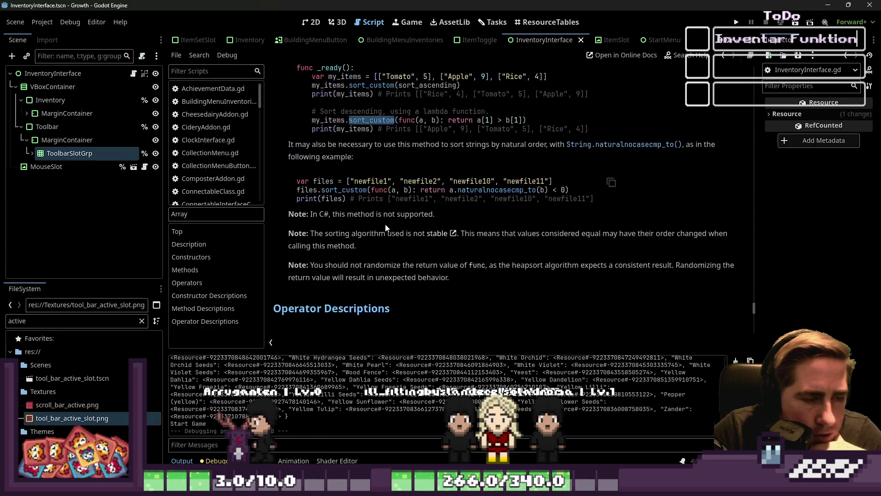
{"action": "scroll", "coordinate": [385, 226], "scroll_direction": "up", "scroll_amount": 3}
{"action": "scroll", "coordinate": [385, 225], "scroll_direction": "down", "scroll_amount": 5}
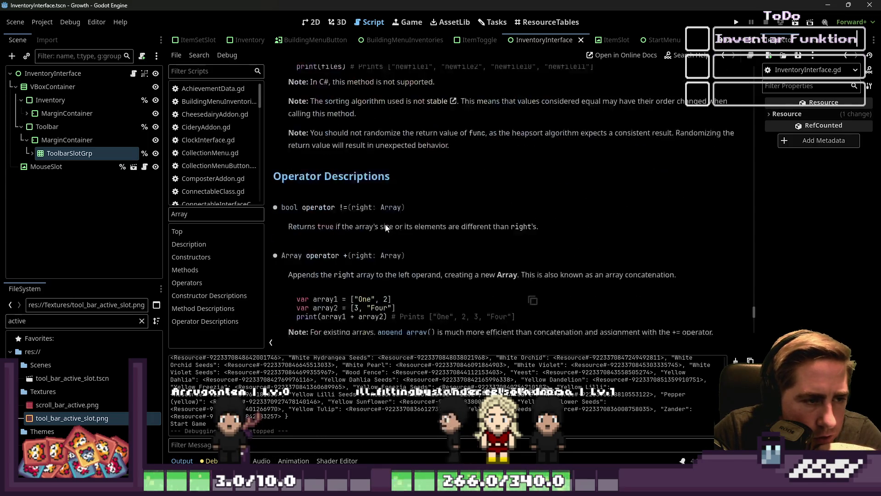
{"action": "scroll", "coordinate": [386, 227], "scroll_direction": "up", "scroll_amount": 1}
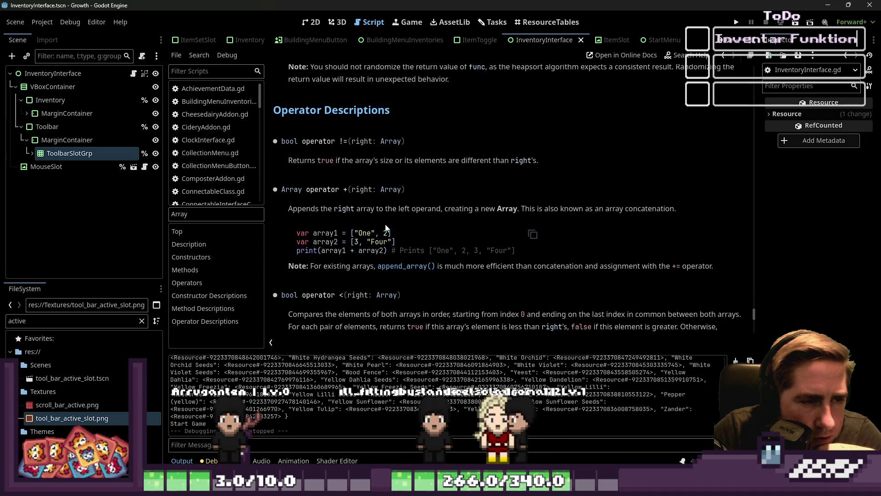
{"action": "scroll", "coordinate": [386, 227], "scroll_direction": "up", "scroll_amount": 7}
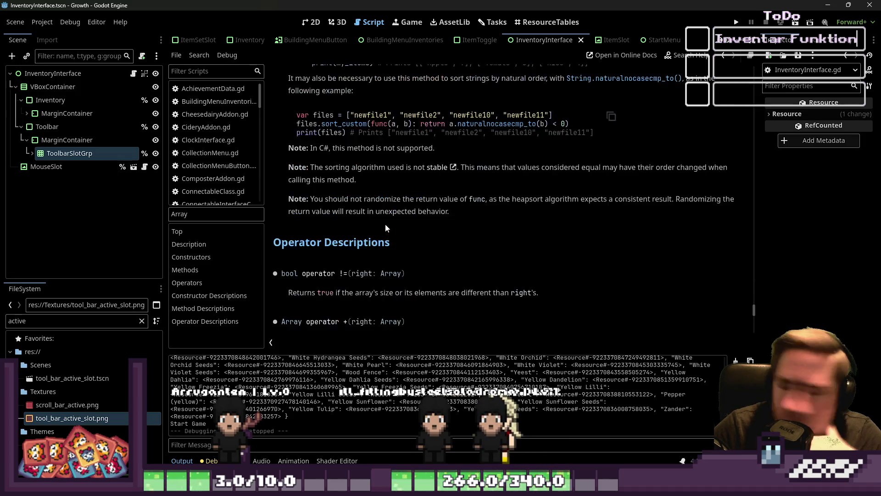
{"action": "scroll", "coordinate": [385, 224], "scroll_direction": "up", "scroll_amount": 3}
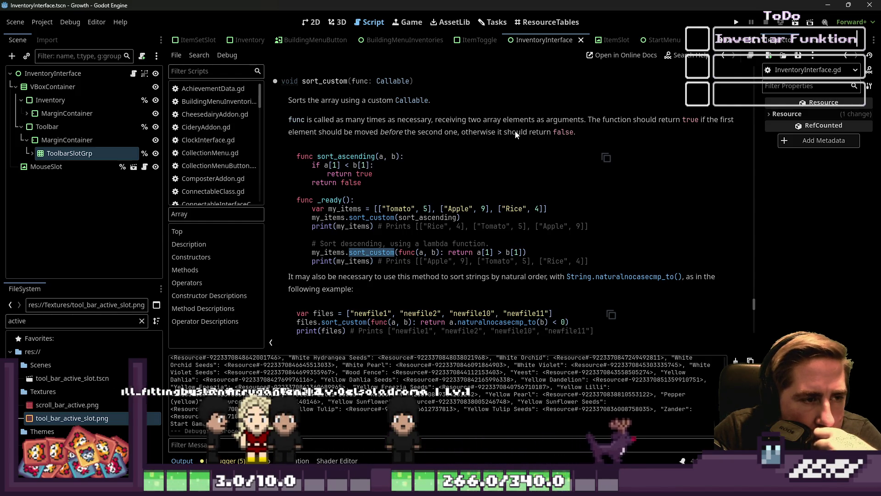
Return to the script workspace and reopen InventoryInterface.gd.
{"action": "left_click", "coordinate": [315, 29]}
{"action": "left_click", "coordinate": [370, 22]}
{"action": "scroll", "coordinate": [458, 213], "scroll_direction": "down", "scroll_amount": 10}
{"action": "scroll", "coordinate": [458, 213], "scroll_direction": "up", "scroll_amount": 2}
{"action": "scroll", "coordinate": [239, 151], "scroll_direction": "down", "scroll_amount": 6}
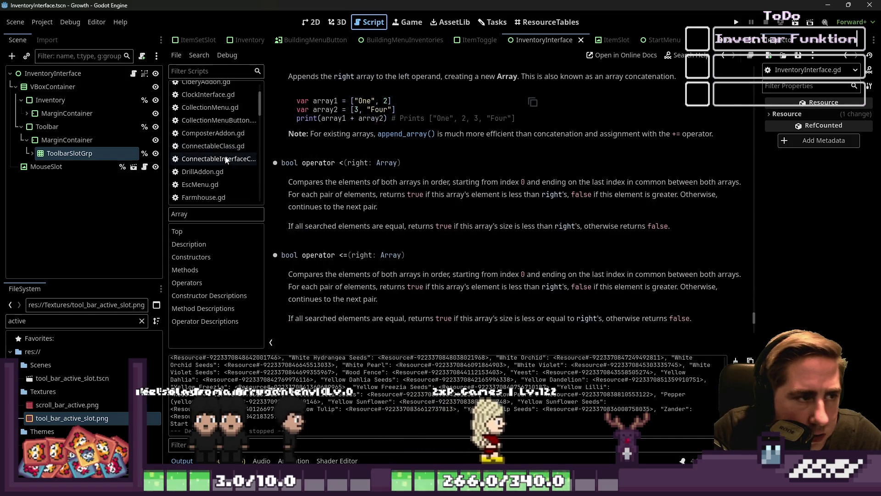
{"action": "left_click", "coordinate": [225, 156]}
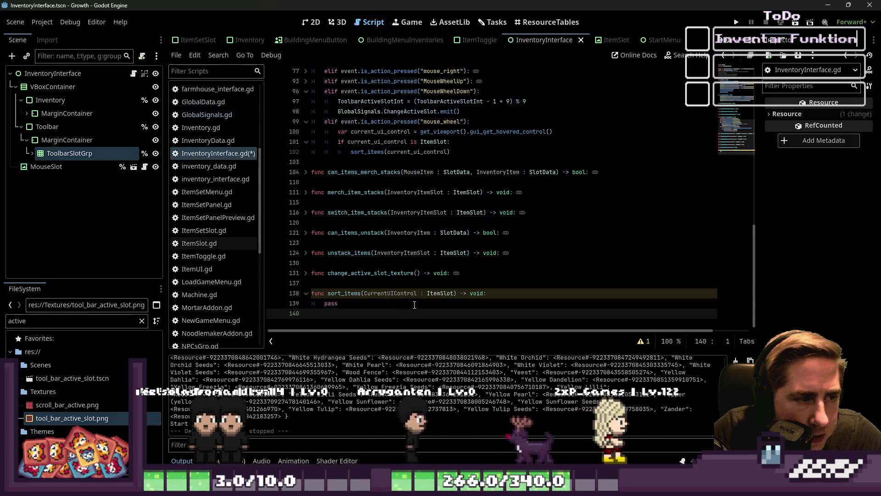
Add a 'func sort_custom(a,b) -> bool:' header below sort_items.
{"action": "key", "text": "Return"}
{"action": "type", "text": "s"}
{"action": "key", "text": "BackSpace"}
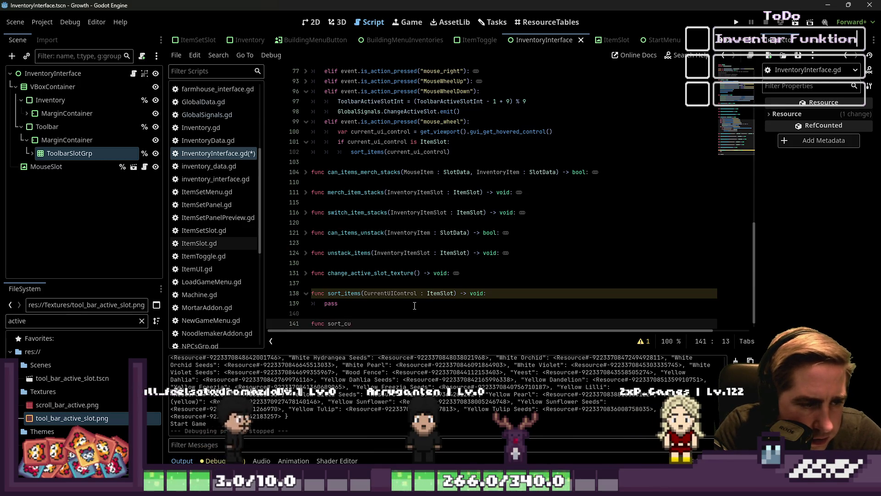
{"action": "type", "text": "stom(a,b) -> void"}
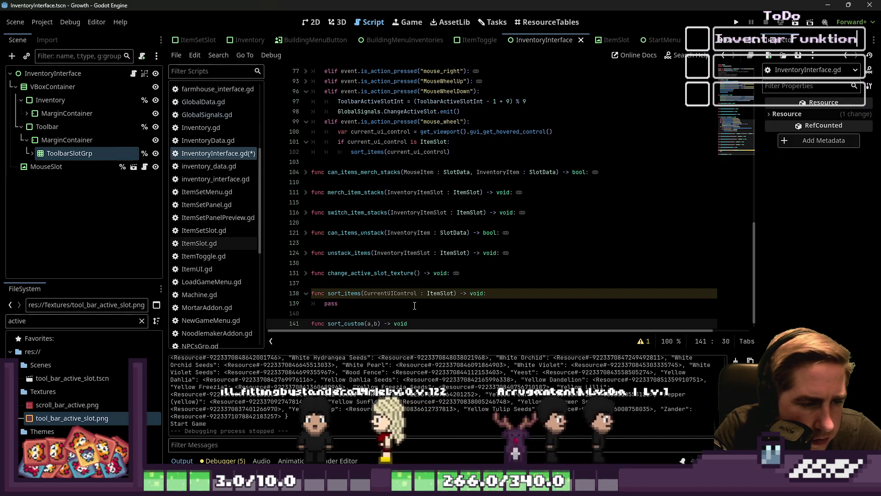
{"action": "type", "text": ":"}
{"action": "key", "text": "Return"}
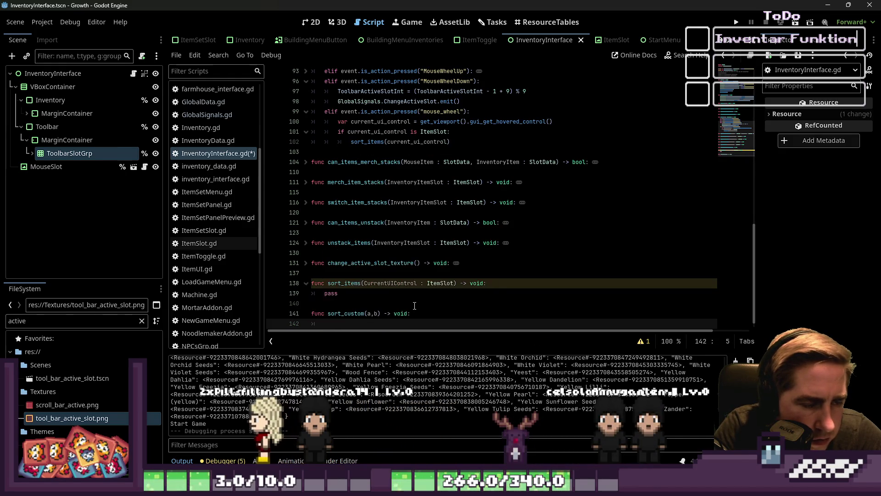
{"action": "key", "text": "BackSpace"}
{"action": "key", "text": "BackSpace"}
{"action": "type", "text": "ool:"}
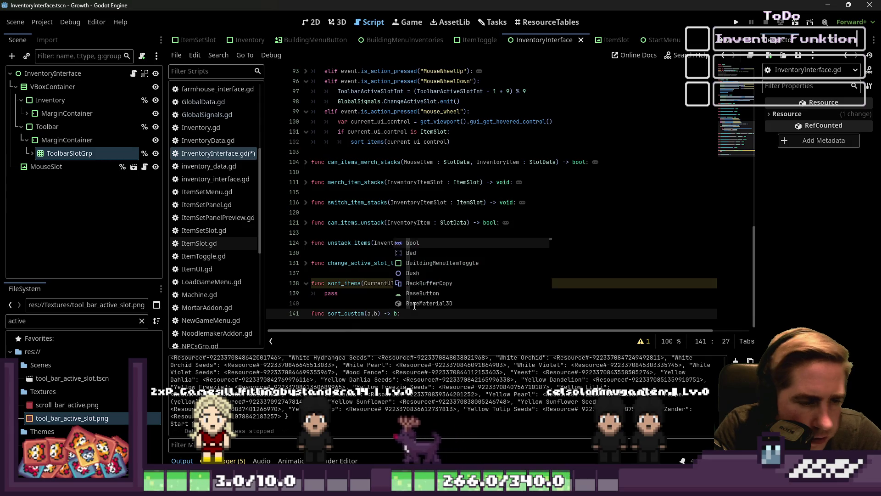
Write the body: if a < b return true, otherwise return false.
{"action": "key", "text": "Return"}
{"action": "type", "text": "if a >"}
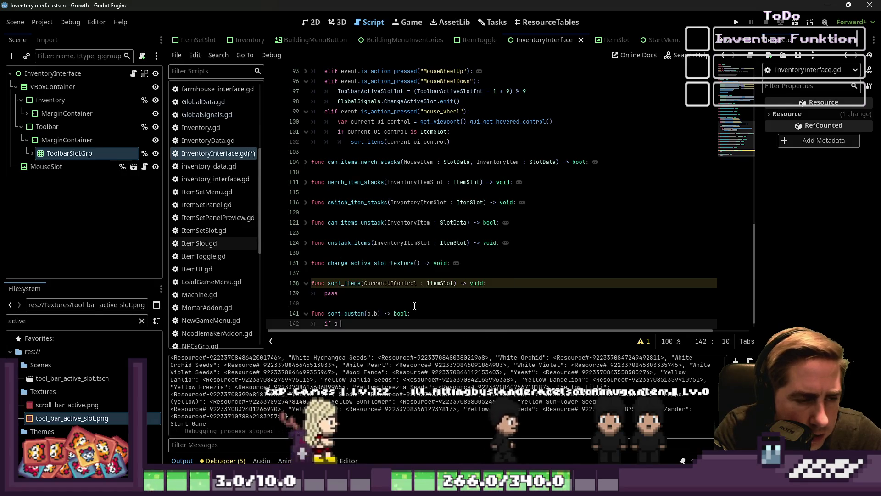
{"action": "key", "text": "BackSpace"}
{"action": "type", "text": "< v"}
{"action": "key", "text": "BackSpace"}
{"action": "type", "text": "b:"}
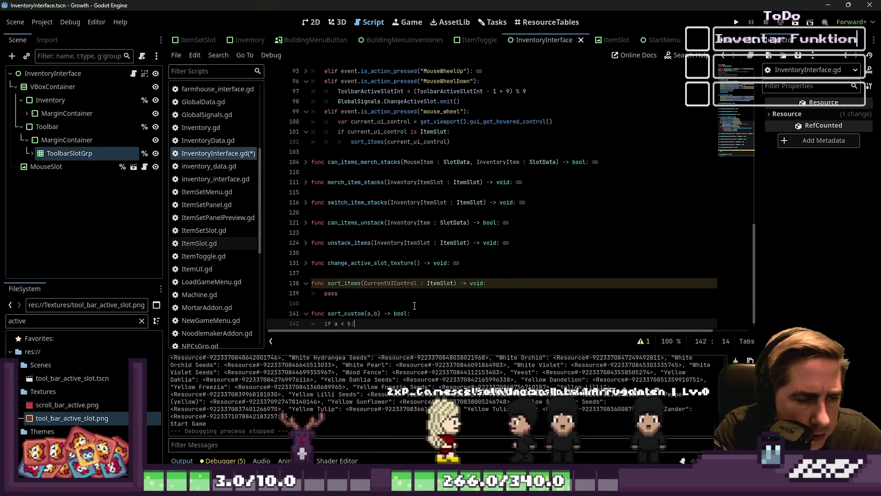
{"action": "key", "text": "Return"}
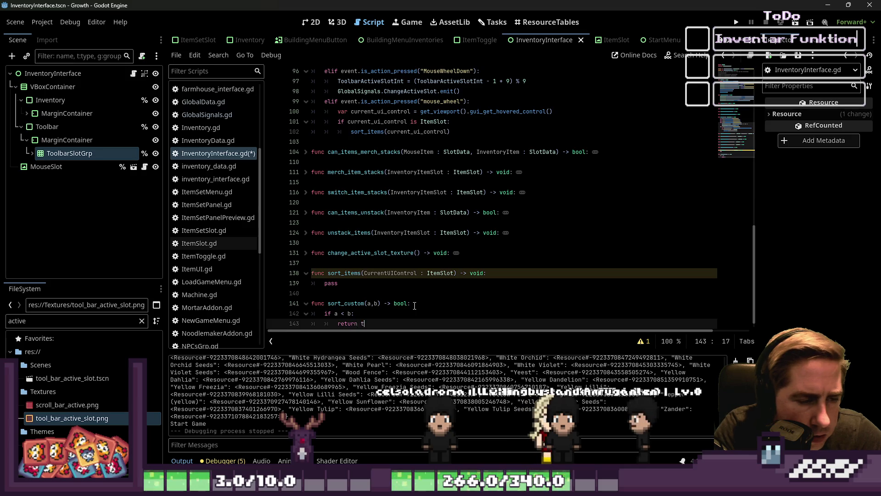
{"action": "type", "text": "rue"}
{"action": "key", "text": "Return"}
{"action": "key", "text": "BackSpace"}
{"action": "type", "text": "return false"}
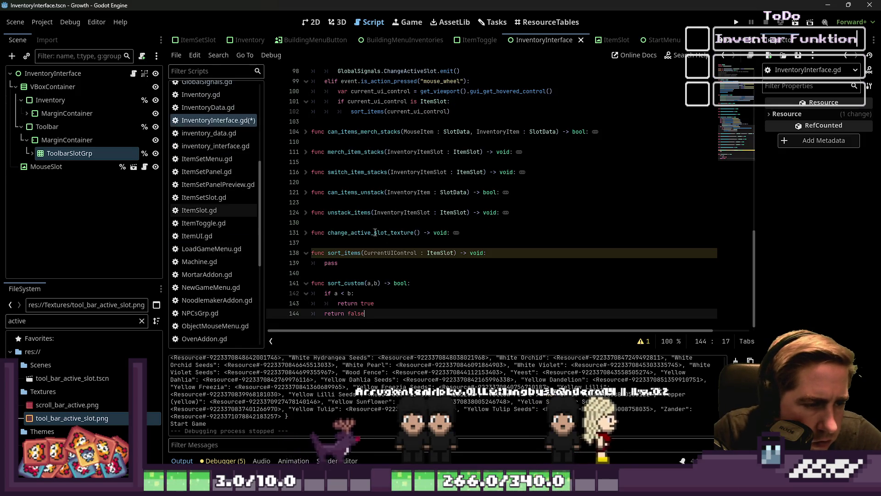
{"action": "left_click", "coordinate": [224, 120]}
{"action": "scroll", "coordinate": [229, 264], "scroll_direction": "down", "scroll_amount": 5}
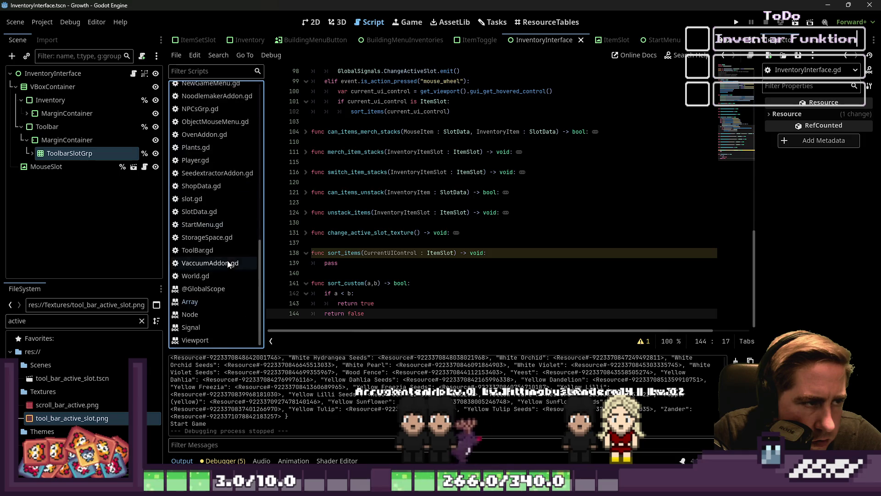
{"action": "left_click", "coordinate": [201, 299]}
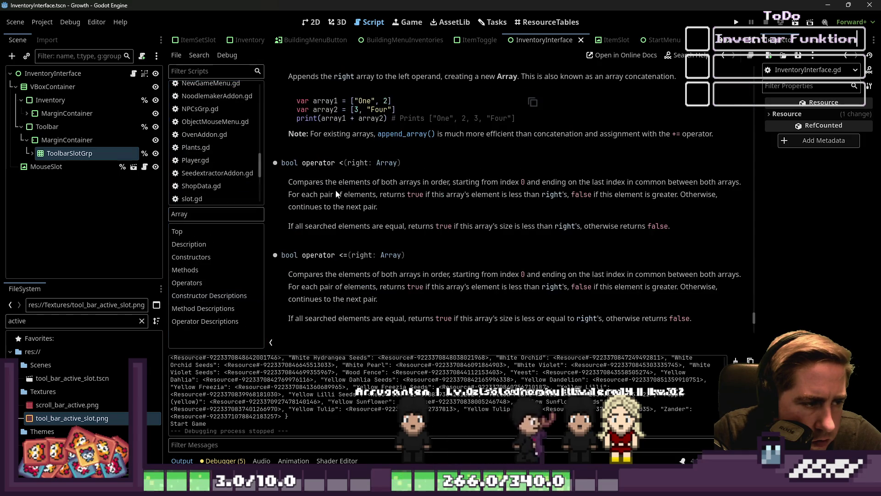
{"action": "scroll", "coordinate": [335, 190], "scroll_direction": "up", "scroll_amount": 3}
{"action": "scroll", "coordinate": [319, 148], "scroll_direction": "down", "scroll_amount": 3}
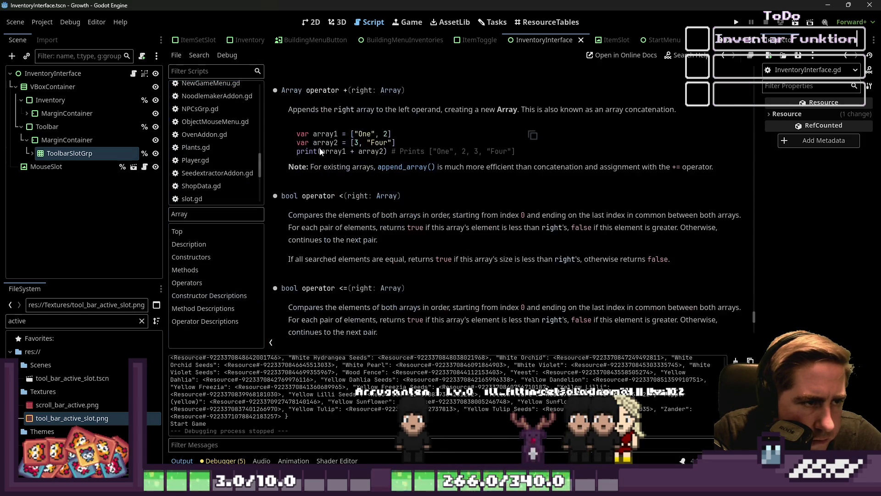
{"action": "key", "text": "ctrl+f"}
{"action": "type", "text": "sort_custom"}
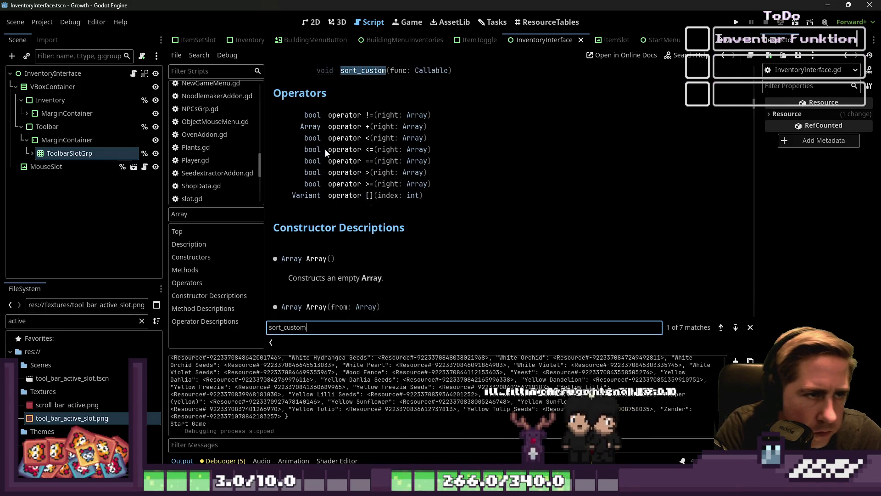
{"action": "left_click", "coordinate": [363, 70]}
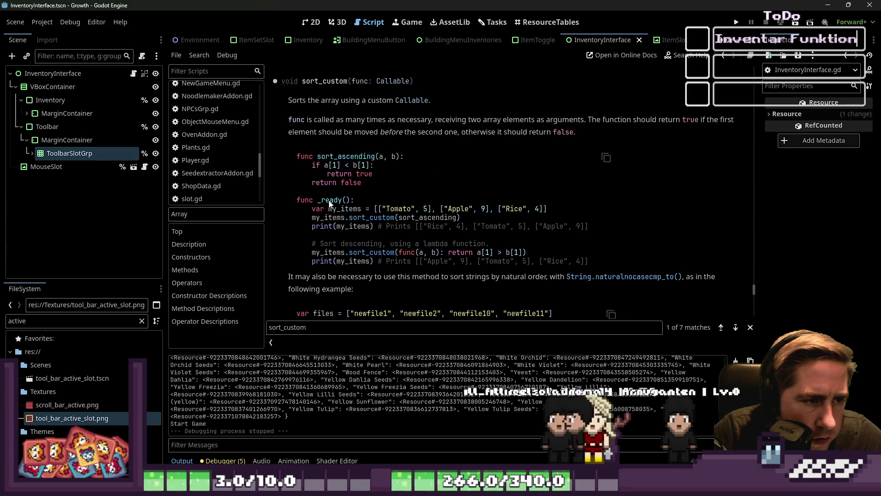
{"action": "left_click", "coordinate": [345, 216]}
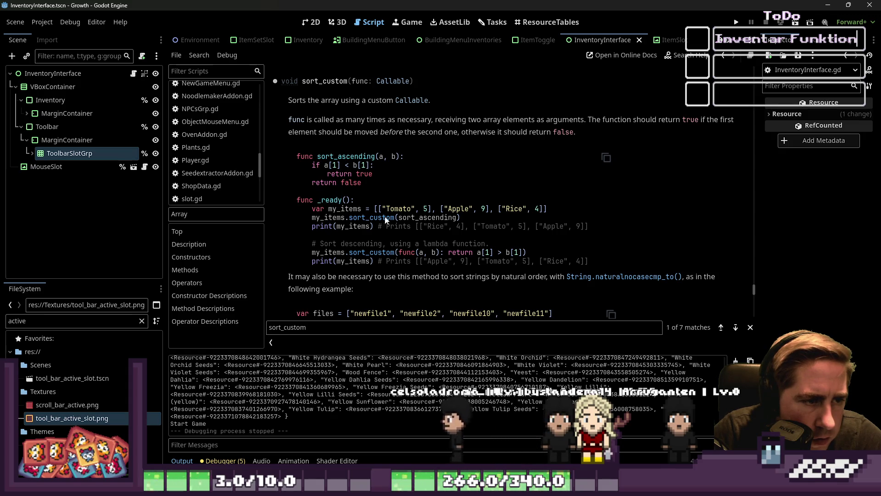
{"action": "double_click", "coordinate": [427, 217]}
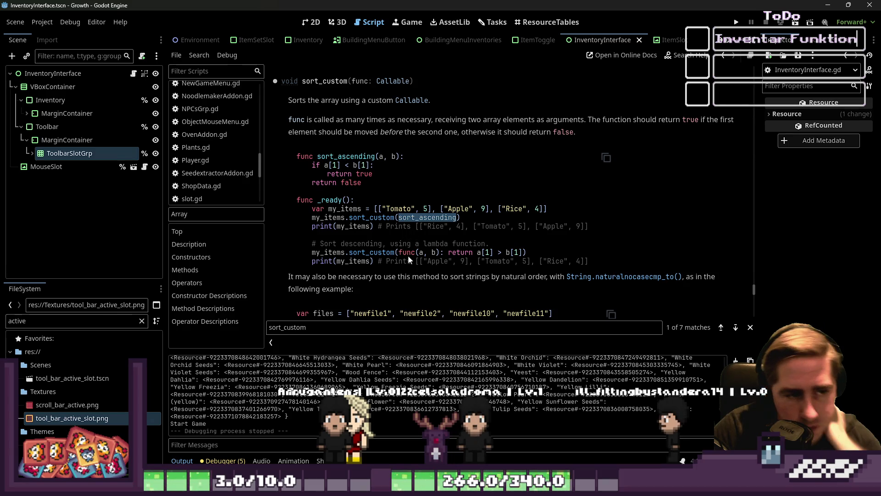
{"action": "scroll", "coordinate": [201, 139], "scroll_direction": "up", "scroll_amount": 5}
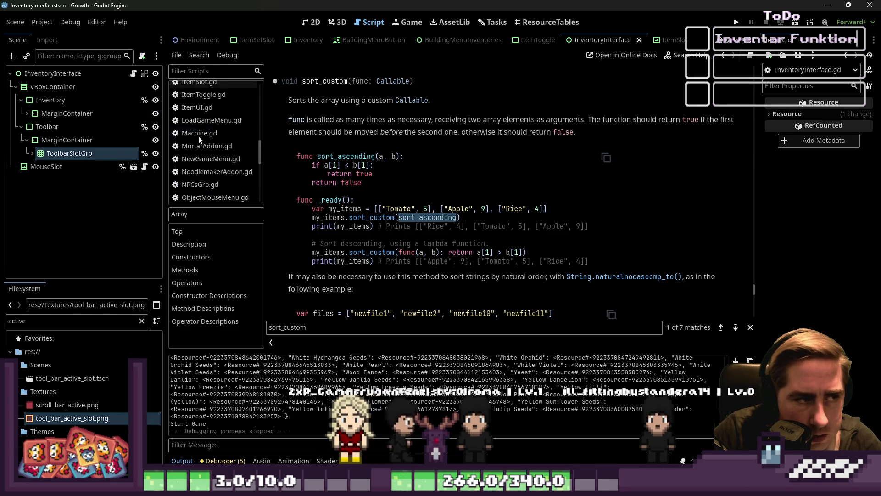
{"action": "scroll", "coordinate": [201, 139], "scroll_direction": "up", "scroll_amount": 2}
{"action": "left_click", "coordinate": [211, 112]}
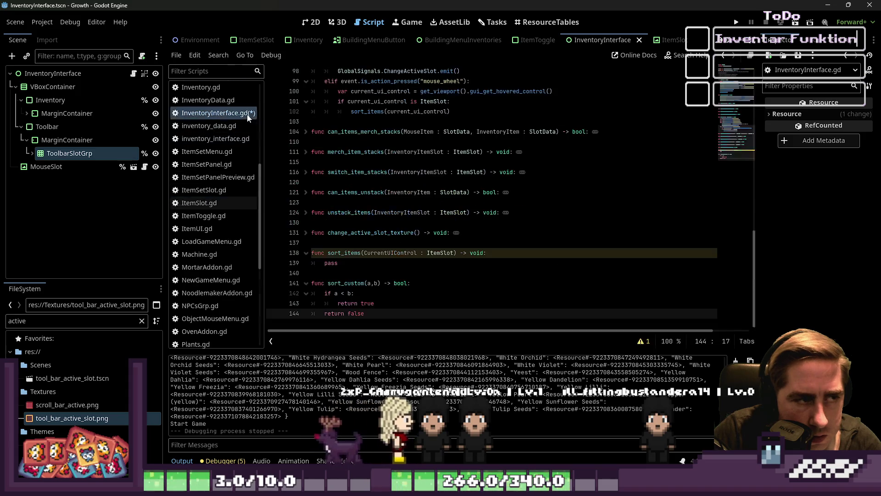
Rename the comparator to sort_items and type parameters a and b as SlotData.
{"action": "left_click", "coordinate": [358, 283]}
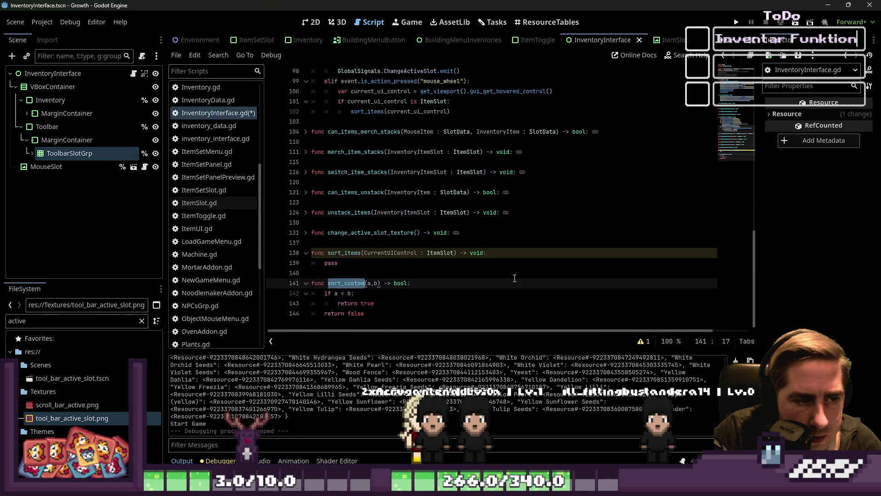
{"action": "type", "text": "_item"}
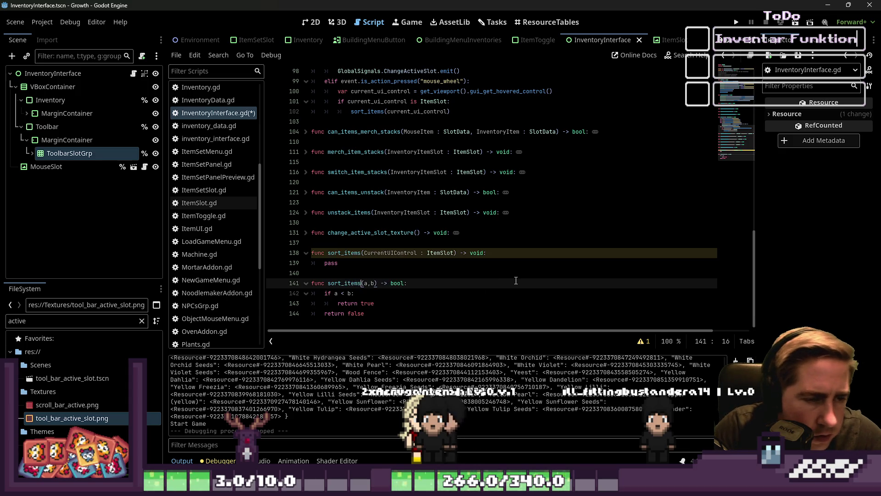
{"action": "key", "text": "Up"}
{"action": "key", "text": "Up"}
{"action": "key", "text": "Down"}
{"action": "key", "text": "Down"}
{"action": "key", "text": "Down"}
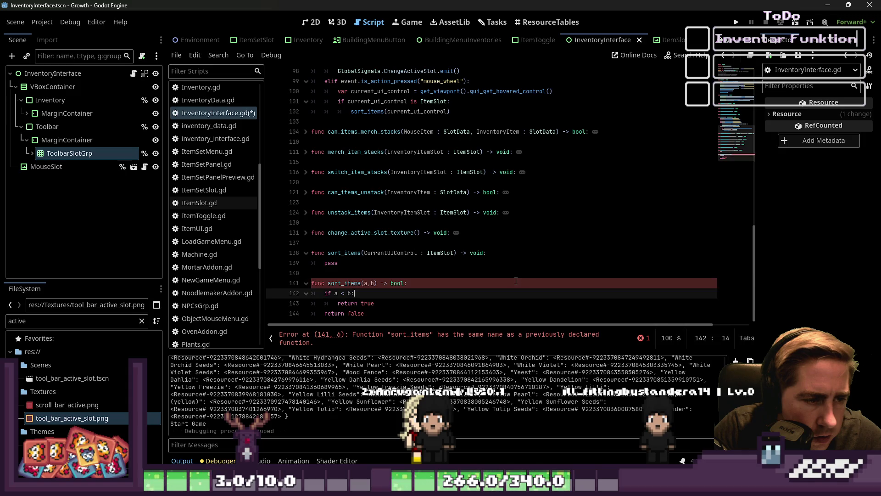
{"action": "key", "text": "Up"}
{"action": "key", "text": "Right"}
{"action": "key", "text": "Right"}
{"action": "key", "text": "Right"}
{"action": "type", "text": ":"}
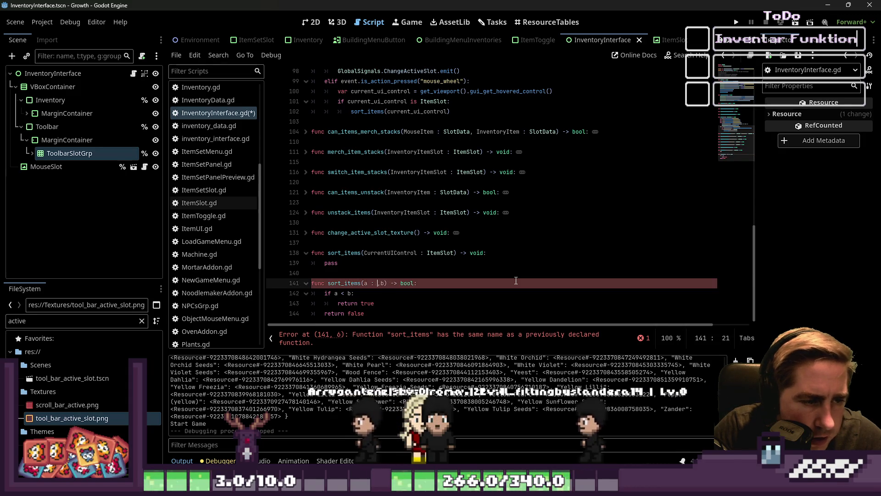
{"action": "type", "text": " SlotData"}
{"action": "key", "text": "Right"}
{"action": "key", "text": "Right"}
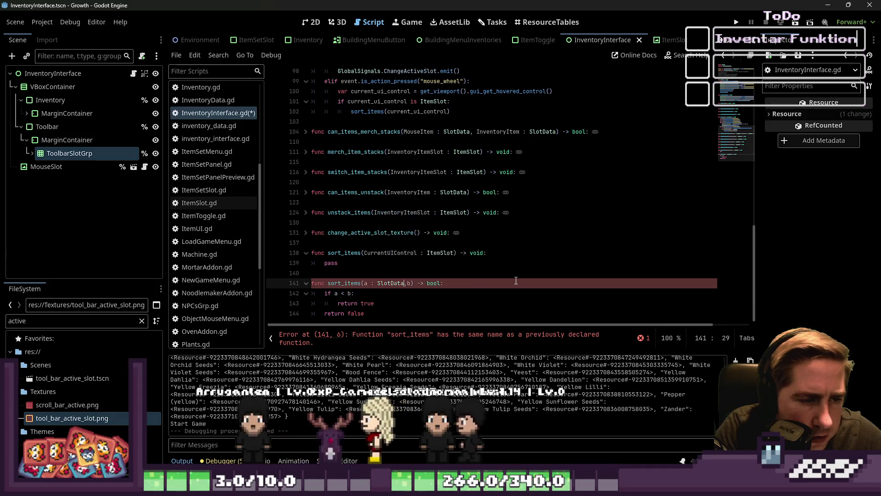
{"action": "type", "text": ": Slo"}
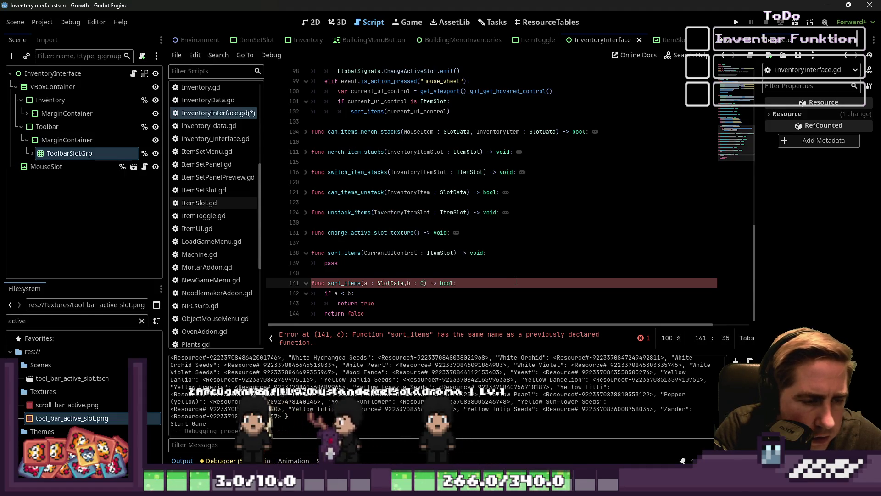
{"action": "type", "text": "tData"}
{"action": "key", "text": "Down"}
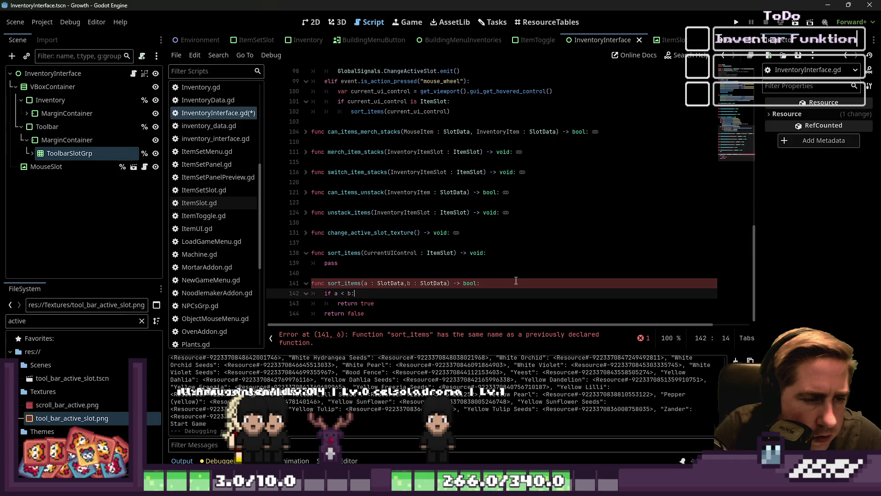
Tidy the parameter spacing, then select current_ui_control in the mouse_wheel branch.
{"action": "key", "text": "Up"}
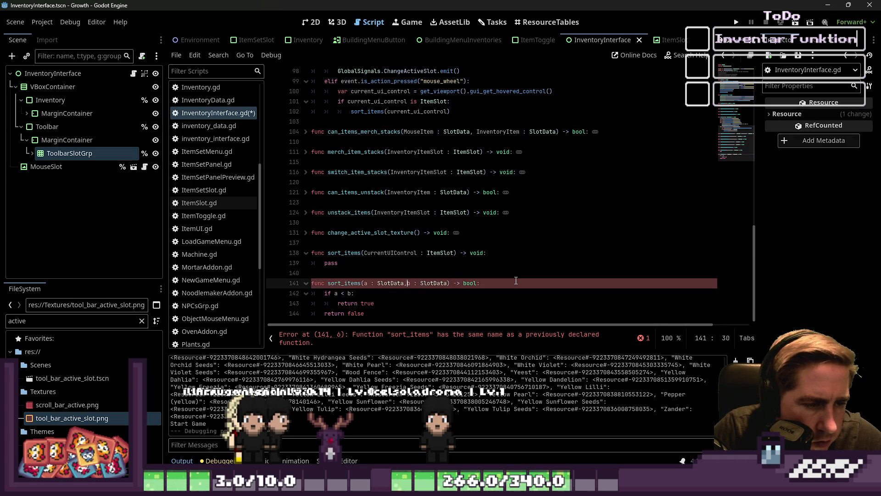
{"action": "key", "text": "Down"}
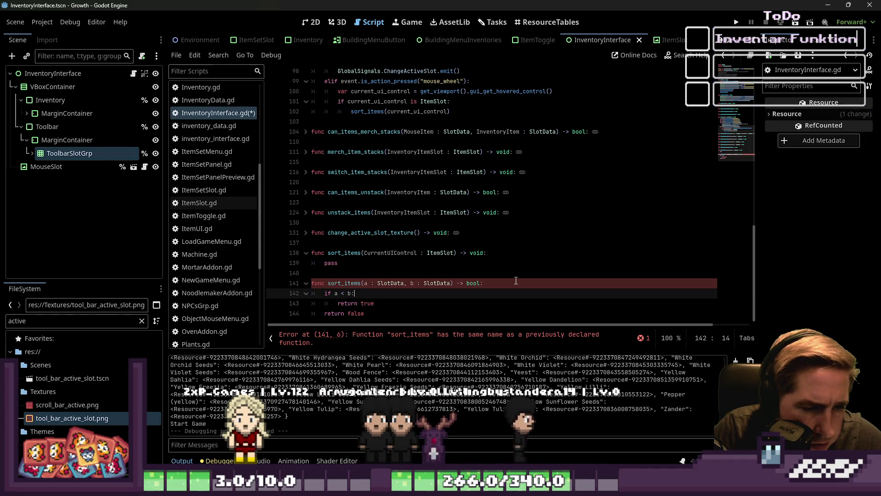
{"action": "key", "text": "Up"}
{"action": "key", "text": "ctrl+Left"}
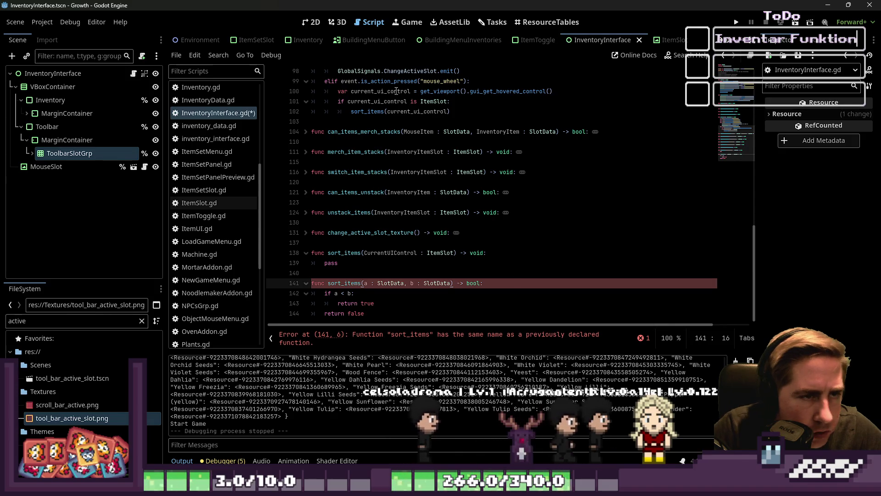
{"action": "scroll", "coordinate": [413, 207], "scroll_direction": "up", "scroll_amount": 1}
{"action": "double_click", "coordinate": [376, 131]}
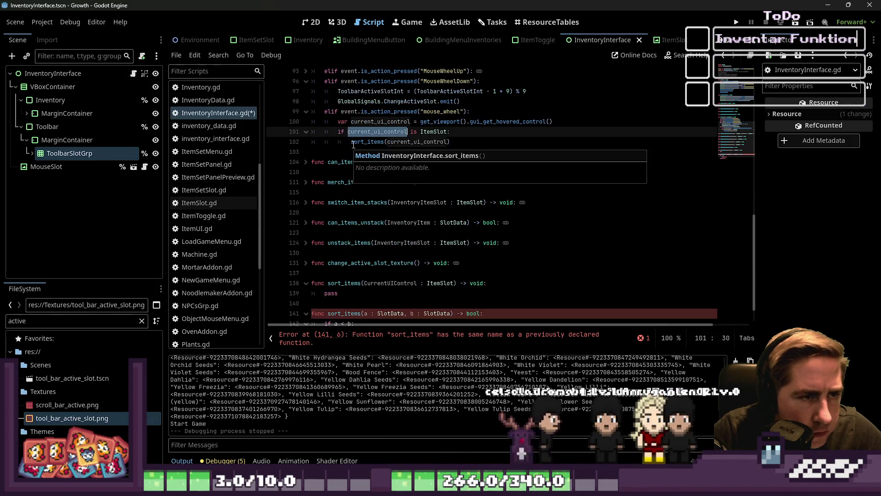
Change line 102 to call current_ui_control.connected_inventory.sort_custom(sort_items).
{"action": "left_click", "coordinate": [350, 143]}
{"action": "type", "text": "."}
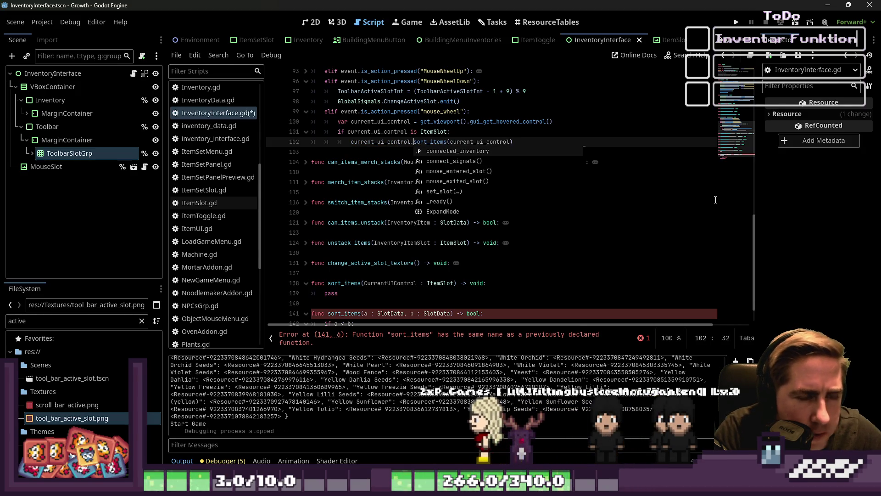
{"action": "key", "text": "Tab"}
{"action": "type", "text": "."}
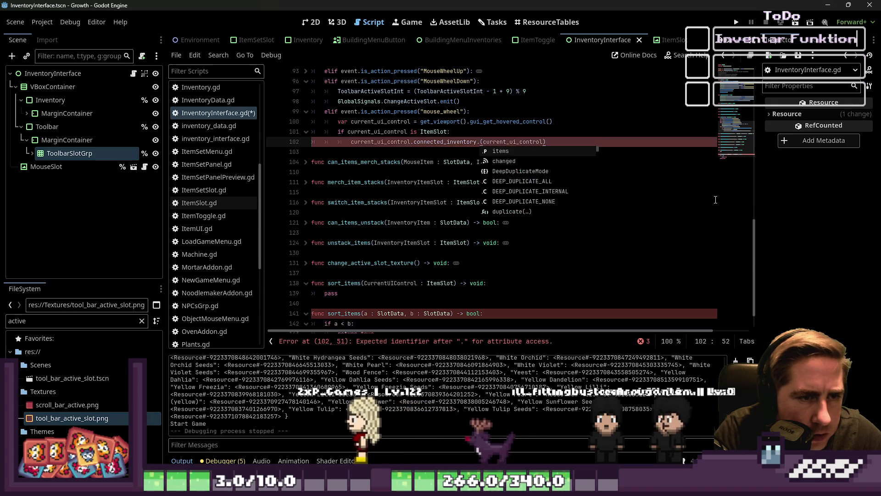
{"action": "type", "text": "sort"}
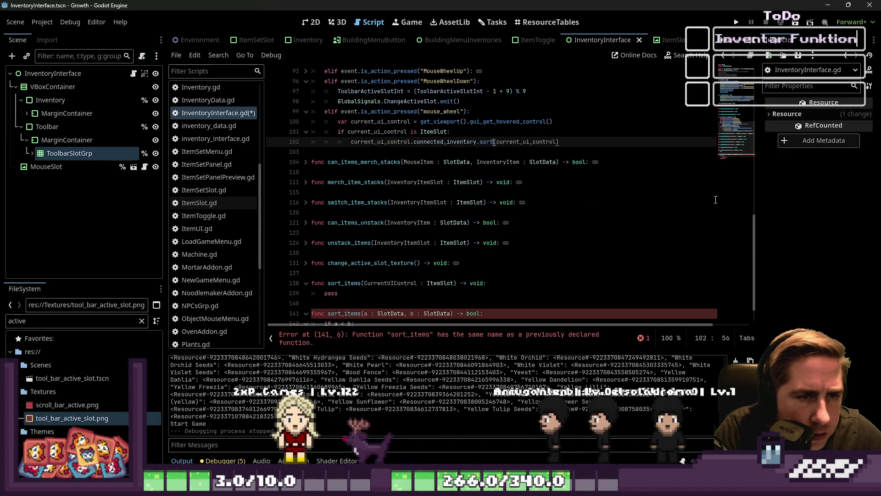
{"action": "type", "text": "_custom"}
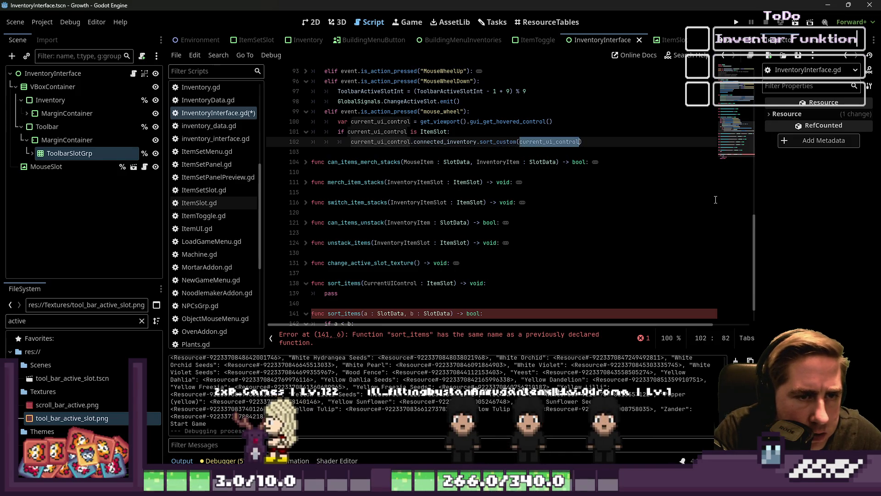
{"action": "key", "text": "ctrl+Delete"}
{"action": "type", "text": "sort_i"}
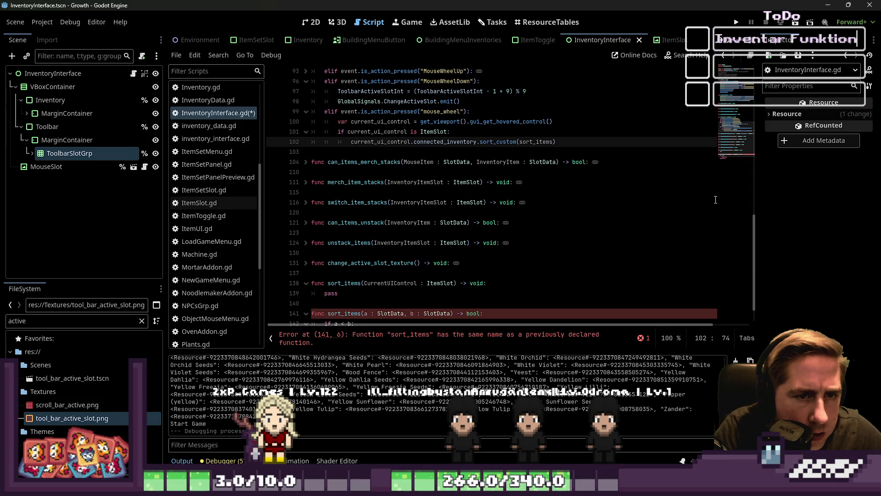
Delete the old sort_items stub line.
{"action": "key", "text": "Down"}
{"action": "key", "text": "Down"}
{"action": "key", "text": "Down"}
{"action": "key", "text": "Up"}
{"action": "key", "text": "Up"}
{"action": "key", "text": "shift+Down"}
{"action": "key", "text": "shift+Down"}
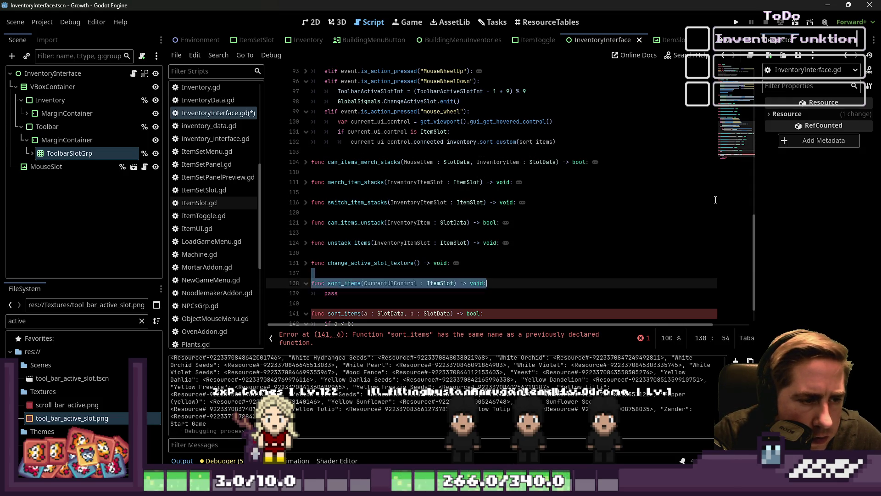
{"action": "key", "text": "BackSpace"}
{"action": "key", "text": "BackSpace"}
{"action": "key", "text": "Down"}
{"action": "key", "text": "Down"}
{"action": "key", "text": "Down"}
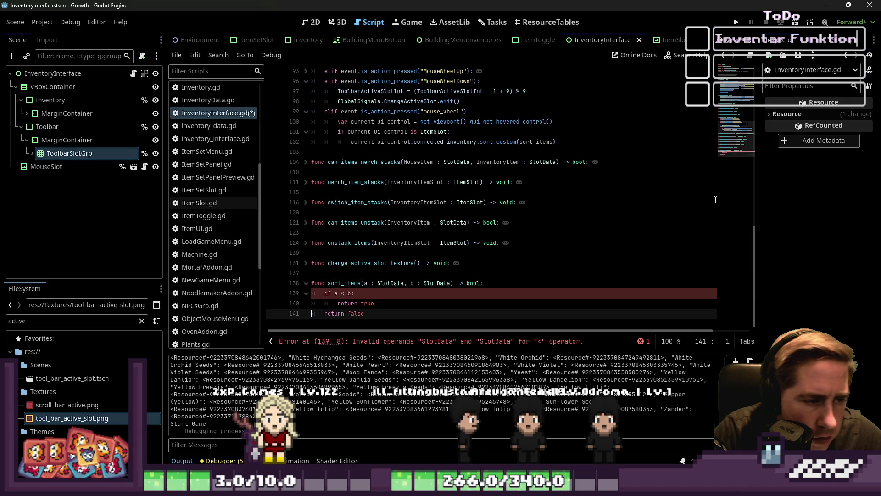
Make the sort_items comparison read a.item_name < b.item_name.
{"action": "key", "text": "Up"}
{"action": "key", "text": "Up"}
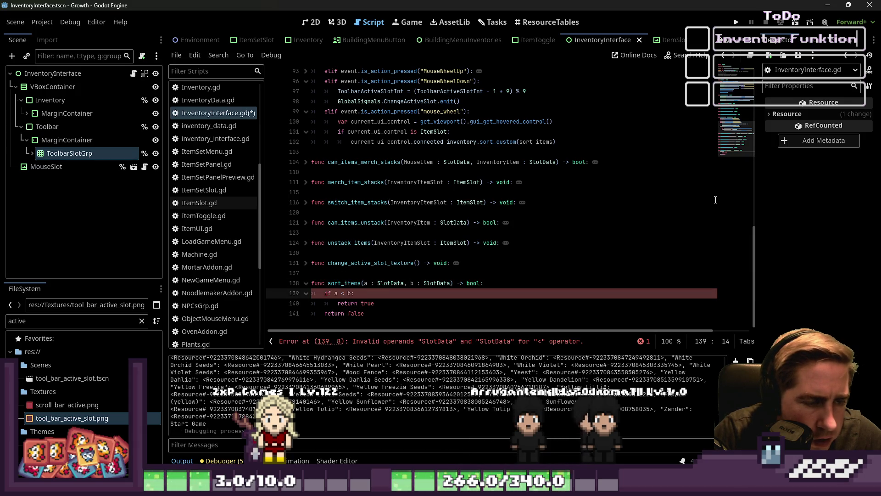
{"action": "key", "text": "Left"}
{"action": "type", "text": ".item_name"}
{"action": "key", "text": "ctrl+Left"}
{"action": "key", "text": "ctrl+Left"}
{"action": "key", "text": "ctrl+Left"}
{"action": "key", "text": "ctrl+Right"}
{"action": "type", "text": ".item_name"}
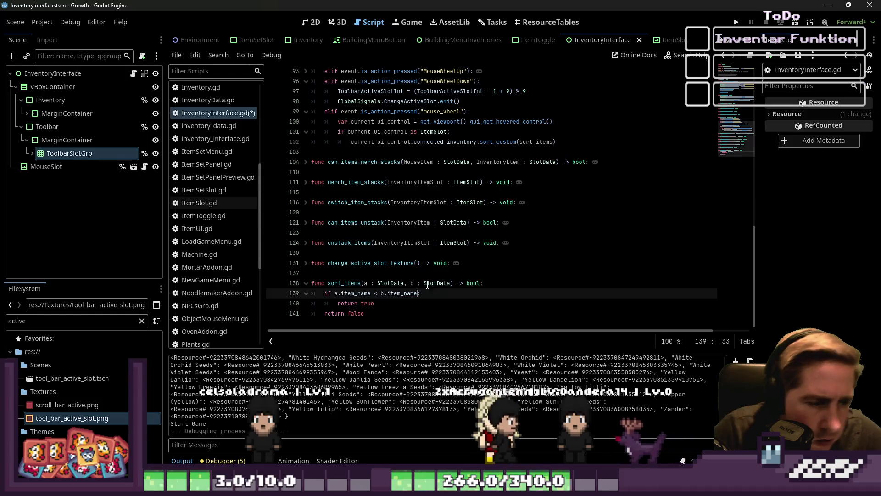
{"action": "key", "text": "Down"}
{"action": "key", "text": "Down"}
{"action": "key", "text": "End"}
Check the Array sort_custom documentation, then start a nested line under the item_name check.
{"action": "scroll", "coordinate": [207, 302], "scroll_direction": "down", "scroll_amount": 5}
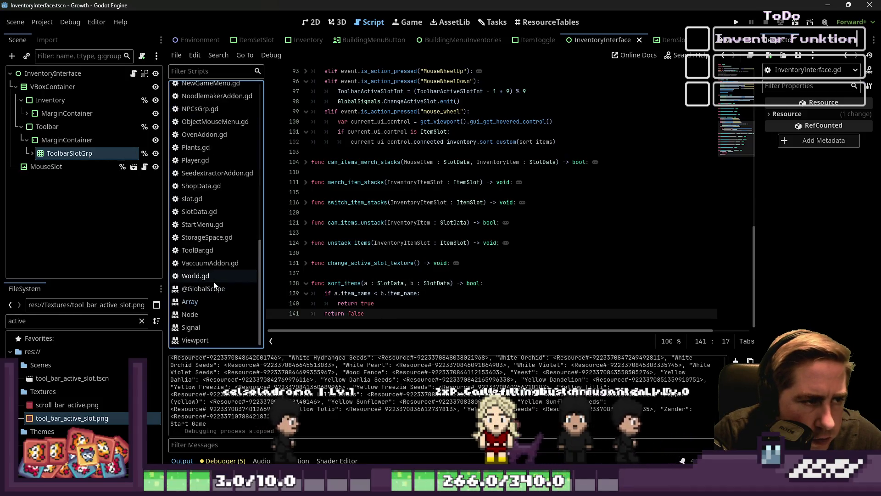
{"action": "left_click", "coordinate": [208, 302]}
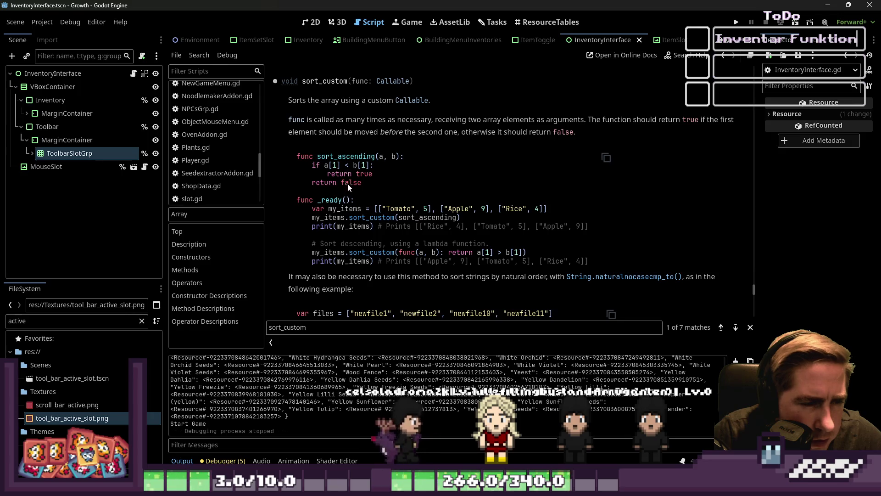
{"action": "scroll", "coordinate": [214, 146], "scroll_direction": "up", "scroll_amount": 5}
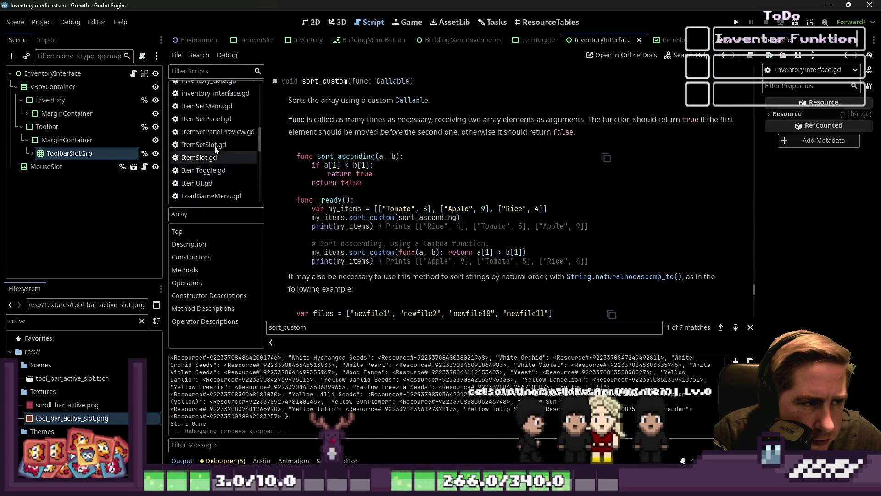
{"action": "left_click", "coordinate": [215, 144]}
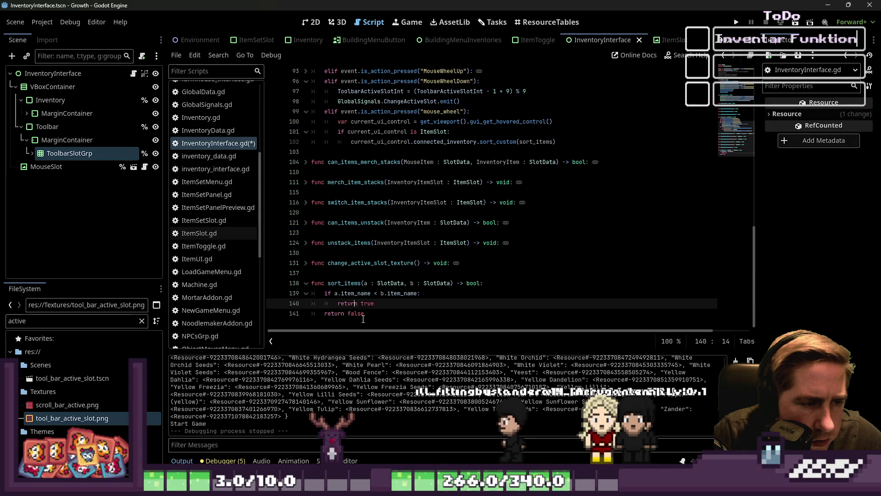
{"action": "left_click", "coordinate": [424, 299]}
{"action": "key", "text": "Return"}
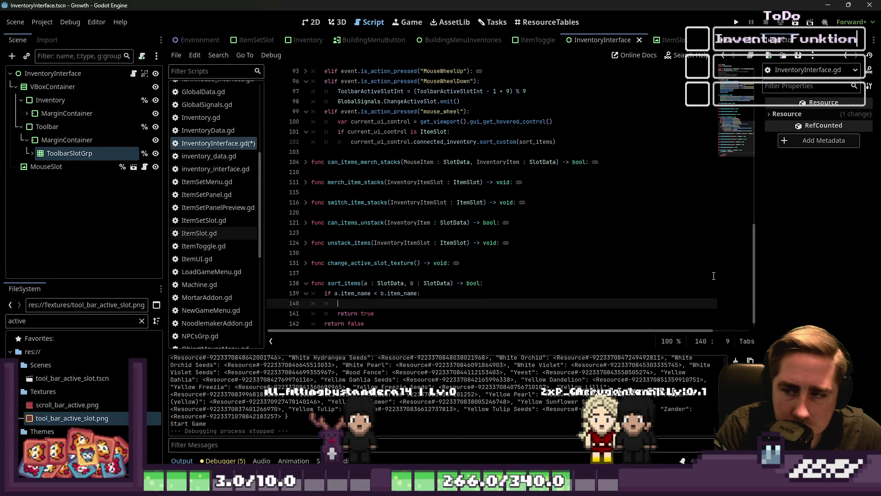
{"action": "type", "text": "if it"}
Nest 'if a.grade < b.grade:' under the item_name check in sort_items.
{"action": "key", "text": "BackSpace"}
{"action": "key", "text": "BackSpace"}
{"action": "type", "text": "a.item"}
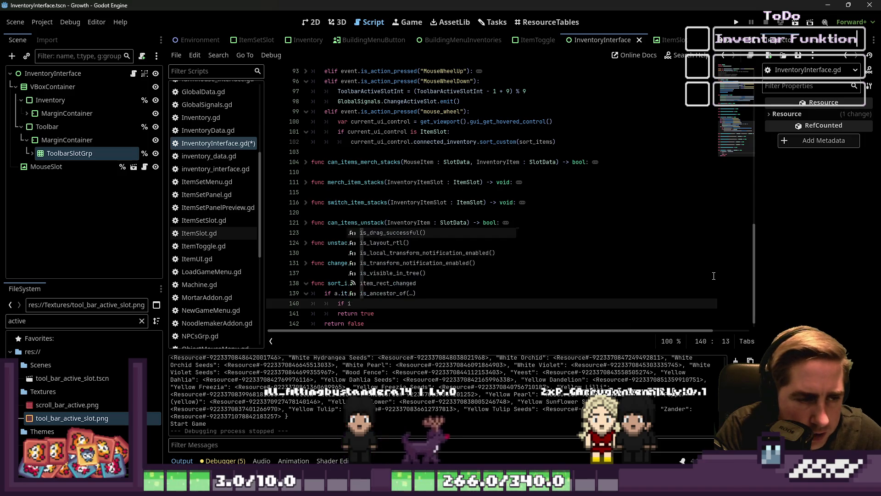
{"action": "key", "text": "BackSpace"}
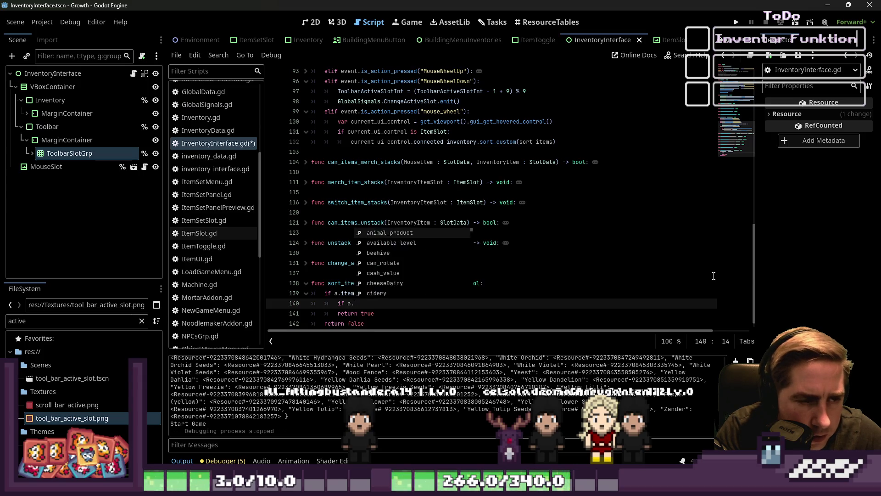
{"action": "type", "text": "grade <"}
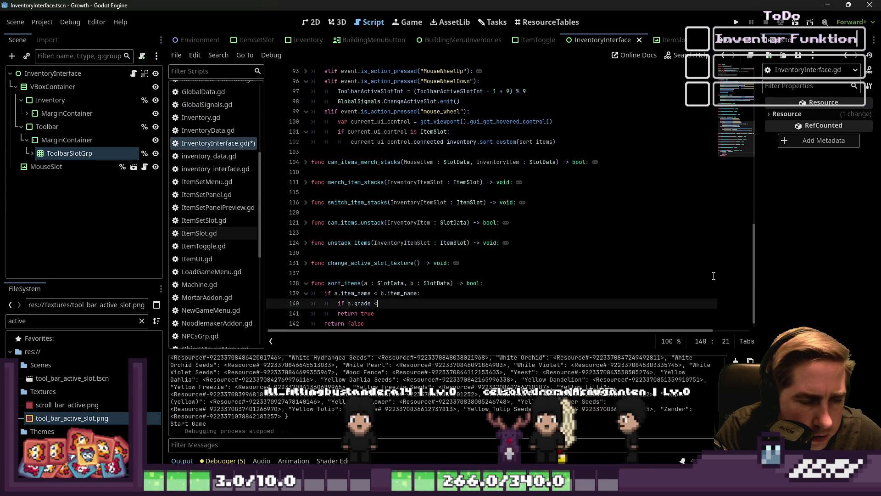
{"action": "type", "text": " b.item"}
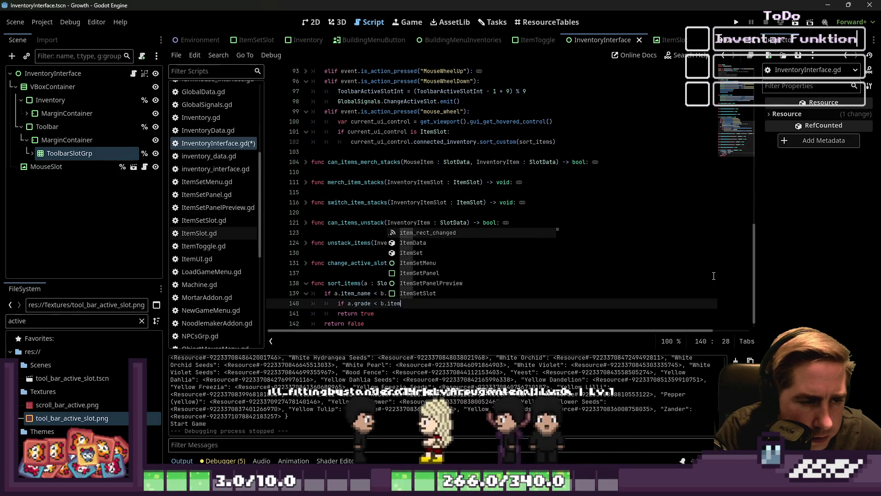
{"action": "type", "text": "."}
{"action": "key", "text": "BackSpace"}
{"action": "key", "text": "BackSpace"}
{"action": "key", "text": "BackSpace"}
{"action": "type", "text": "grade:"}
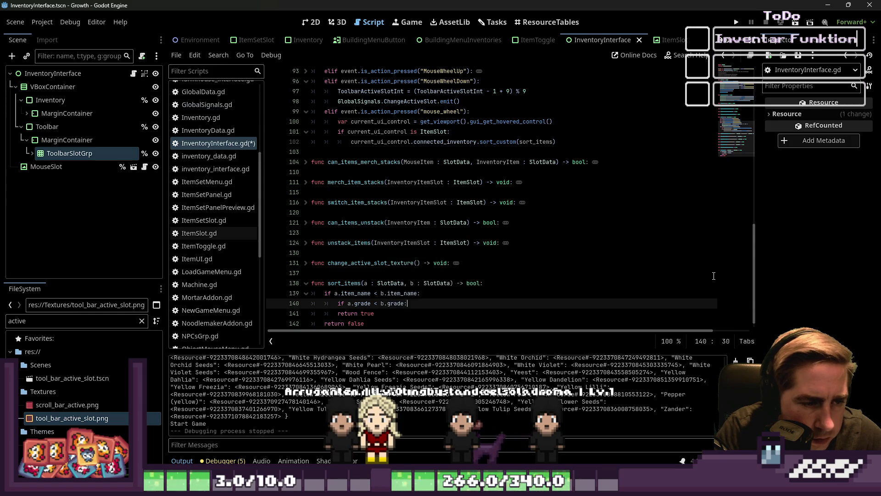
{"action": "key", "text": "Return"}
{"action": "type", "text": "return tru"}
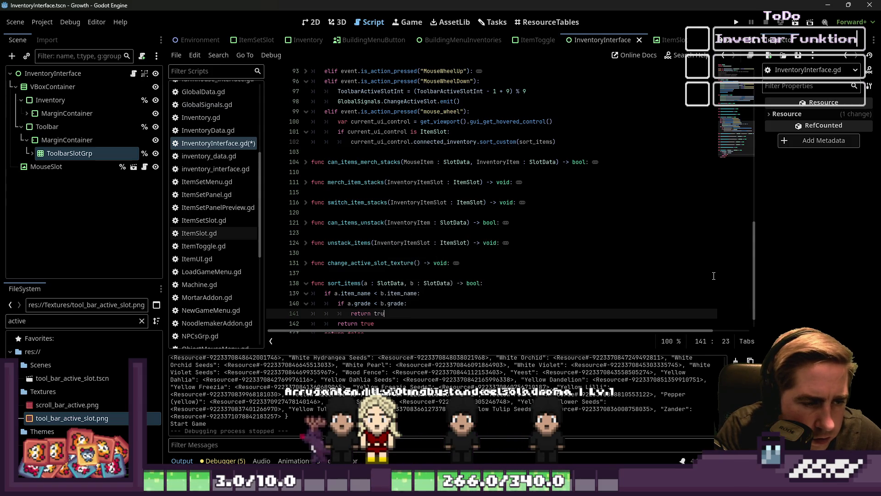
Add 'return true' inside the grade check and remove the extra 'return false' line.
{"action": "type", "text": "e"}
{"action": "key", "text": "Return"}
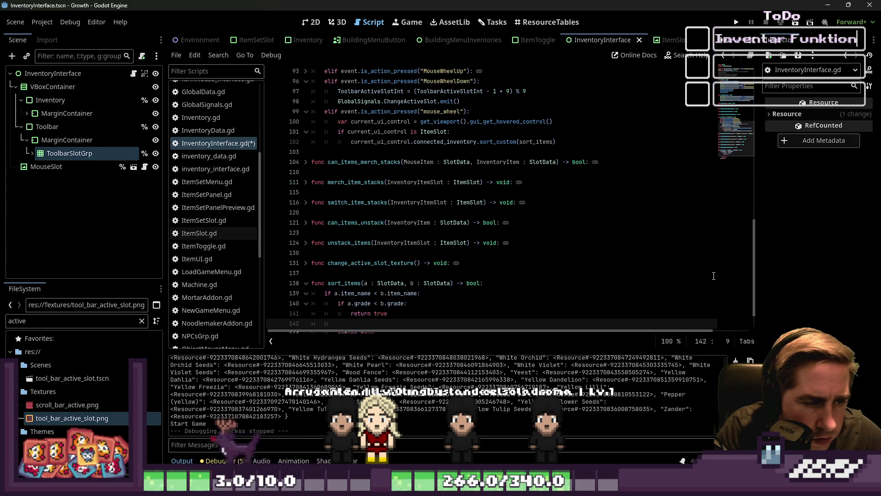
{"action": "scroll", "coordinate": [371, 290], "scroll_direction": "down", "scroll_amount": 1}
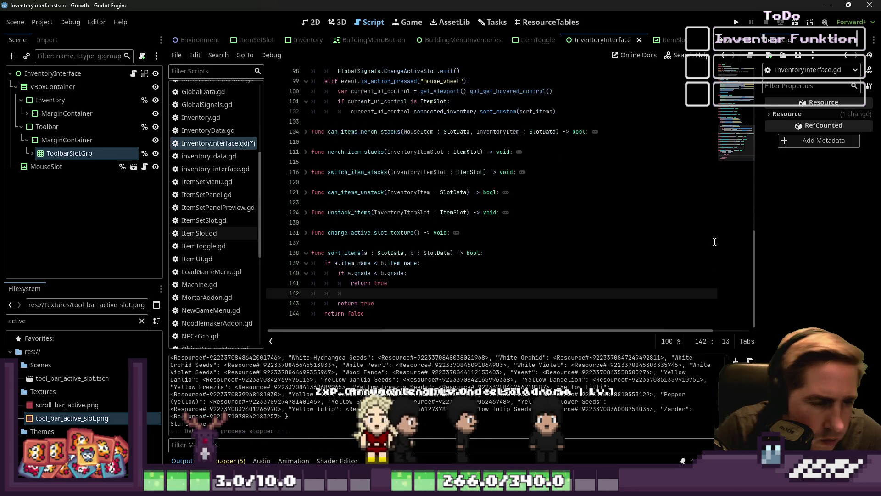
{"action": "key", "text": "BackSpace"}
{"action": "type", "text": "return"}
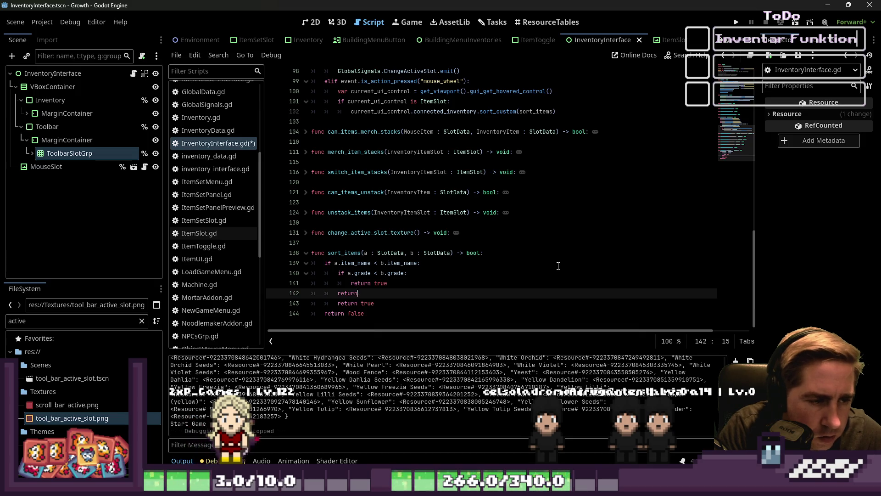
{"action": "type", "text": "false"}
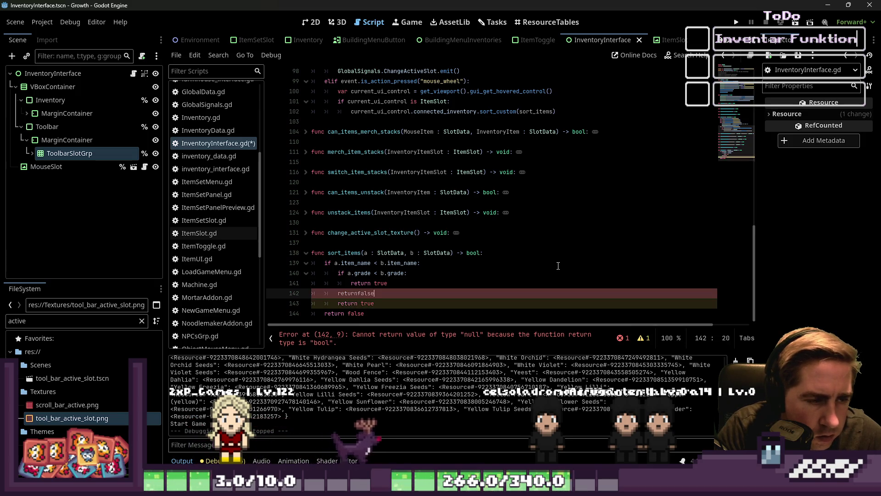
{"action": "key", "text": "Left"}
{"action": "key", "text": "Left"}
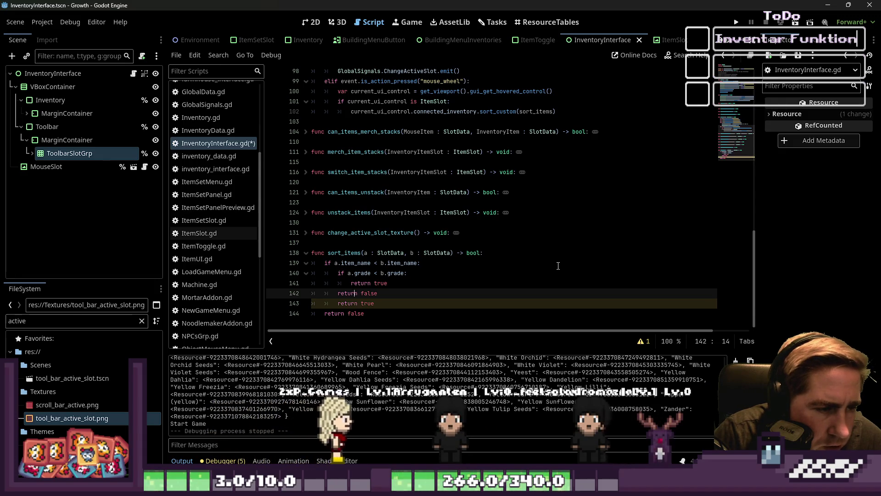
{"action": "key", "text": "Right"}
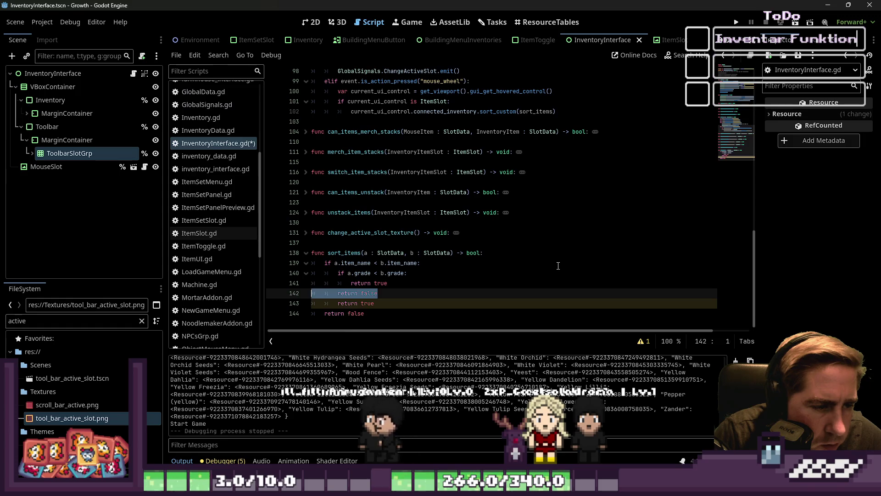
{"action": "key", "text": "BackSpace"}
{"action": "key", "text": "BackSpace"}
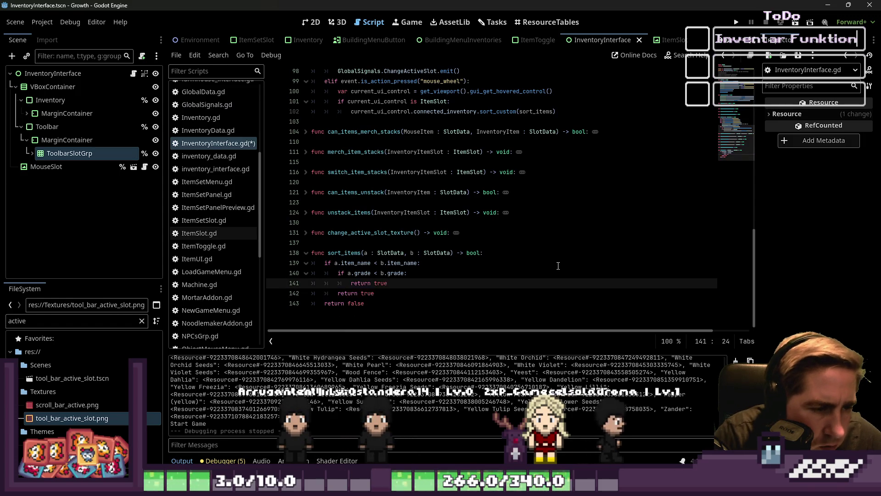
Nest 'if a.size < b.size:' with 'return true' under the grade check, then launch the game.
{"action": "key", "text": "Up"}
{"action": "key", "text": "Return"}
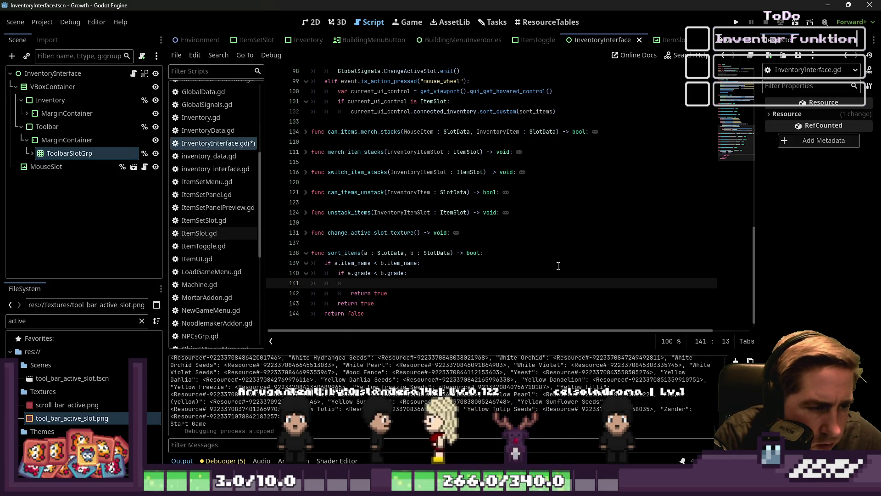
{"action": "type", "text": "of"}
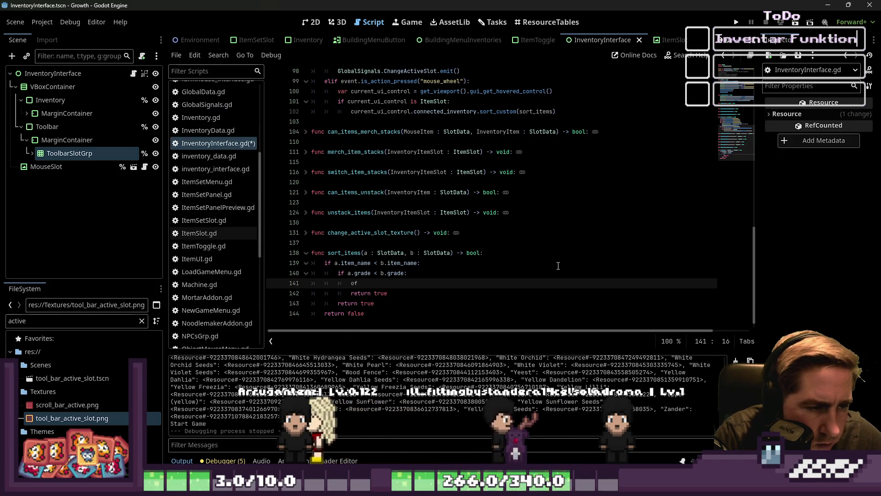
{"action": "key", "text": "BackSpace"}
{"action": "key", "text": "BackSpace"}
{"action": "key", "text": "BackSpace"}
{"action": "type", "text": "a."}
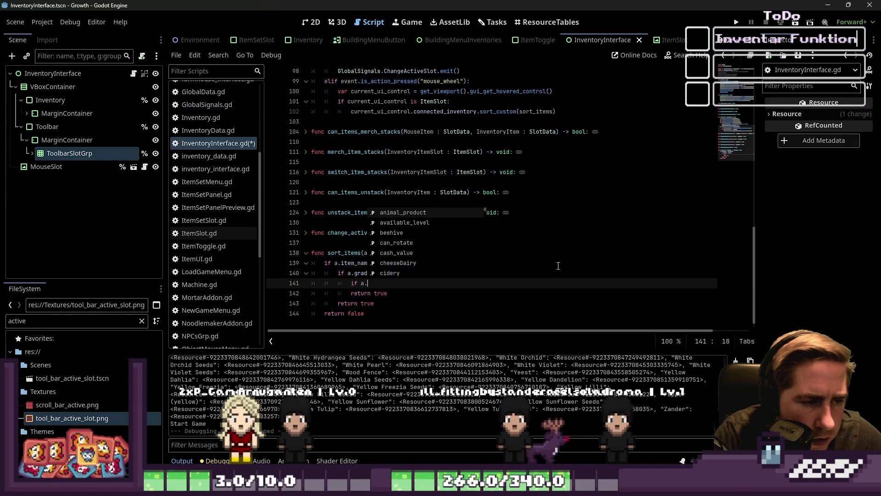
{"action": "type", "text": "size < b.size"}
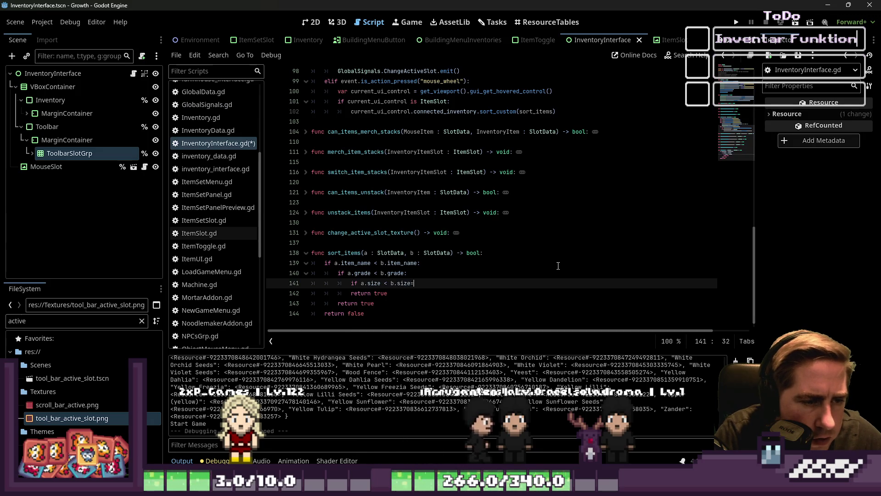
{"action": "key", "text": "Return"}
{"action": "type", "text": "return true"}
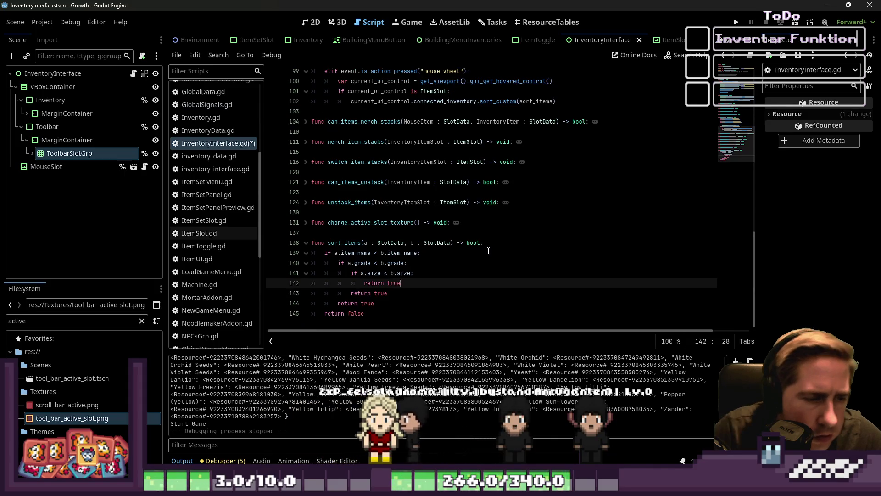
{"action": "left_click", "coordinate": [439, 320]}
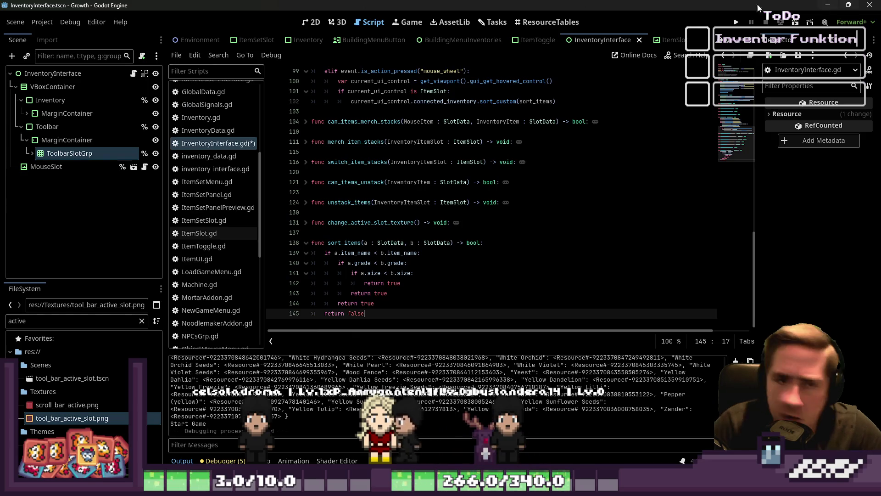
{"action": "left_click", "coordinate": [738, 22]}
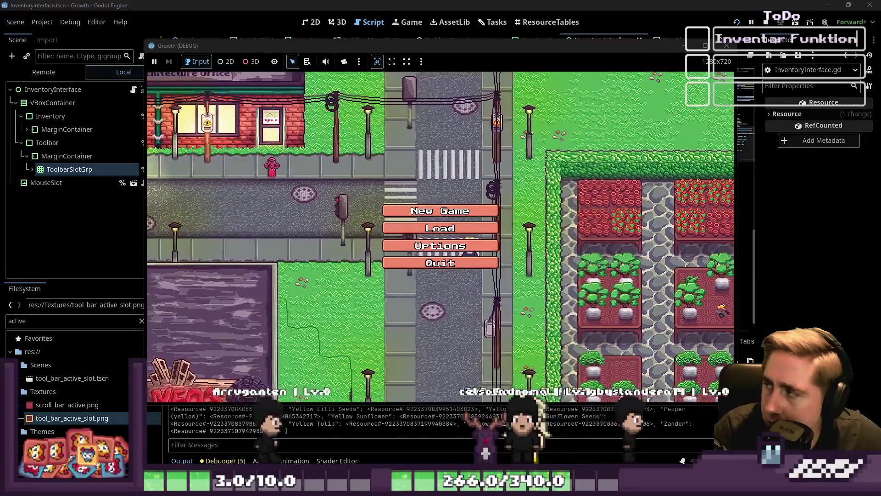
Delete both saved game slots and return to the game's main menu.
{"action": "left_click", "coordinate": [440, 228]}
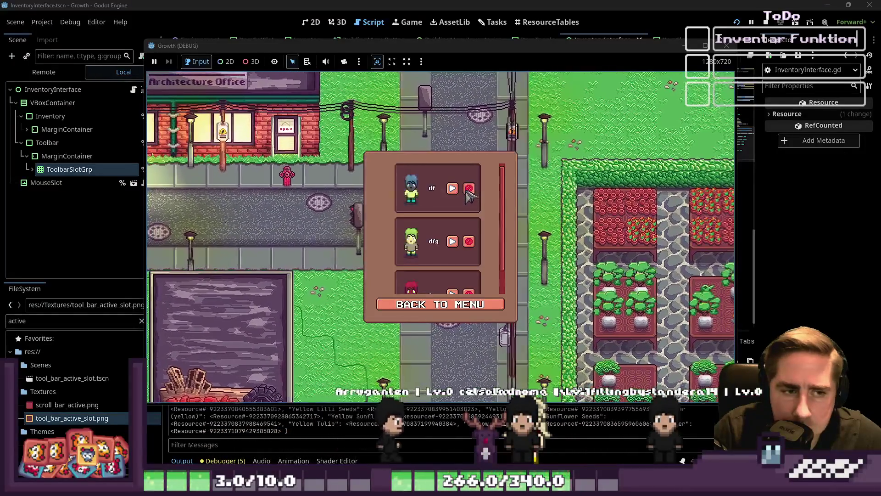
{"action": "left_click", "coordinate": [471, 189]}
{"action": "left_click", "coordinate": [472, 189]}
{"action": "left_click", "coordinate": [440, 304]}
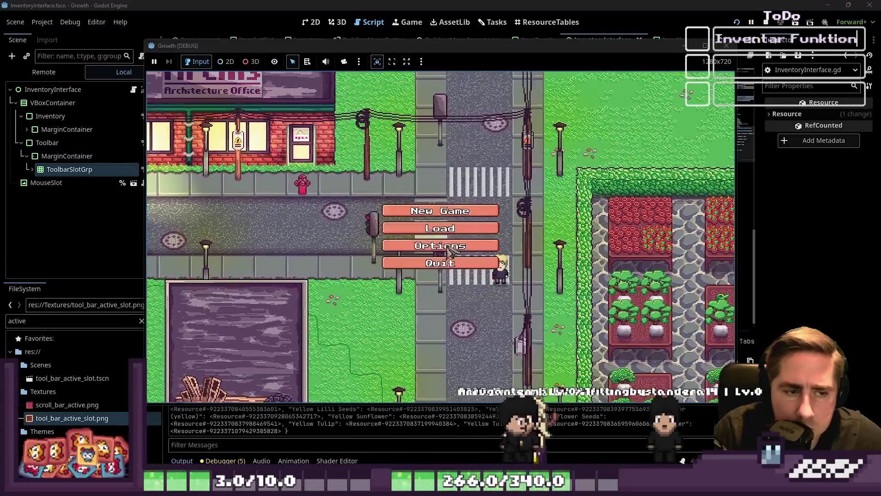
Create a new character, start the game, and middle-click the inventory to trigger sorting.
{"action": "left_click", "coordinate": [452, 211]}
{"action": "type", "text": "wqel"}
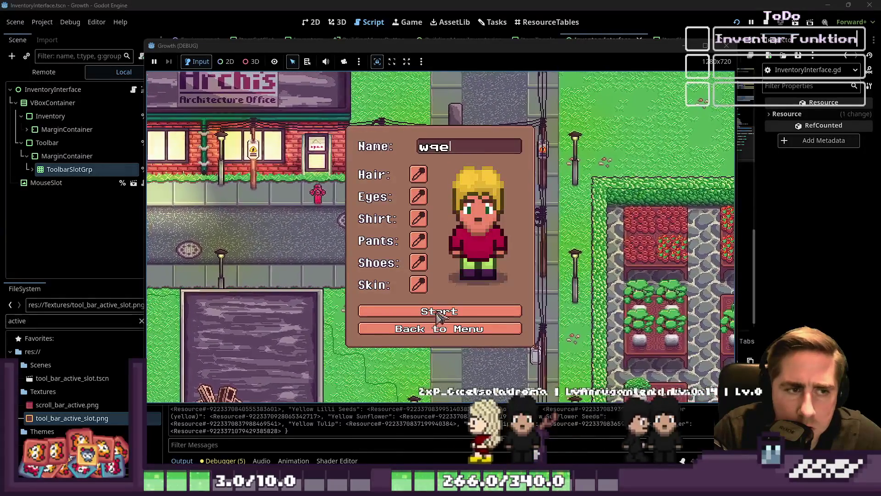
{"action": "left_click", "coordinate": [448, 313]}
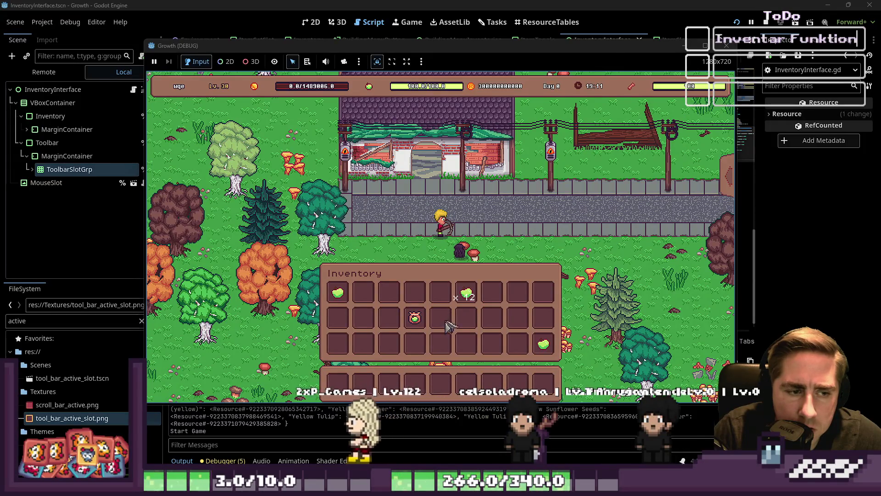
{"action": "middle_click", "coordinate": [449, 324]}
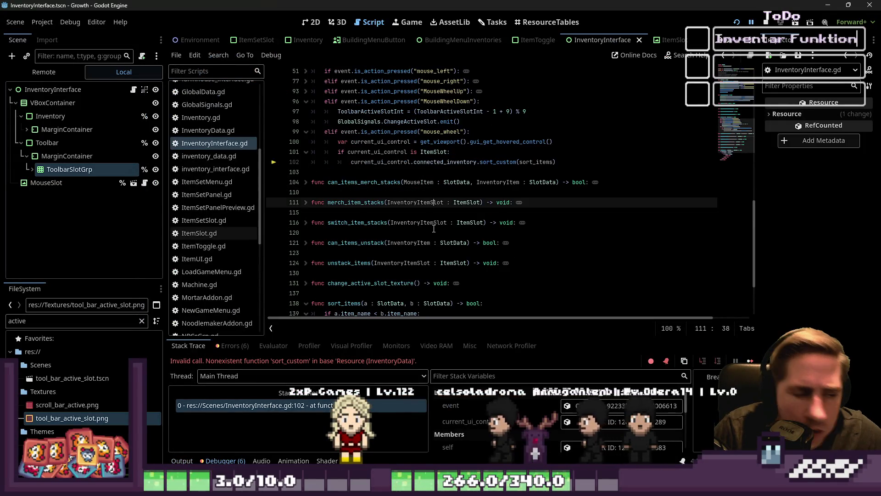
Review the sort_custom call on line 102, unfolding the MouseWheelUp and mouse_right blocks.
{"action": "left_click", "coordinate": [433, 165]}
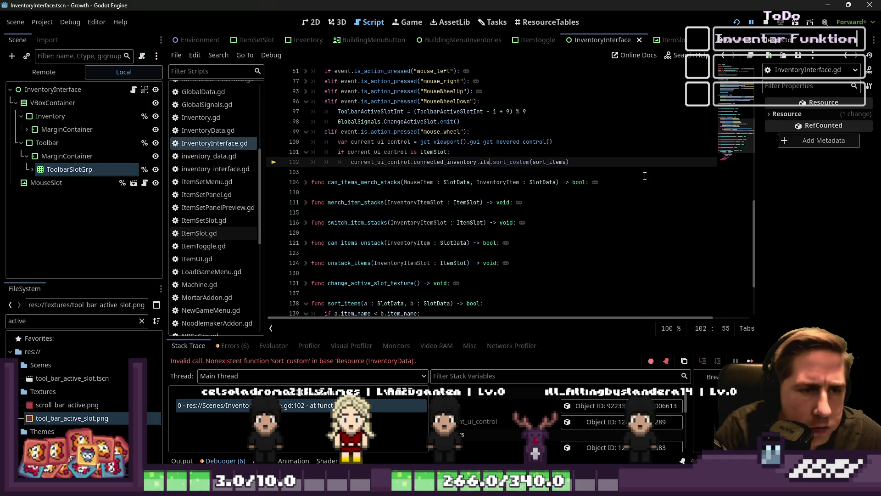
{"action": "type", "text": "ms"}
{"action": "scroll", "coordinate": [432, 189], "scroll_direction": "up", "scroll_amount": 2}
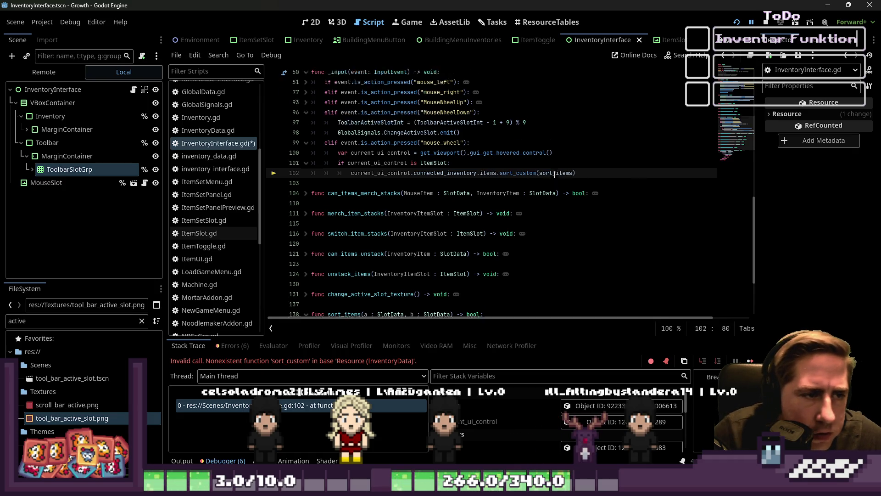
{"action": "left_click", "coordinate": [348, 176]}
{"action": "left_click", "coordinate": [401, 182]}
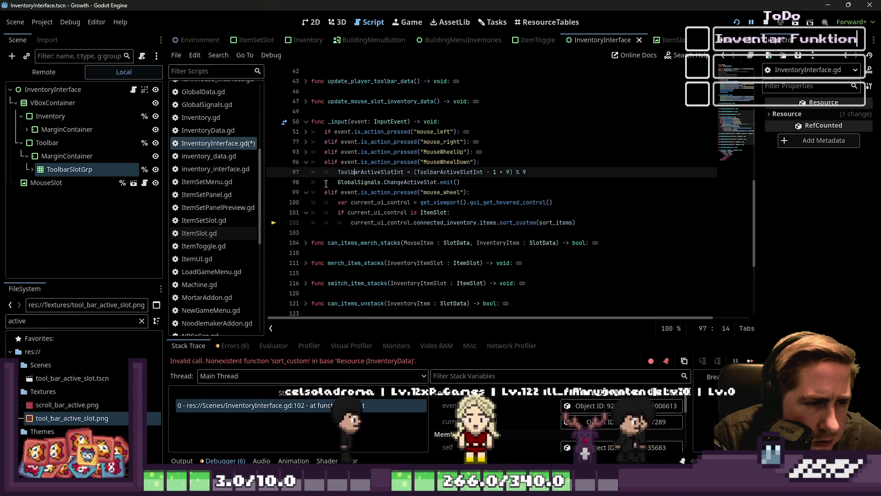
{"action": "left_click", "coordinate": [354, 172]}
{"action": "left_click", "coordinate": [306, 152]}
{"action": "key", "text": "Up"}
{"action": "key", "text": "Up"}
{"action": "key", "text": "Down"}
{"action": "key", "text": "Down"}
{"action": "left_click", "coordinate": [412, 172]}
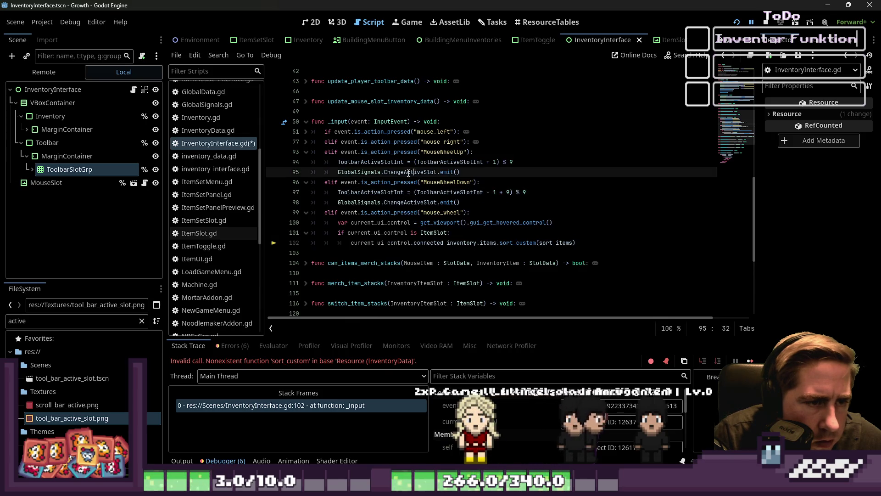
{"action": "left_click", "coordinate": [309, 142]}
Paste the UpdatePlayerInventoryToolbarData.emit() call right after the sort_custom line, then rerun the game.
{"action": "scroll", "coordinate": [401, 193], "scroll_direction": "down", "scroll_amount": 3}
{"action": "left_click_drag", "start_coordinate": [553, 152], "coordinate": [406, 152]}
{"action": "scroll", "coordinate": [369, 171], "scroll_direction": "down", "scroll_amount": 5}
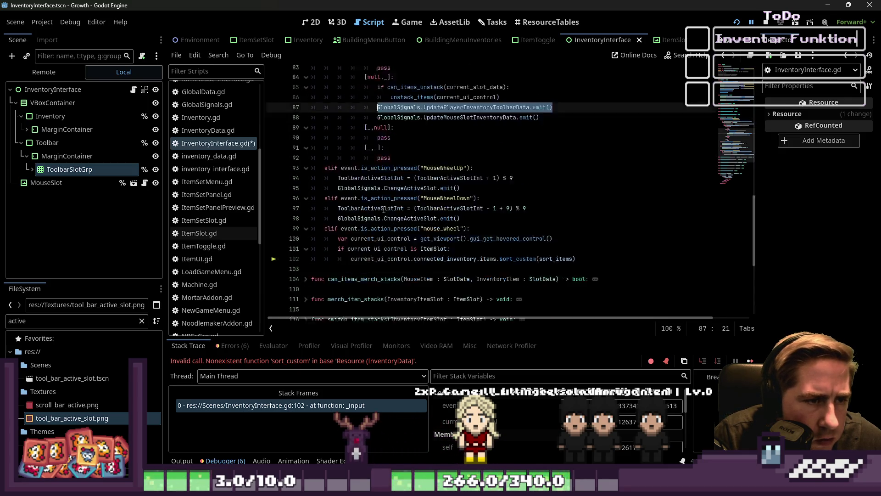
{"action": "left_click", "coordinate": [636, 152]}
{"action": "key", "text": "Return"}
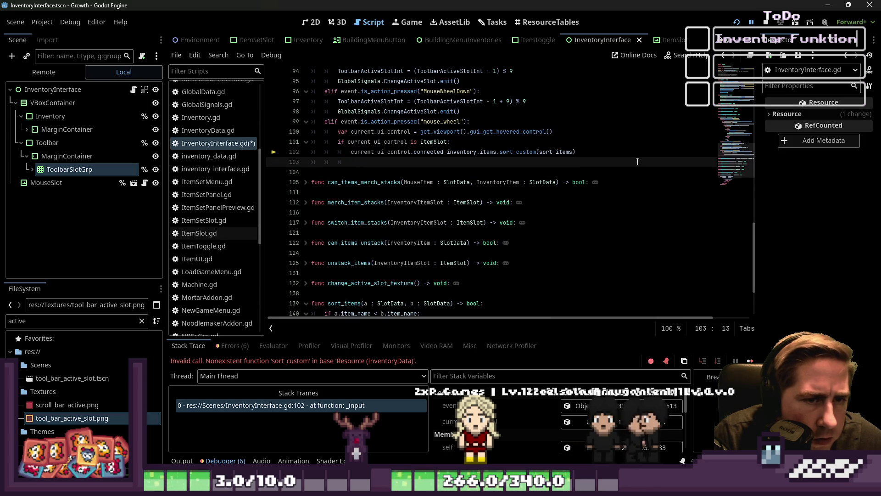
{"action": "key", "text": "ctrl+v"}
{"action": "left_click", "coordinate": [532, 132]}
{"action": "left_click", "coordinate": [552, 141]}
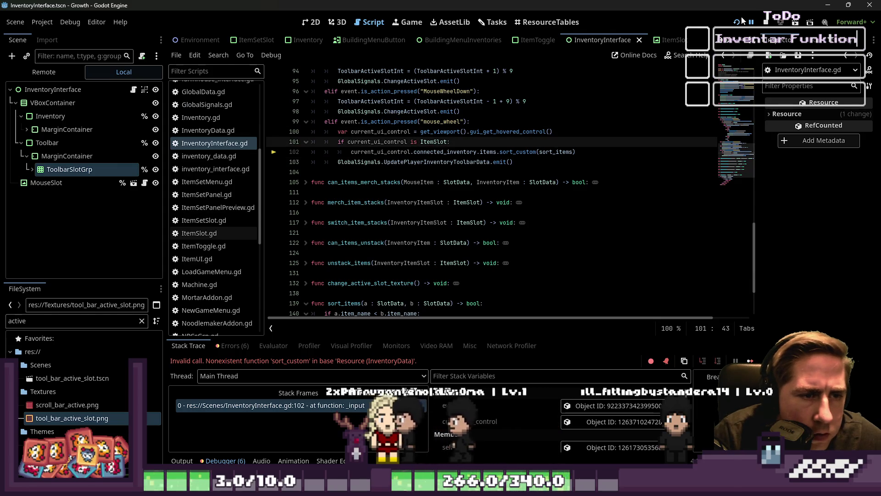
{"action": "left_click", "coordinate": [738, 21]}
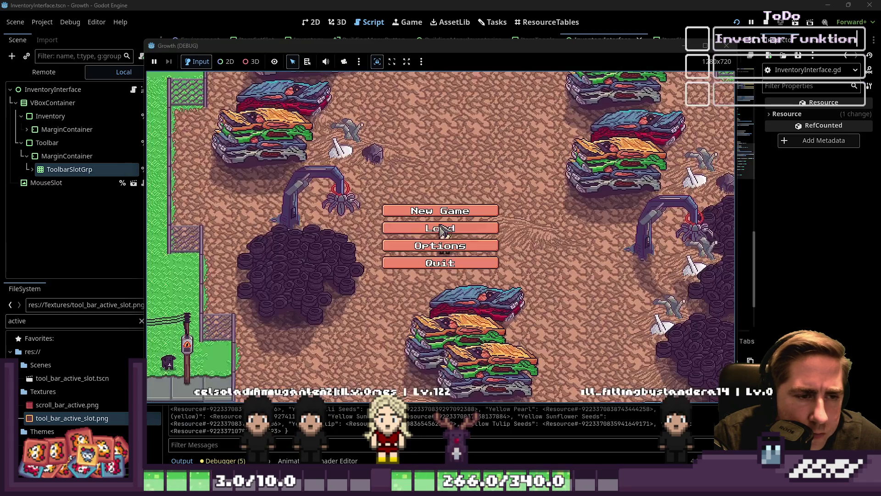
Start with a new character, trigger the sort, and jump to the Nil item_name error at line 140.
{"action": "type", "text": "d"}
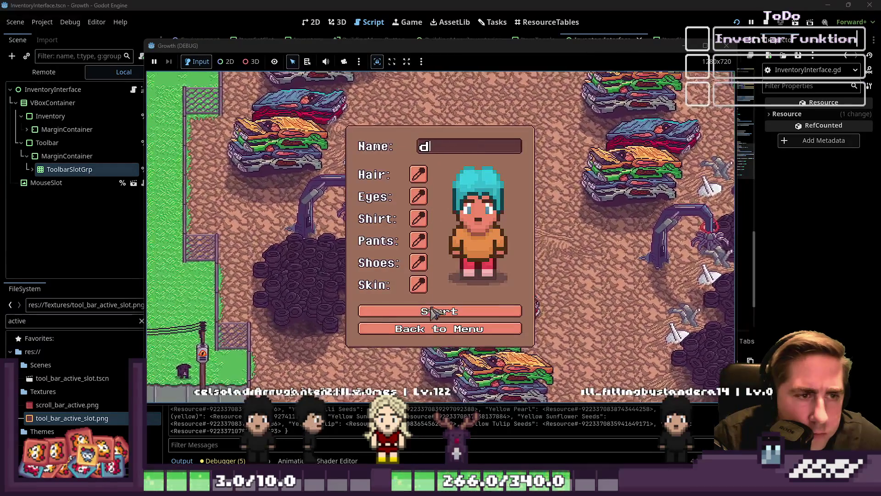
{"action": "left_click", "coordinate": [442, 312]}
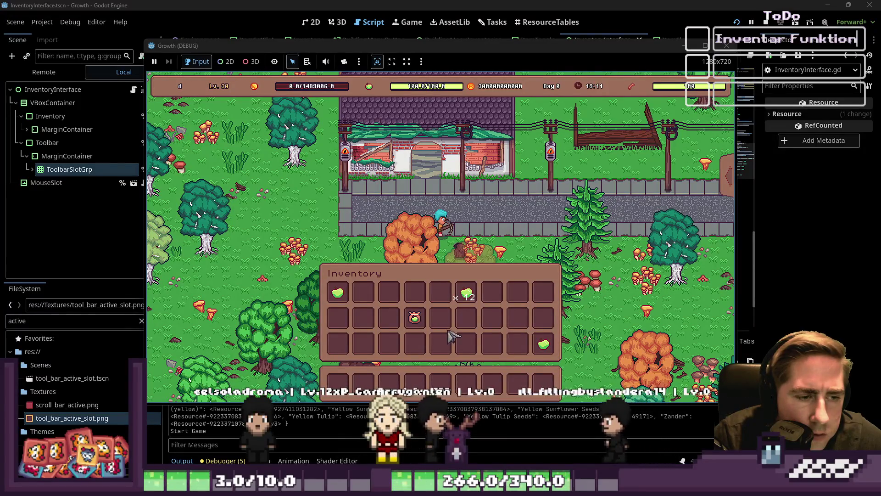
{"action": "left_click", "coordinate": [442, 322]}
{"action": "left_click", "coordinate": [432, 273]}
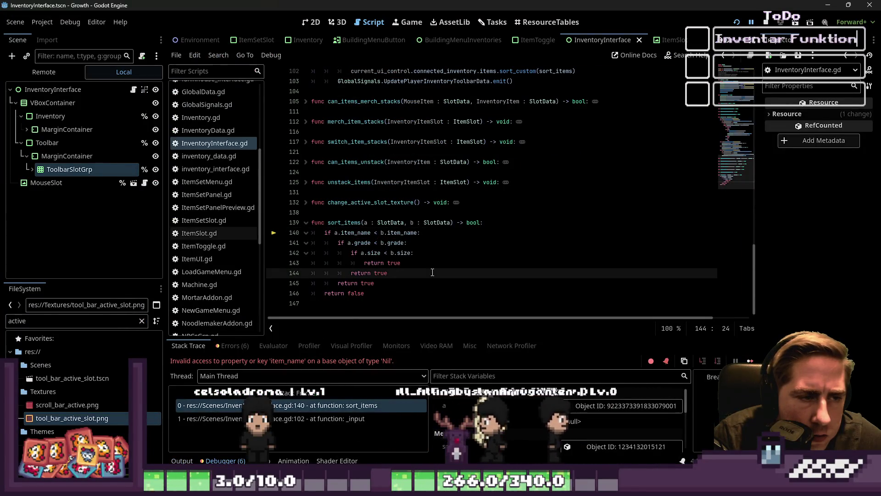
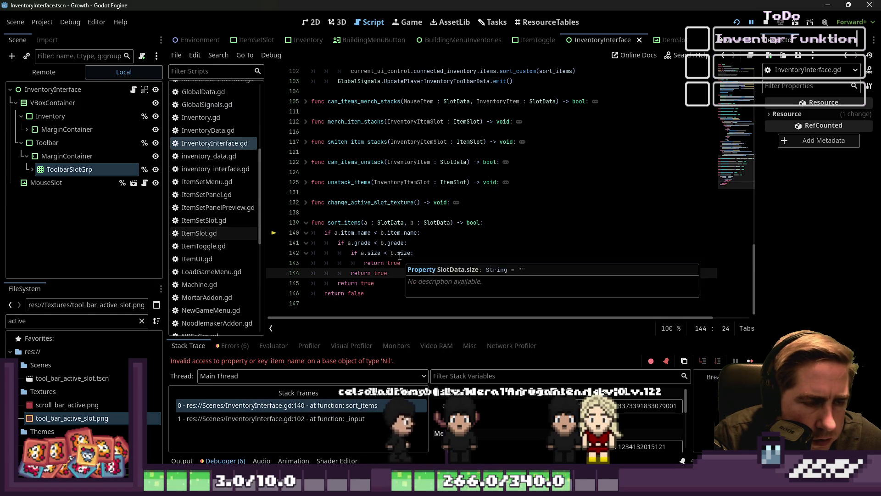
Start a combined null check on a and b at the top of sort_items, then undo it.
{"action": "key", "text": "Up"}
{"action": "key", "text": "Up"}
{"action": "key", "text": "Up"}
{"action": "left_click", "coordinate": [498, 221]}
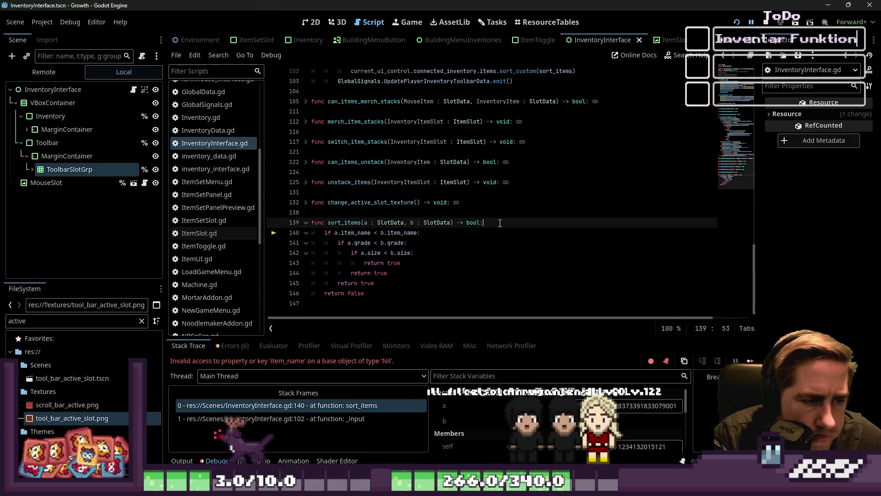
{"action": "key", "text": "Return"}
{"action": "key", "text": "Return"}
{"action": "key", "text": "Up"}
{"action": "type", "text": "if "}
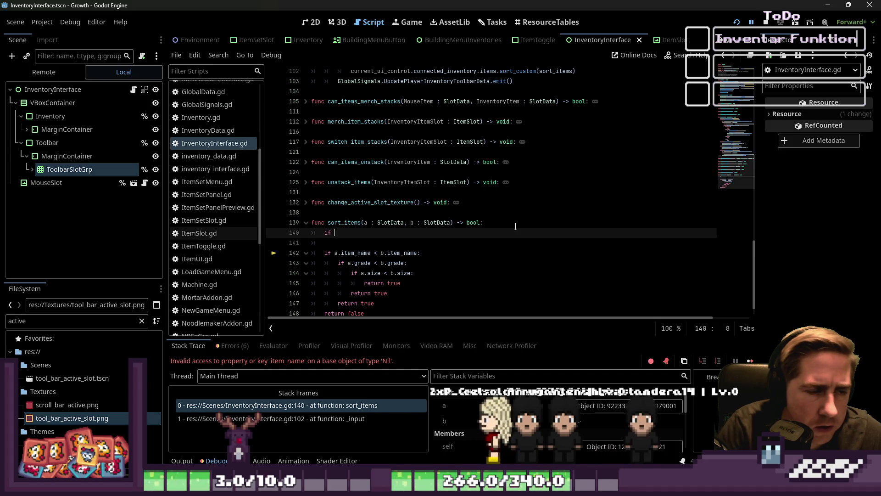
{"action": "type", "text": "a is"}
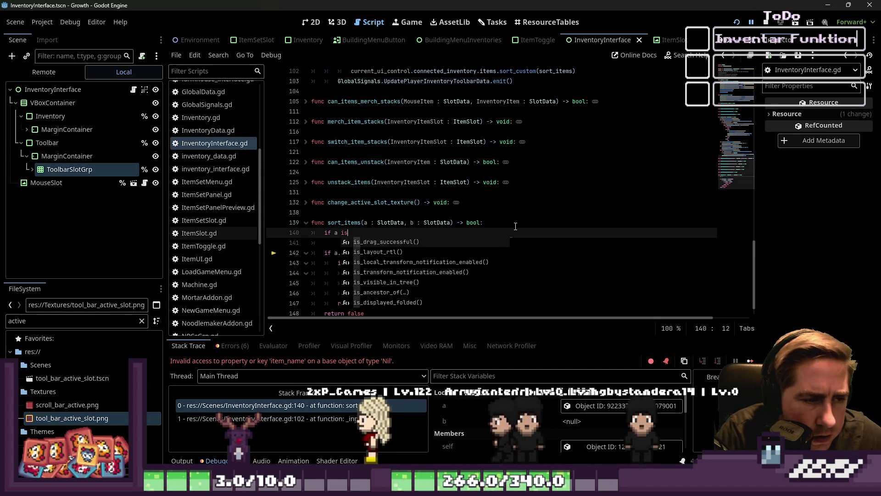
{"action": "type", "text": " null"}
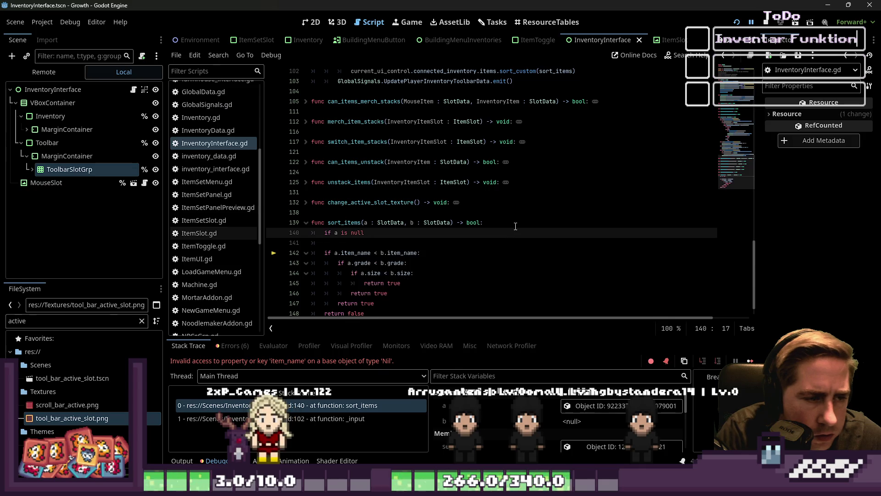
{"action": "type", "text": " || b is"}
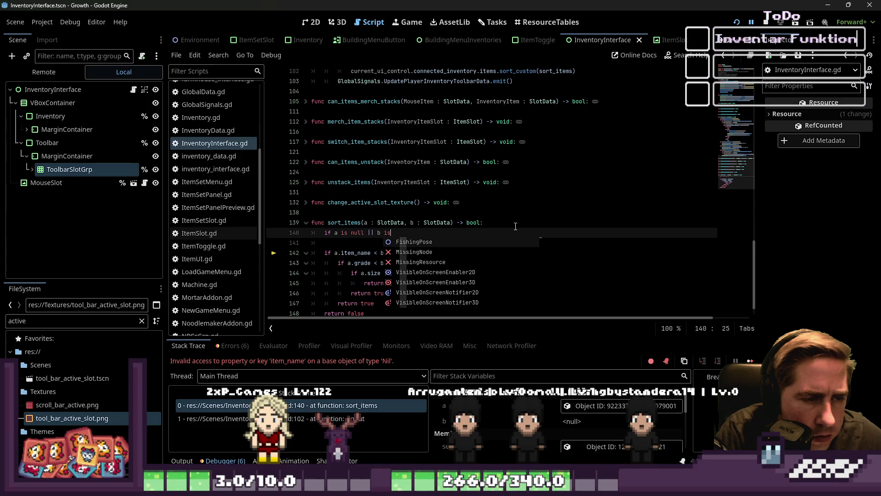
{"action": "key", "text": "ctrl+z"}
{"action": "key", "text": "Escape"}
{"action": "key", "text": "Down"}
{"action": "key", "text": "Down"}
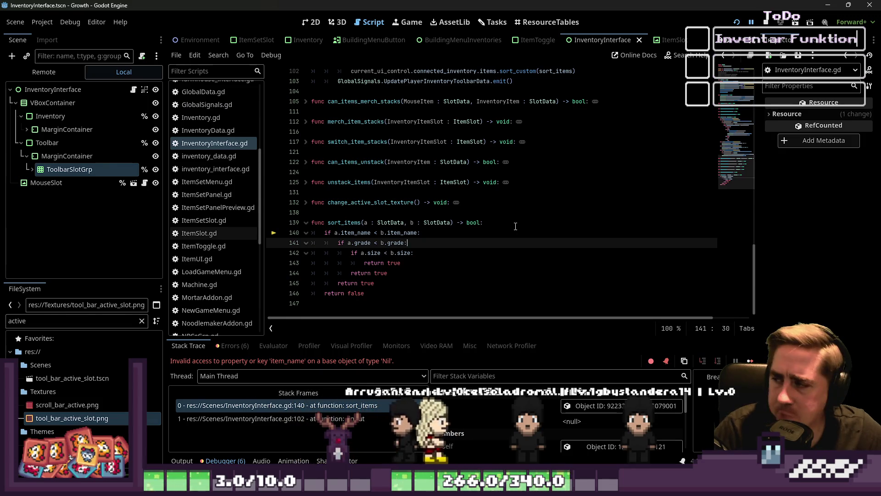
Add 'if a == null: return false' as the first check in sort_items.
{"action": "key", "text": "Up"}
{"action": "key", "text": "Up"}
{"action": "key", "text": "End"}
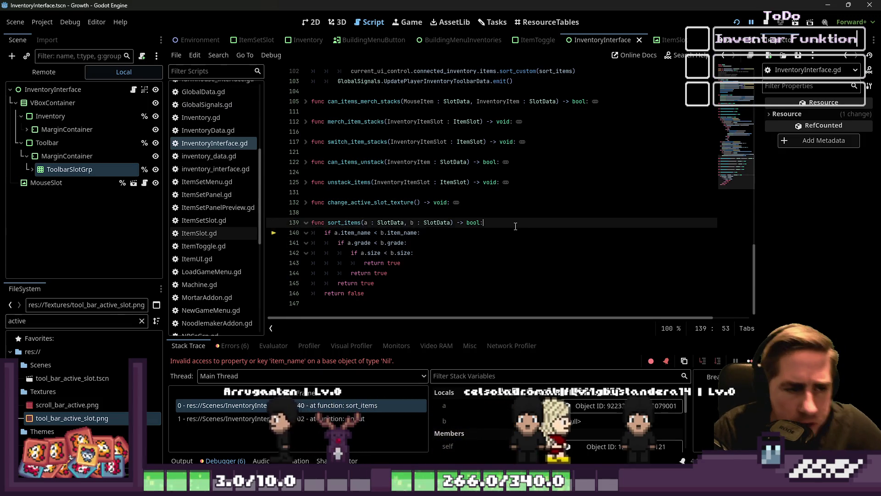
{"action": "key", "text": "Return"}
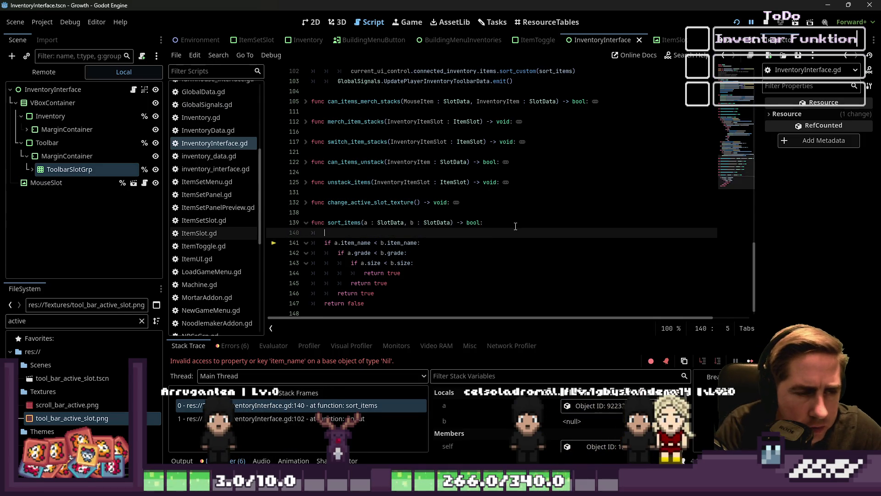
{"action": "type", "text": "if a"}
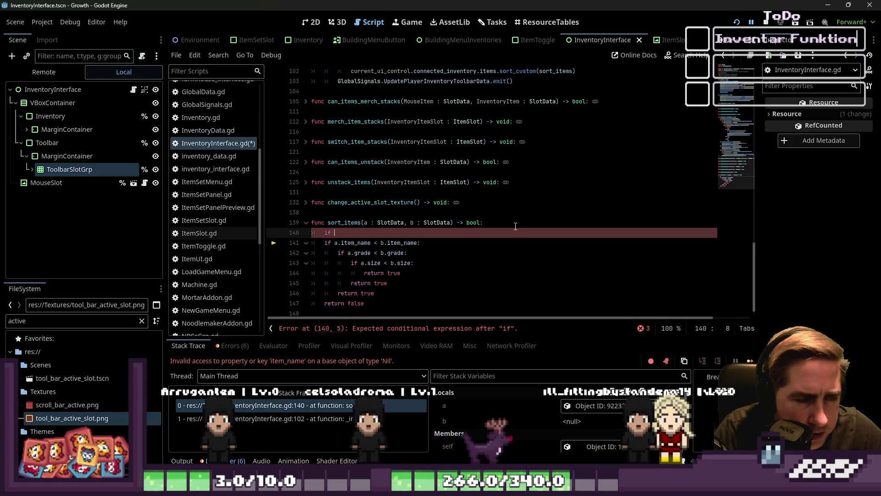
{"action": "type", "text": " == "}
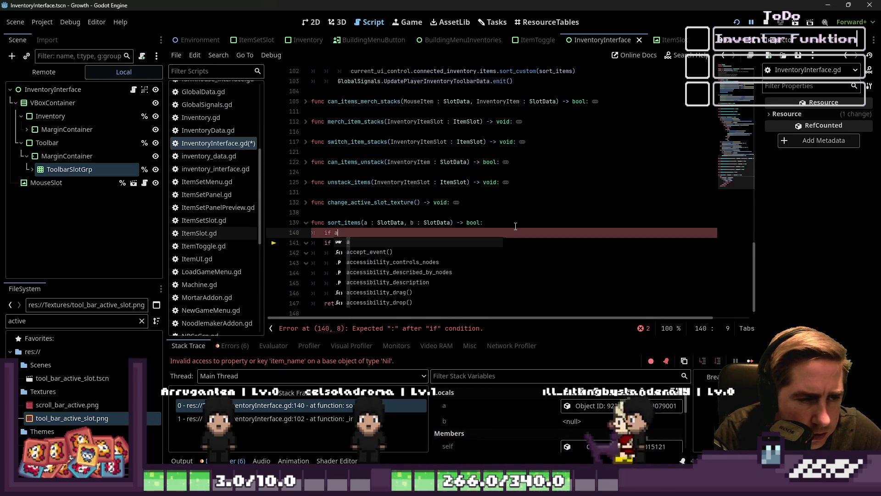
{"action": "type", "text": "null @"}
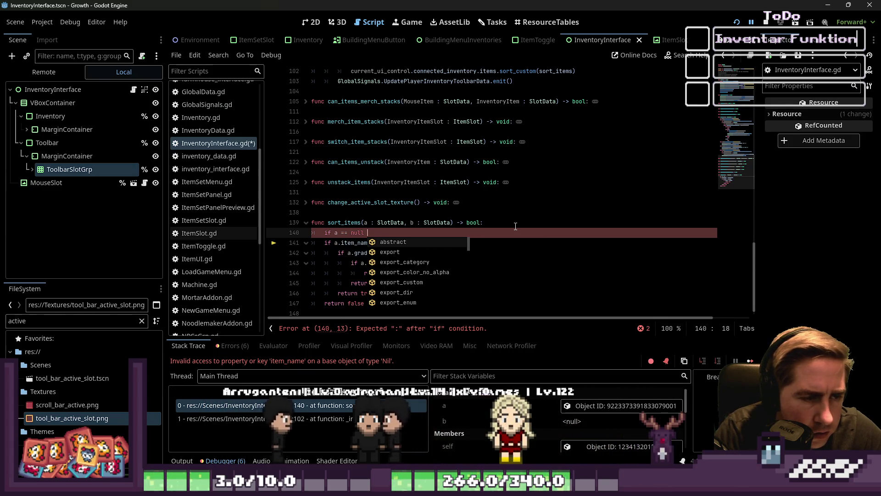
{"action": "key", "text": "BackSpace"}
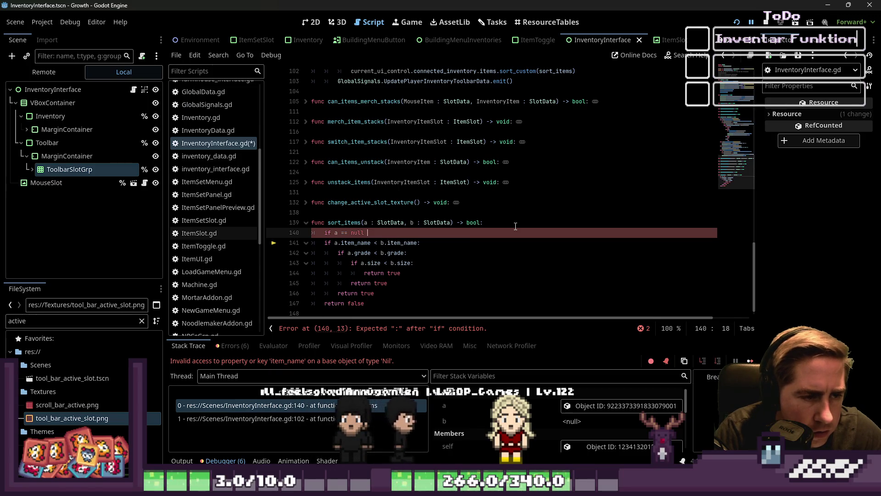
{"action": "type", "text": "== "}
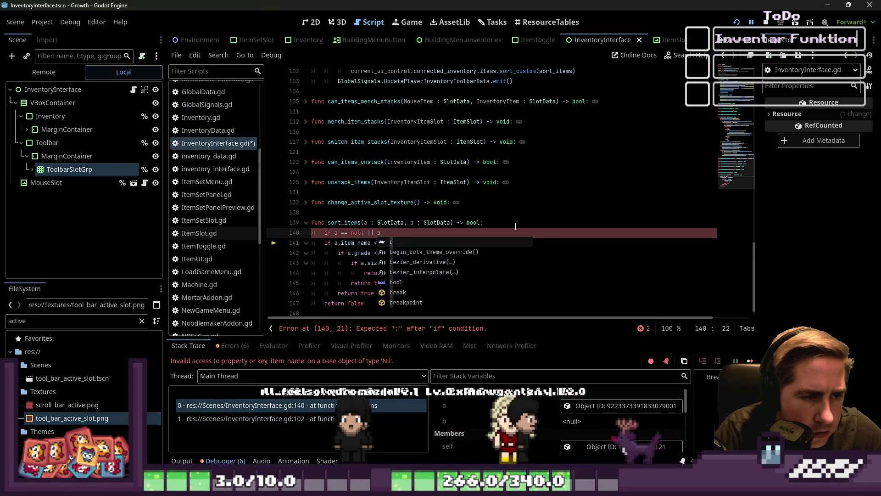
{"action": "type", "text": "null"}
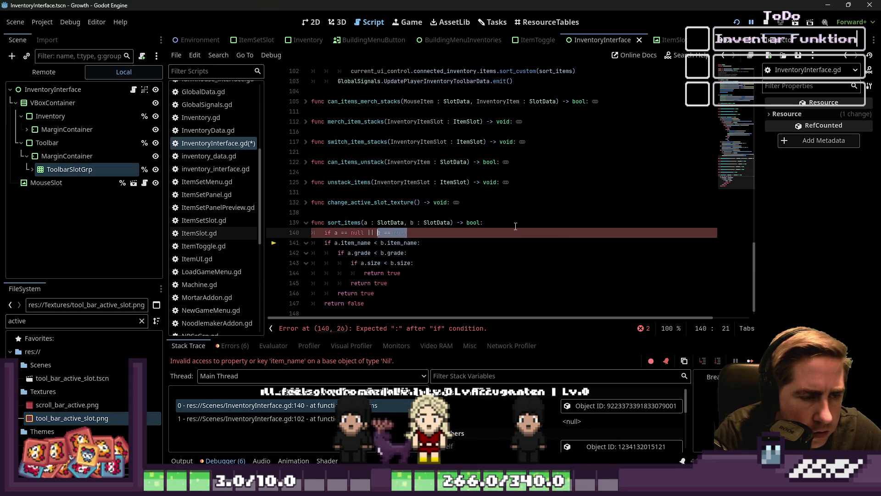
{"action": "key", "text": "Return"}
{"action": "type", "text": "return false"}
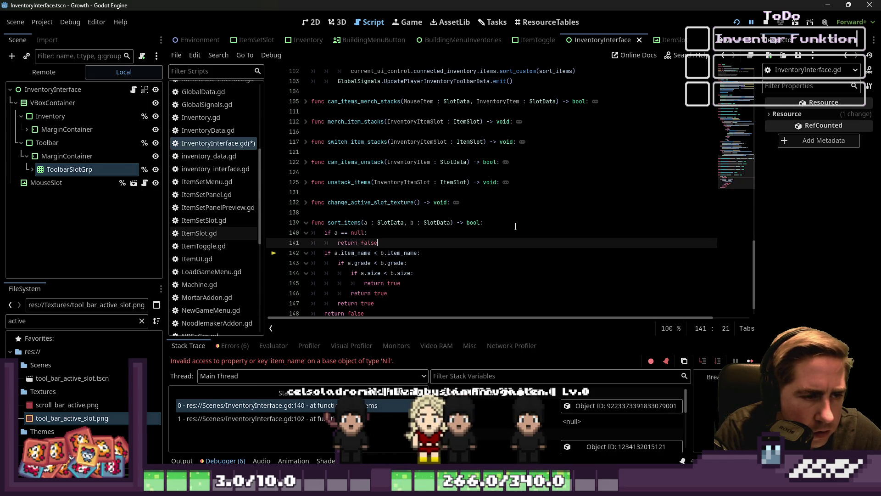
{"action": "scroll", "coordinate": [516, 226], "scroll_direction": "down", "scroll_amount": 1}
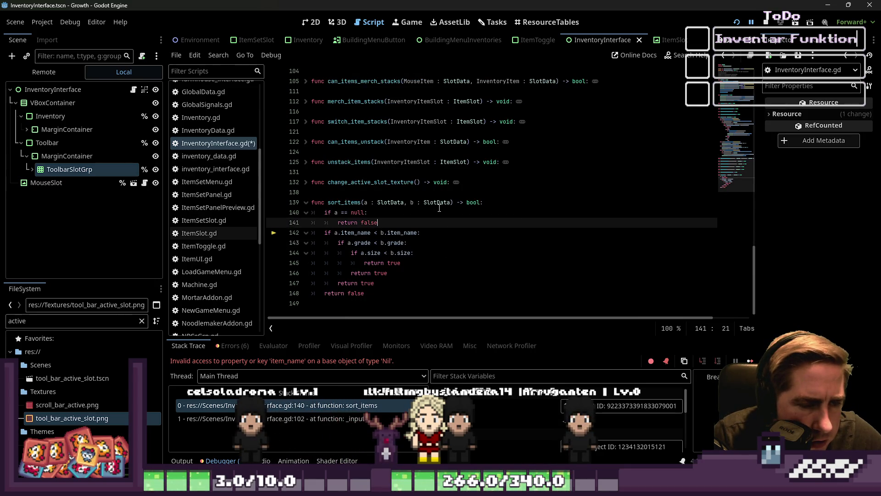
Add 'if b == null: return true' beneath it and run the project.
{"action": "key", "text": "Return"}
{"action": "type", "text": "i"}
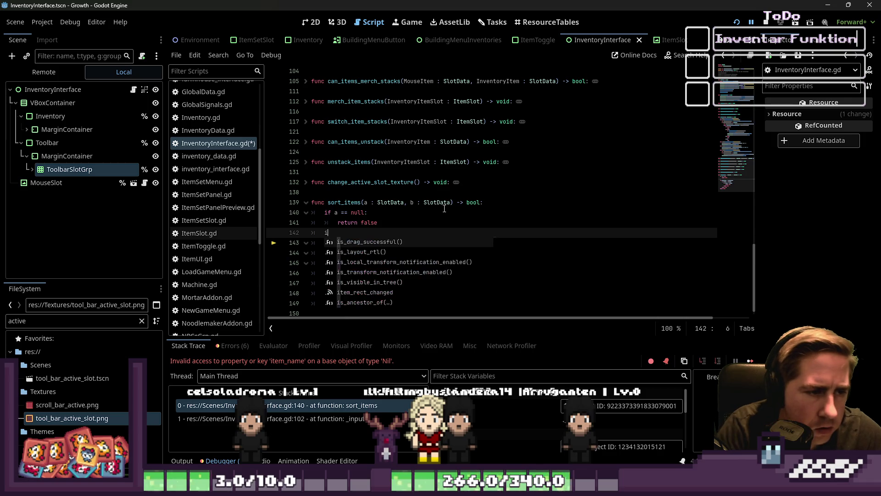
{"action": "type", "text": "f b == null:"}
{"action": "key", "text": "Return"}
{"action": "type", "text": "eturn true"}
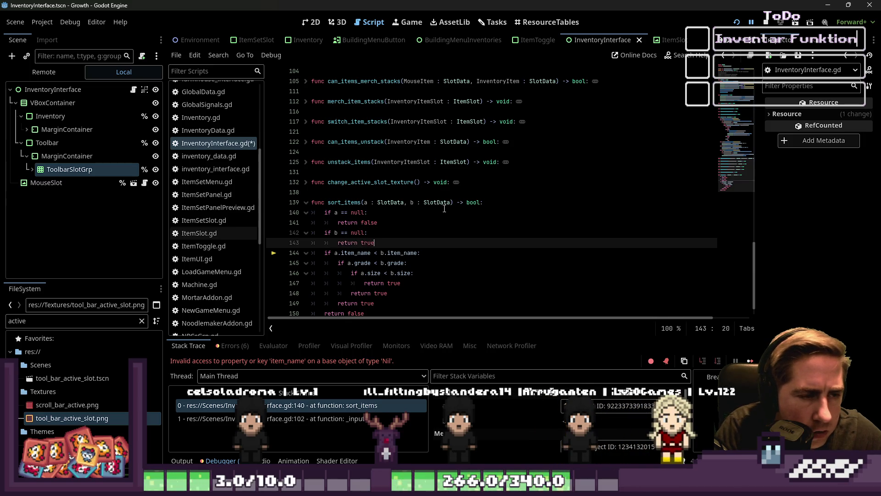
{"action": "scroll", "coordinate": [444, 208], "scroll_direction": "down", "scroll_amount": 1}
{"action": "left_click", "coordinate": [530, 273]}
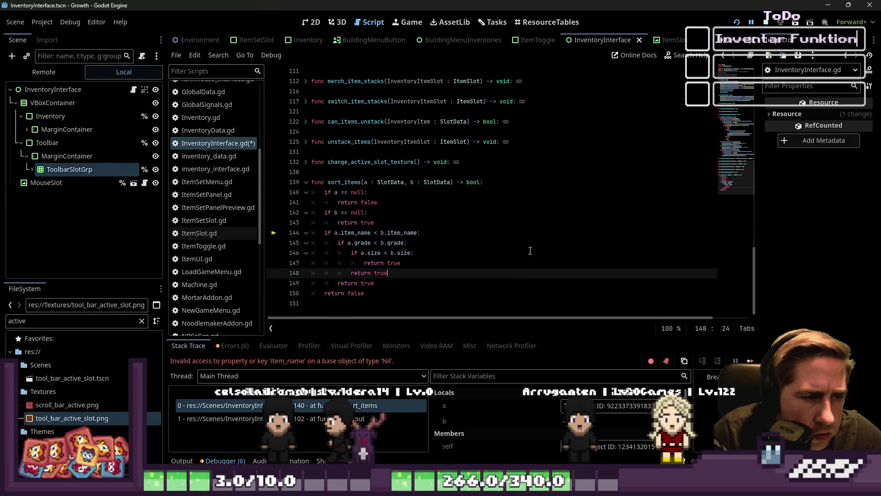
{"action": "left_click", "coordinate": [736, 22]}
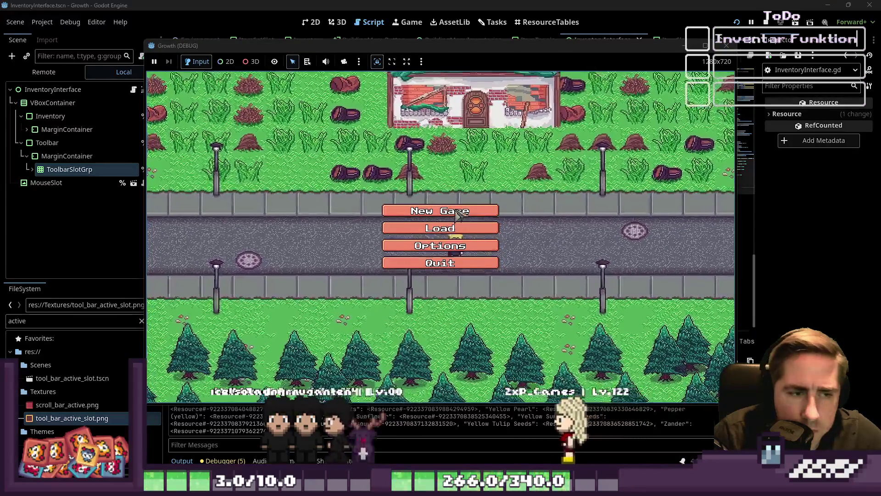
Start a new game and begin playing with a newly named character.
{"action": "left_click", "coordinate": [458, 211]}
{"action": "type", "text": "dc"}
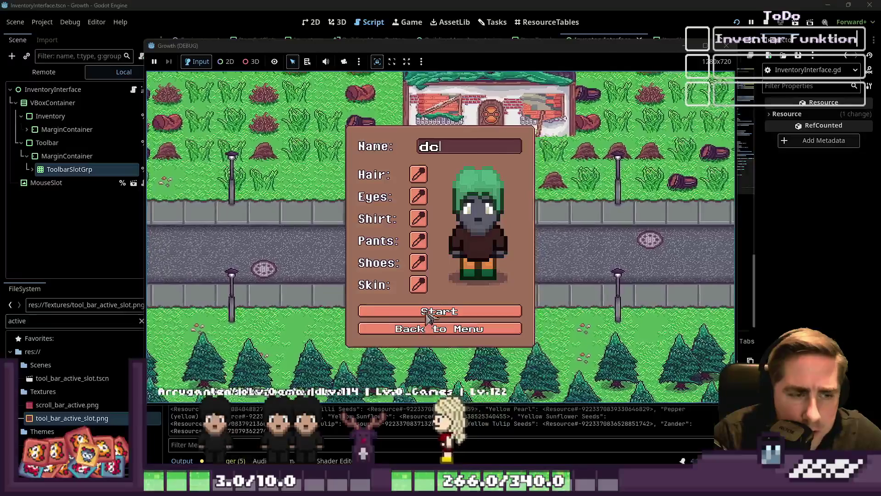
{"action": "left_click", "coordinate": [426, 316]}
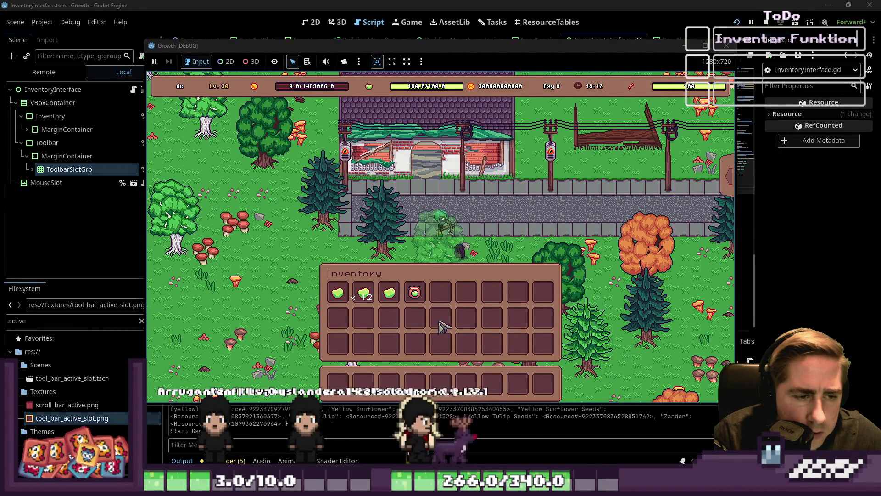
Move the apple stacks, Apple Seeds and a green item into different inventory slots.
{"action": "left_click", "coordinate": [345, 297]}
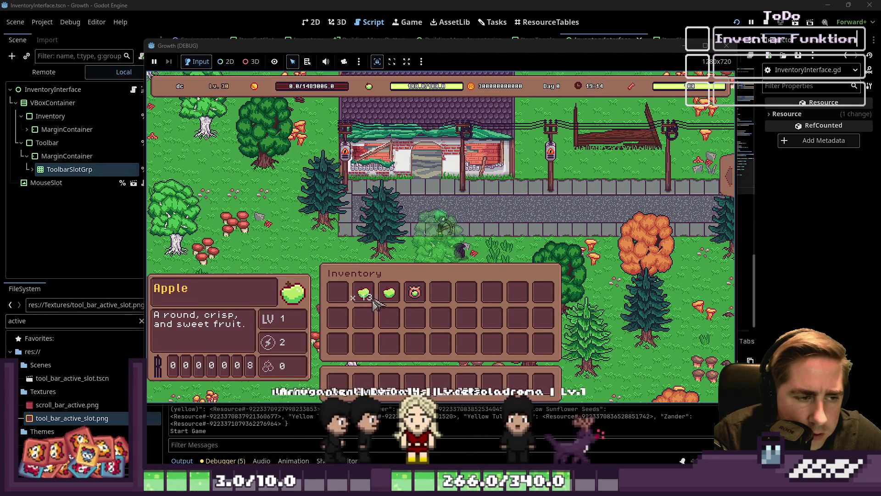
{"action": "left_click", "coordinate": [340, 296]}
{"action": "left_click", "coordinate": [407, 303]}
{"action": "left_click", "coordinate": [362, 298]}
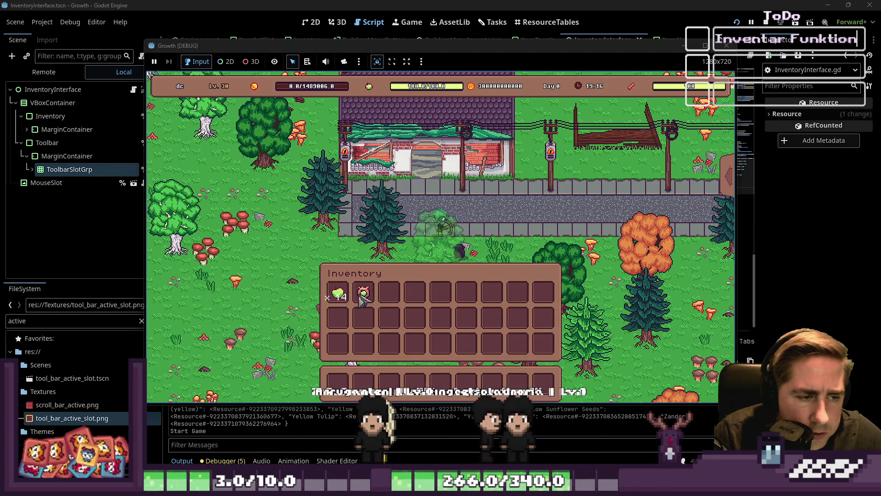
{"action": "left_click", "coordinate": [340, 295]}
{"action": "left_click", "coordinate": [413, 319]}
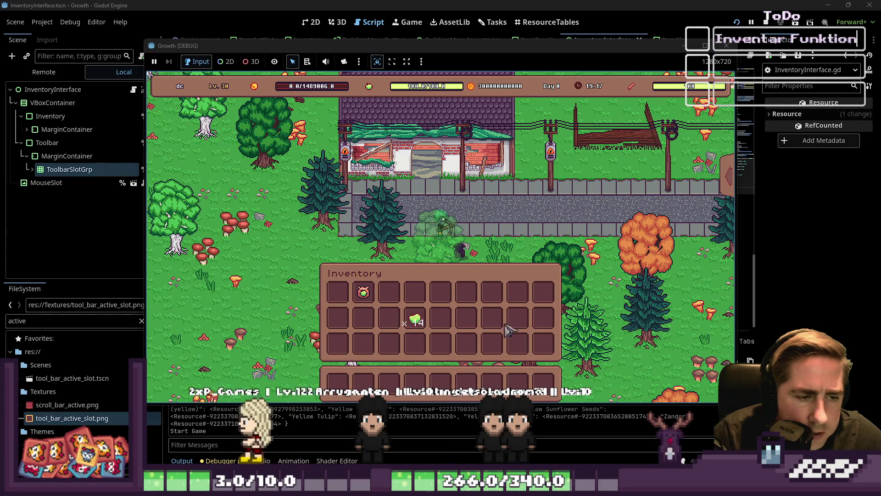
{"action": "left_click", "coordinate": [363, 293]}
{"action": "left_click", "coordinate": [466, 343]}
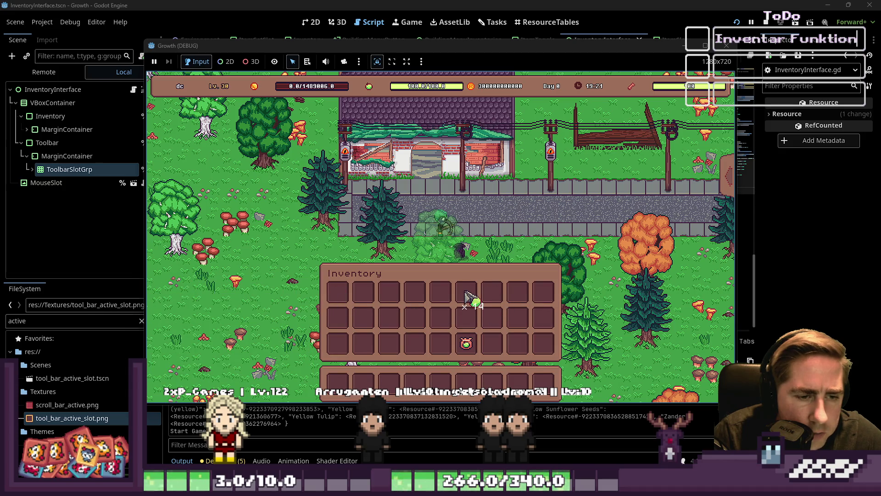
{"action": "left_click", "coordinate": [490, 296]}
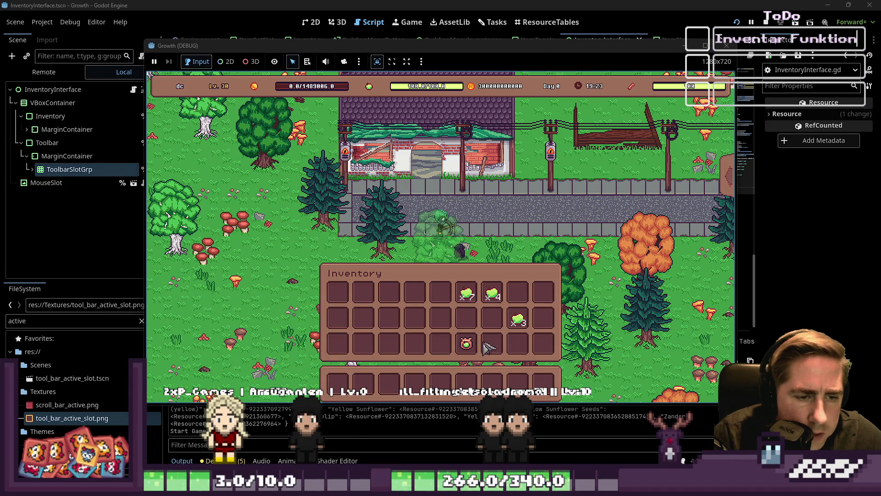
{"action": "left_click", "coordinate": [337, 291]}
{"action": "left_click", "coordinate": [493, 318]}
{"action": "left_click", "coordinate": [367, 299]}
Shuffle the x3, x4 and x7 apple stacks between inventory rows.
{"action": "left_click", "coordinate": [467, 318]}
{"action": "left_click", "coordinate": [389, 292]}
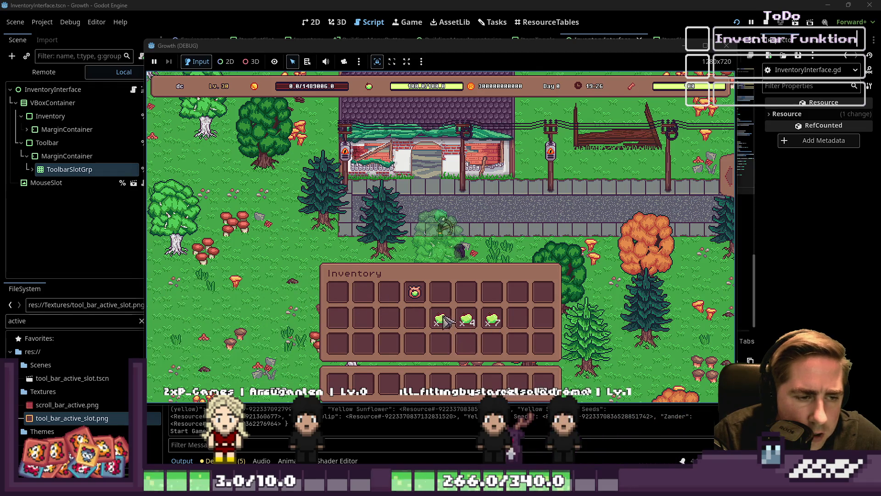
{"action": "left_click", "coordinate": [441, 318]}
{"action": "left_click", "coordinate": [363, 292]}
{"action": "left_click", "coordinate": [467, 318]}
{"action": "left_click", "coordinate": [389, 292]}
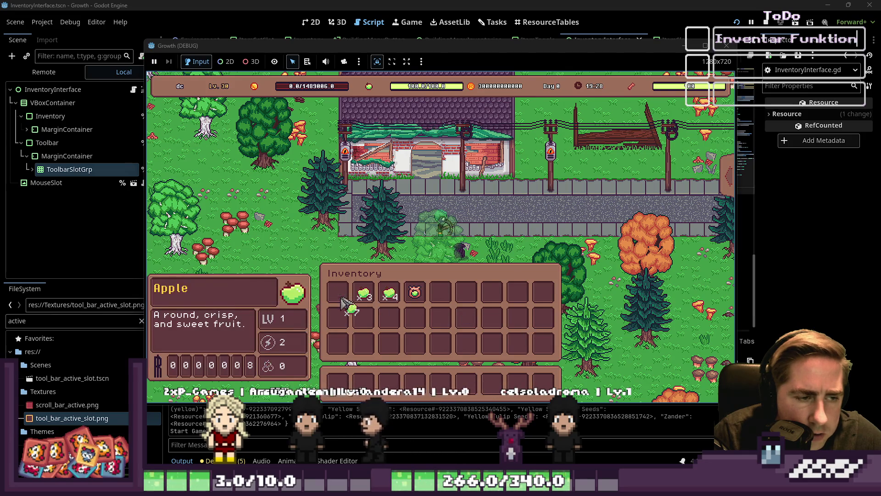
{"action": "left_click", "coordinate": [492, 317]}
{"action": "left_click", "coordinate": [440, 318]}
{"action": "left_click", "coordinate": [364, 292]}
{"action": "left_click", "coordinate": [415, 317]}
{"action": "left_click", "coordinate": [389, 291]}
Put the apple stacks back in the first row, sort the inventory, and stop the game.
{"action": "left_click", "coordinate": [337, 292]}
{"action": "left_click", "coordinate": [415, 318]}
{"action": "left_click", "coordinate": [363, 291]}
{"action": "left_click", "coordinate": [441, 317]}
{"action": "left_click", "coordinate": [389, 292]}
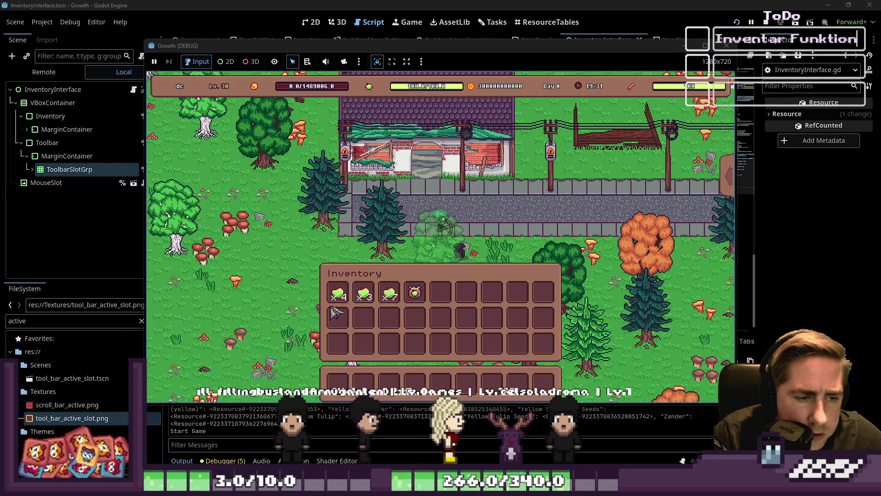
{"action": "mouse_move", "coordinate": [359, 303]}
{"action": "key", "text": "F8"}
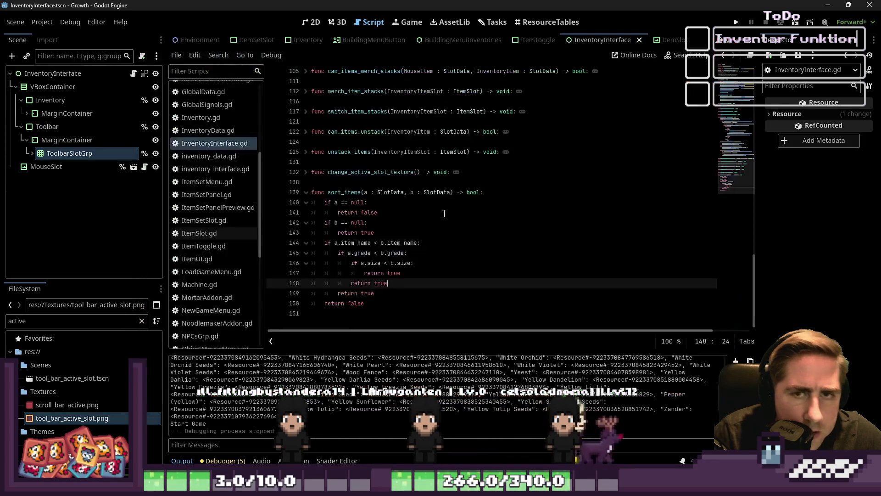
Open a new indented line directly below the item_name comparison in sort_items.
{"action": "left_click", "coordinate": [413, 277]}
{"action": "left_click", "coordinate": [423, 263]}
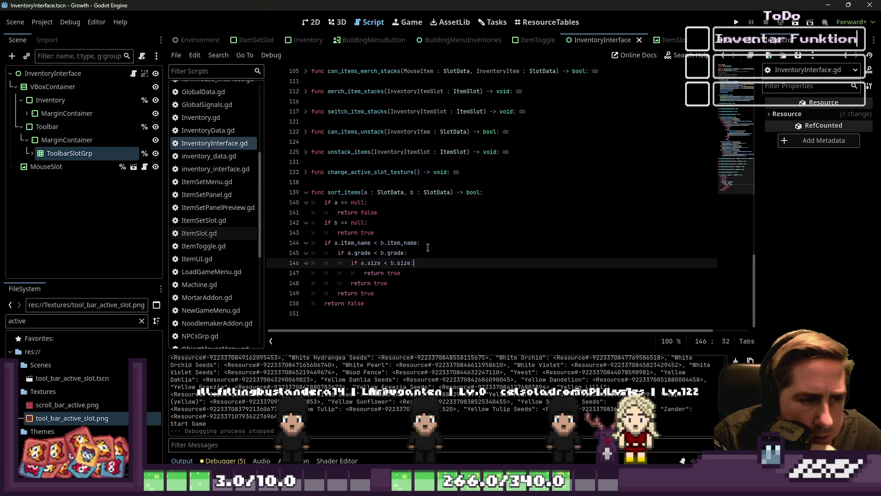
{"action": "left_click", "coordinate": [421, 243]}
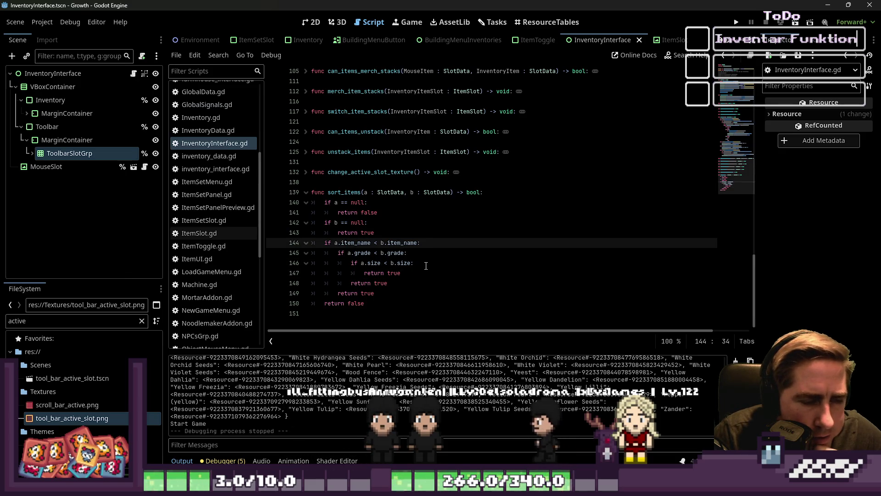
{"action": "left_click", "coordinate": [426, 265]}
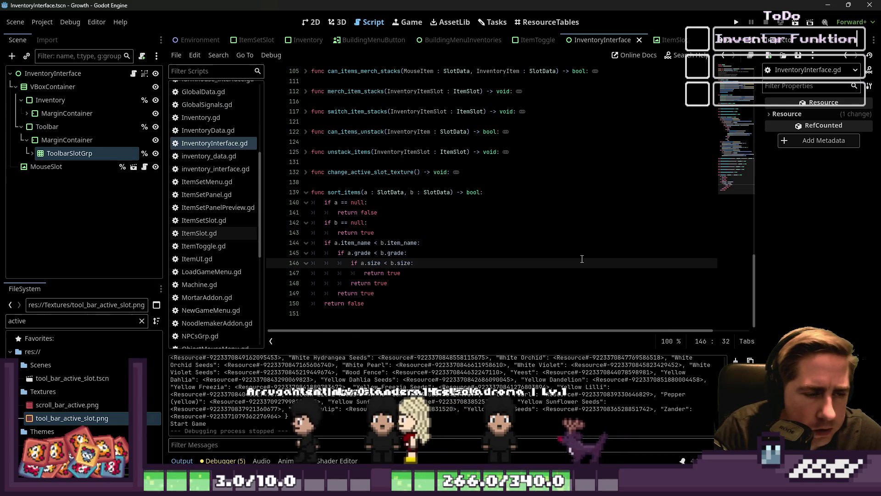
{"action": "key", "text": "Up"}
{"action": "key", "text": "Up"}
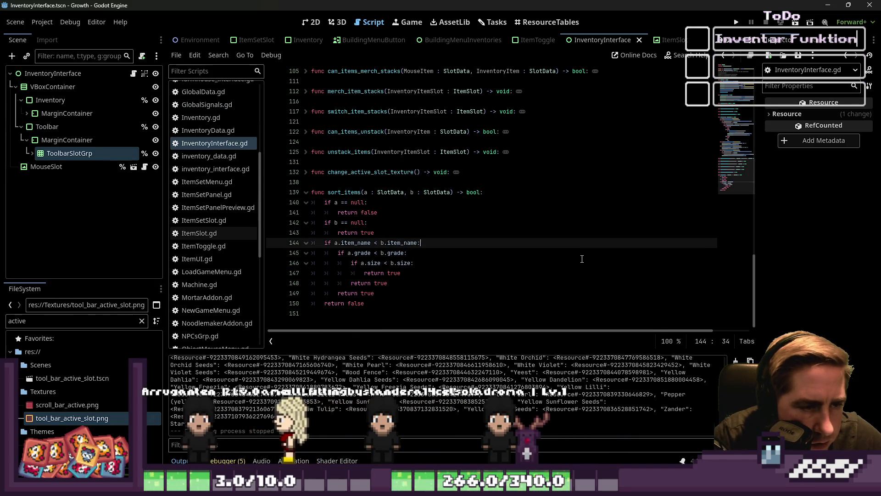
{"action": "key", "text": "End"}
{"action": "key", "text": "Return"}
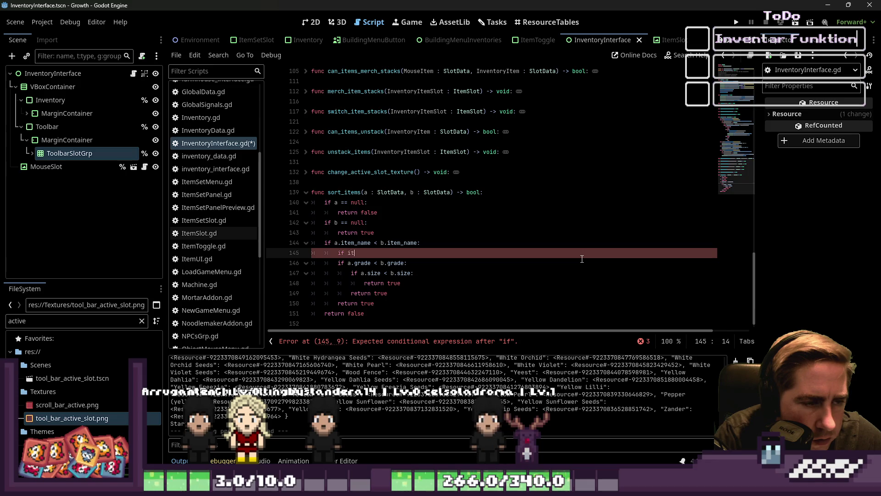
Write a quantity comparison against b.quantity with a 'return true' body.
{"action": "key", "text": "BackSpace"}
{"action": "key", "text": "BackSpace"}
{"action": "type", "text": "quantity < "}
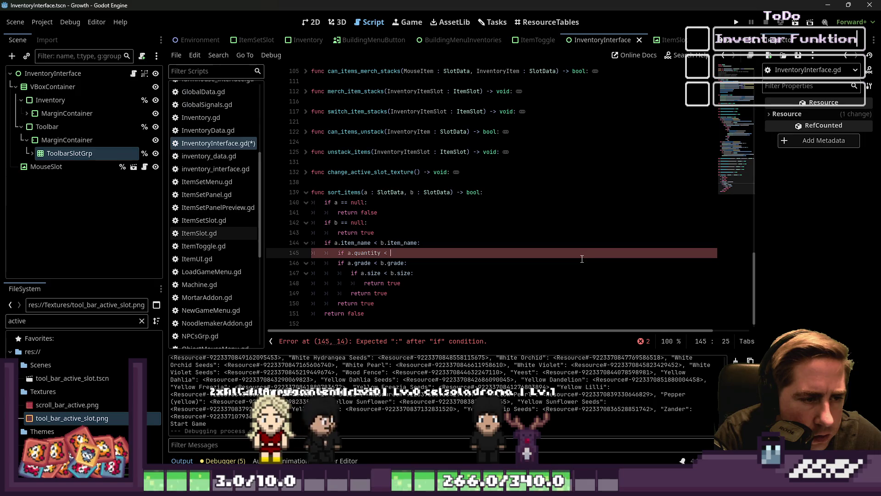
{"action": "type", "text": "b.quantity:"}
{"action": "key", "text": "Return"}
{"action": "type", "text": "return"}
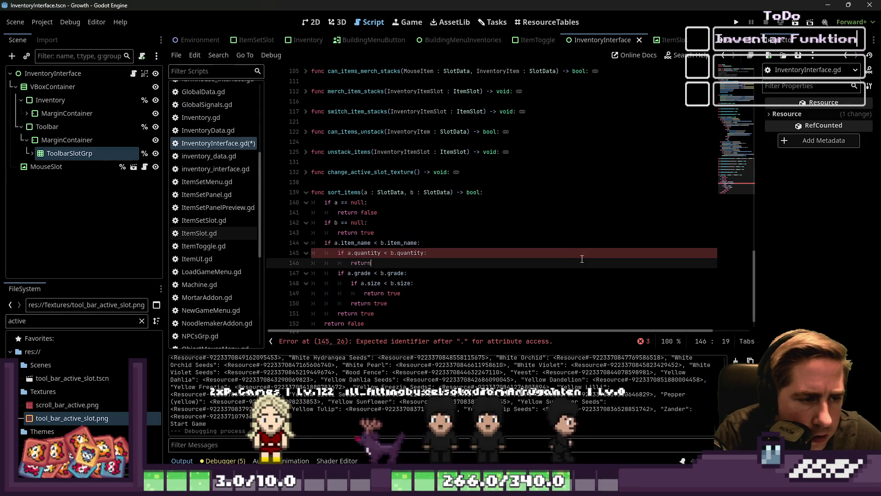
{"action": "type", "text": " true"}
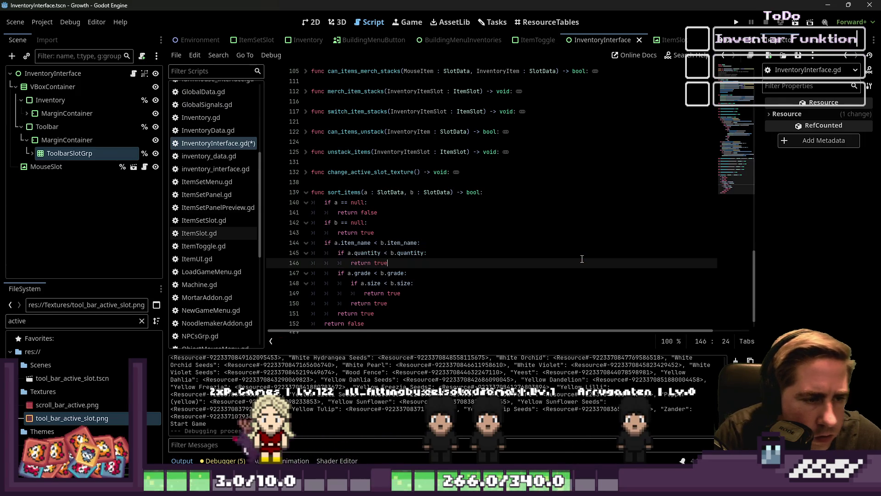
Nest the grade and size checks under the quantity check, moving its return true below them.
{"action": "key", "text": "Down"}
{"action": "key", "text": "Home"}
{"action": "key", "text": "Home"}
{"action": "key", "text": "shift+Down"}
{"action": "key", "text": "shift+Down"}
{"action": "key", "text": "shift+Down"}
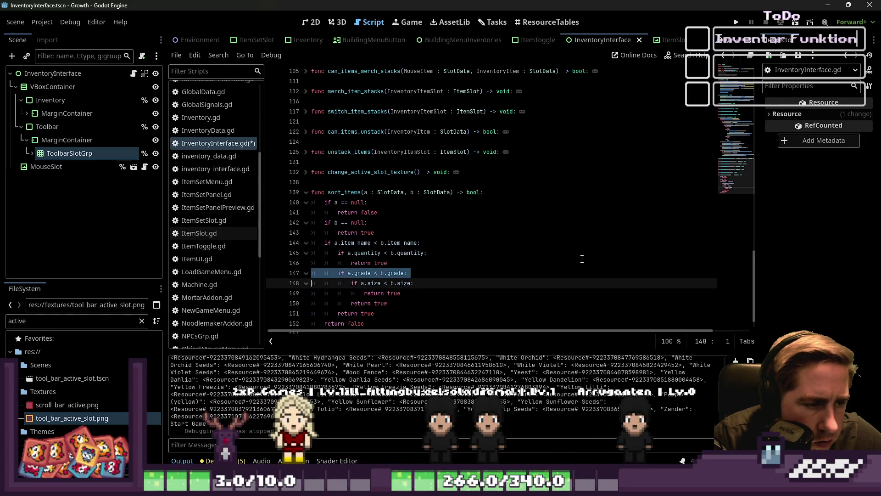
{"action": "key", "text": "Tab"}
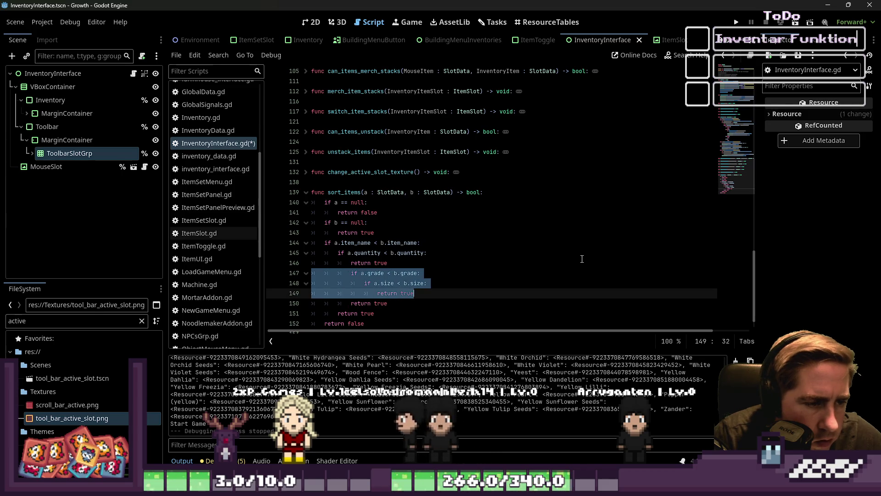
{"action": "key", "text": "shift+Up"}
{"action": "key", "text": "shift+Up"}
{"action": "key", "text": "shift+Up"}
{"action": "key", "text": "shift+Home"}
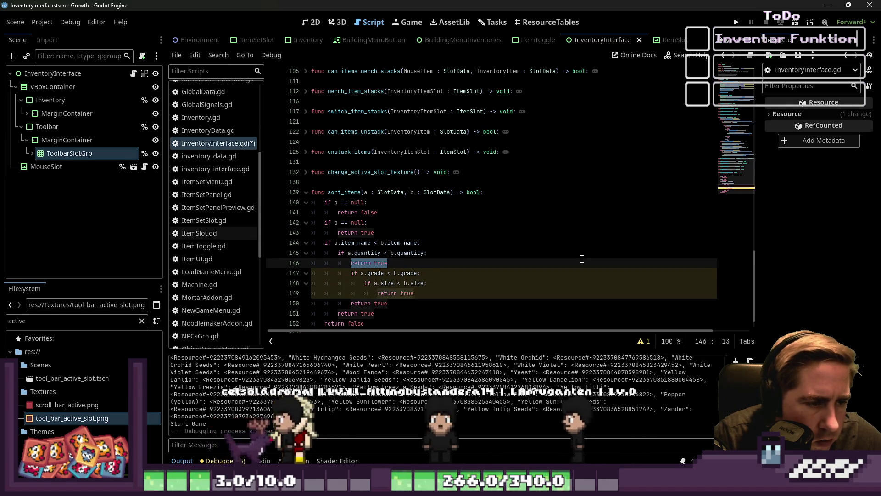
{"action": "key", "text": "alt+Down"}
{"action": "key", "text": "alt+Down"}
{"action": "key", "text": "alt+Down"}
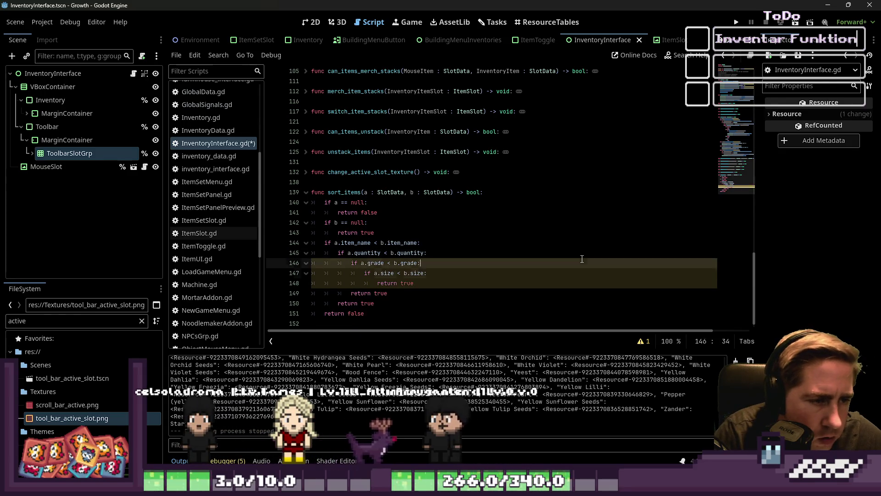
Try adding and removing blank lines after the return true, then save InventoryInterface.gd.
{"action": "key", "text": "Up"}
{"action": "key", "text": "End"}
{"action": "key", "text": "Return"}
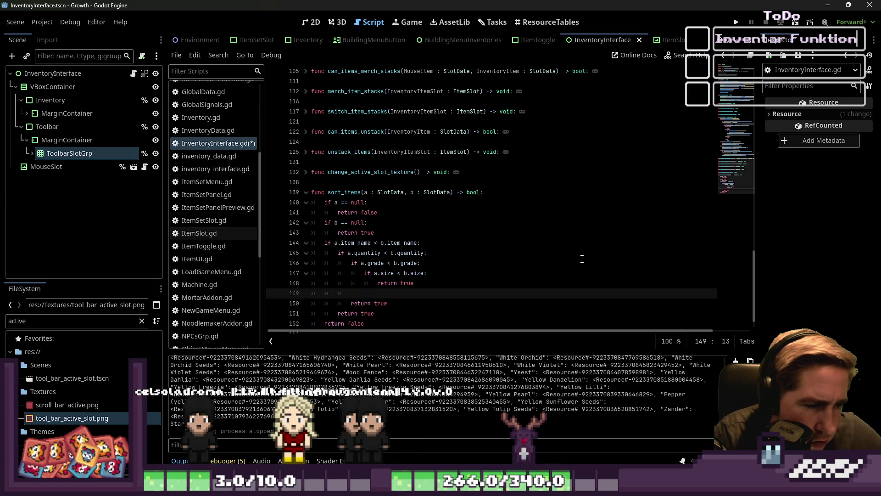
{"action": "key", "text": "BackSpace"}
{"action": "key", "text": "BackSpace"}
{"action": "key", "text": "BackSpace"}
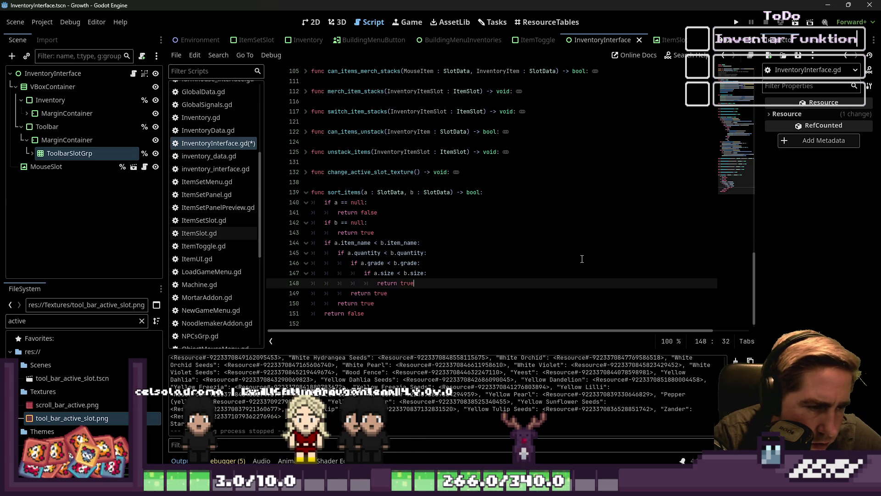
{"action": "key", "text": "Up"}
{"action": "key", "text": "Down"}
{"action": "key", "text": "Return"}
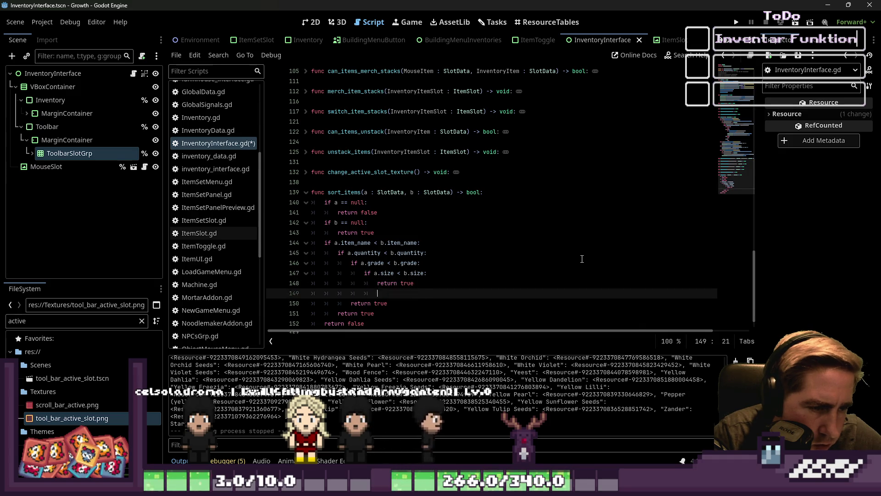
{"action": "key", "text": "BackSpace"}
{"action": "key", "text": "BackSpace"}
{"action": "key", "text": "BackSpace"}
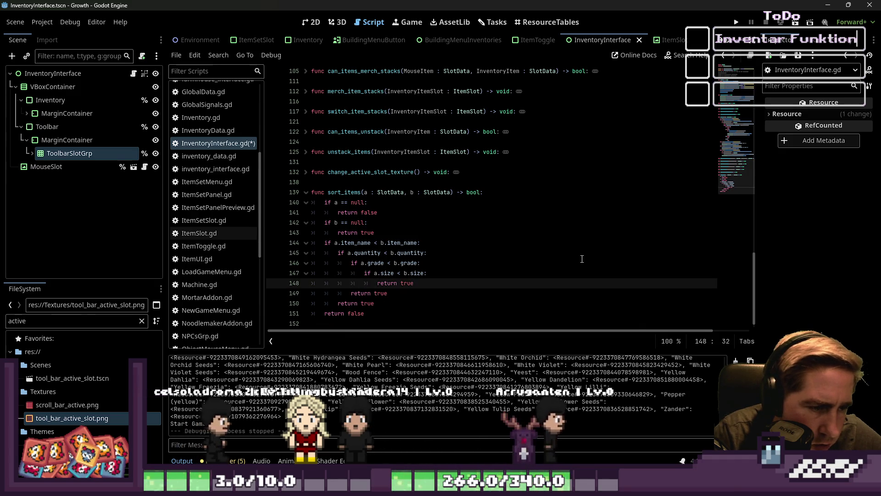
{"action": "key", "text": "Up"}
{"action": "key", "text": "Down"}
{"action": "key", "text": "Down"}
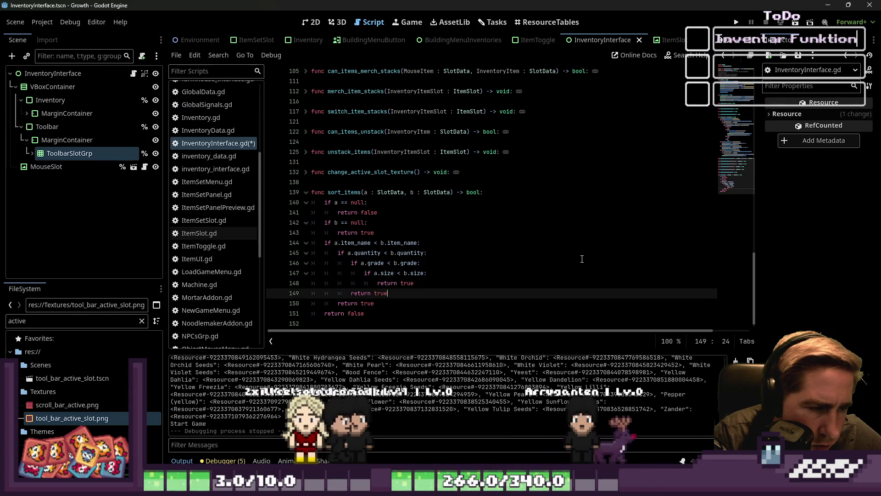
{"action": "key", "text": "Up"}
{"action": "key", "text": "End"}
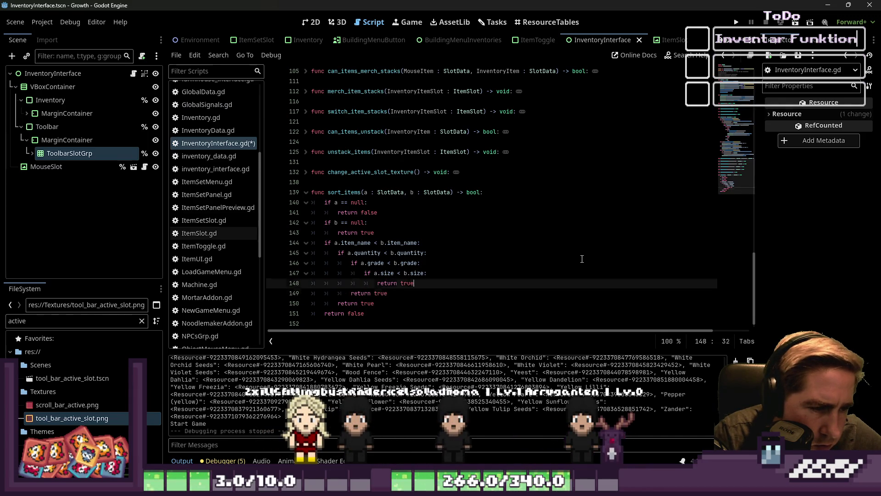
{"action": "key", "text": "ctrl+s"}
Review the return false, return true and quantity/grade comparison lines of sort_items.
{"action": "left_click", "coordinate": [634, 216]}
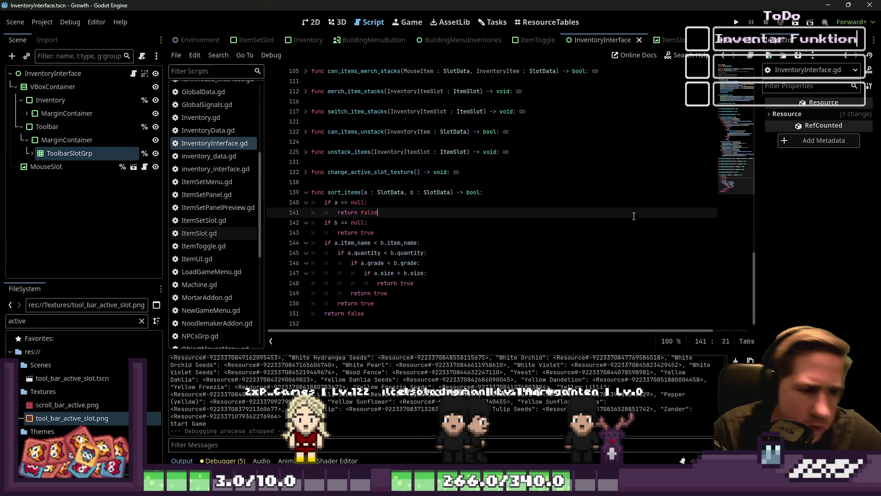
{"action": "left_click", "coordinate": [352, 295]}
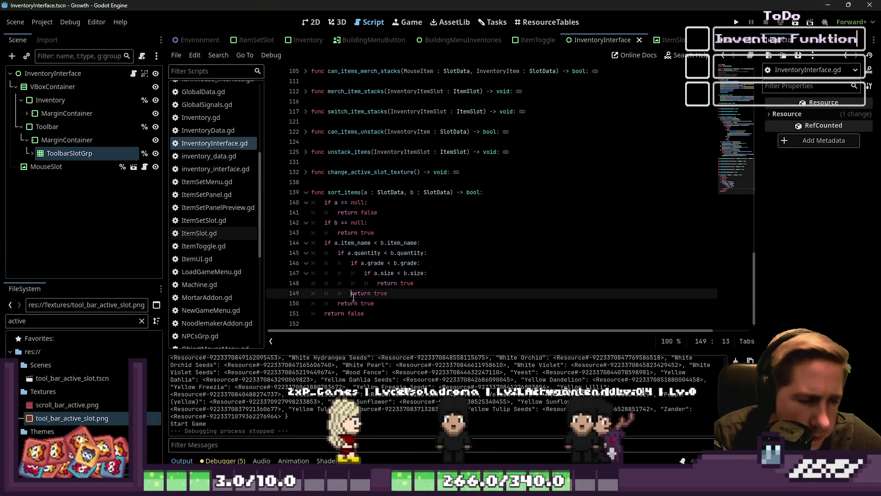
{"action": "left_click", "coordinate": [367, 294]}
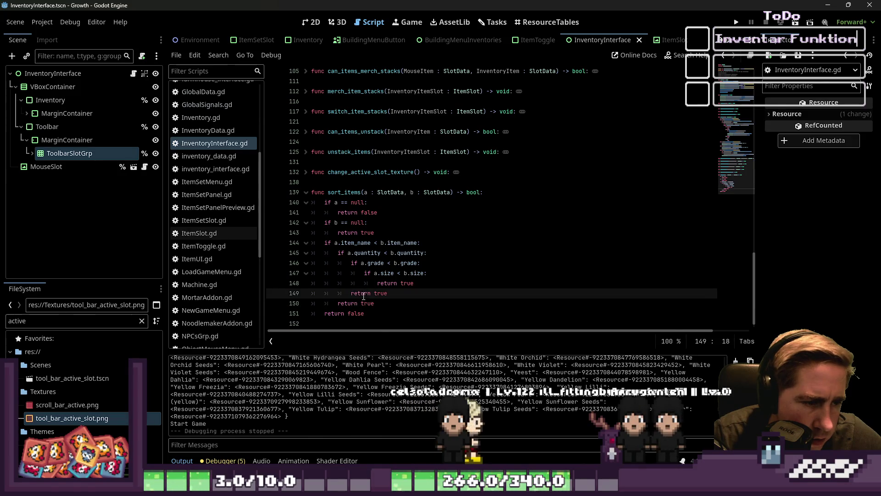
{"action": "left_click", "coordinate": [357, 302]}
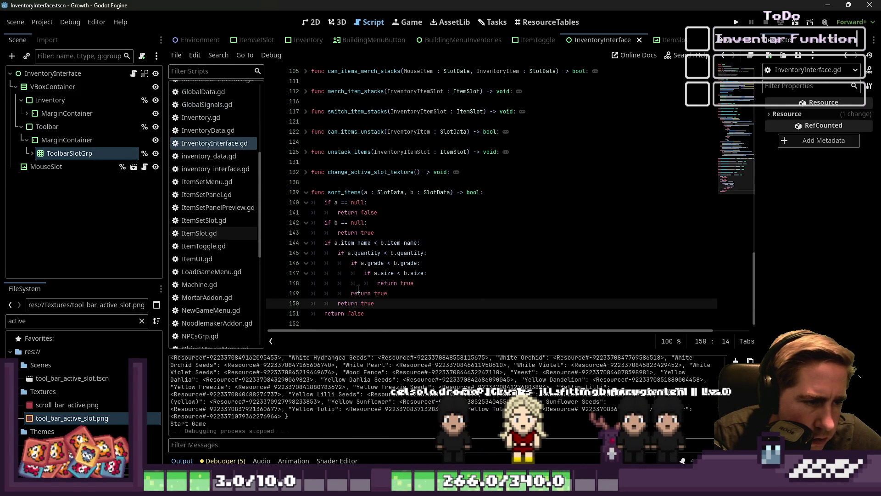
{"action": "left_click", "coordinate": [358, 290]}
{"action": "left_click", "coordinate": [344, 253]}
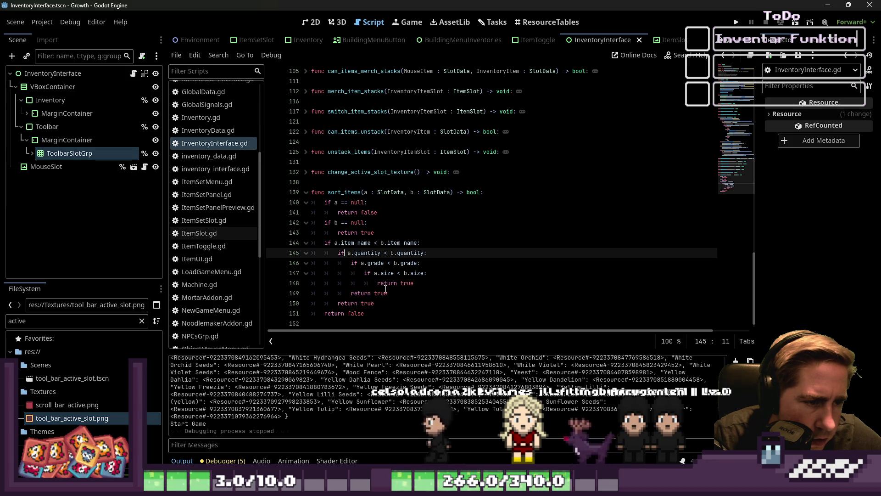
{"action": "left_click", "coordinate": [367, 283]}
{"action": "key", "text": "Up"}
{"action": "key", "text": "Up"}
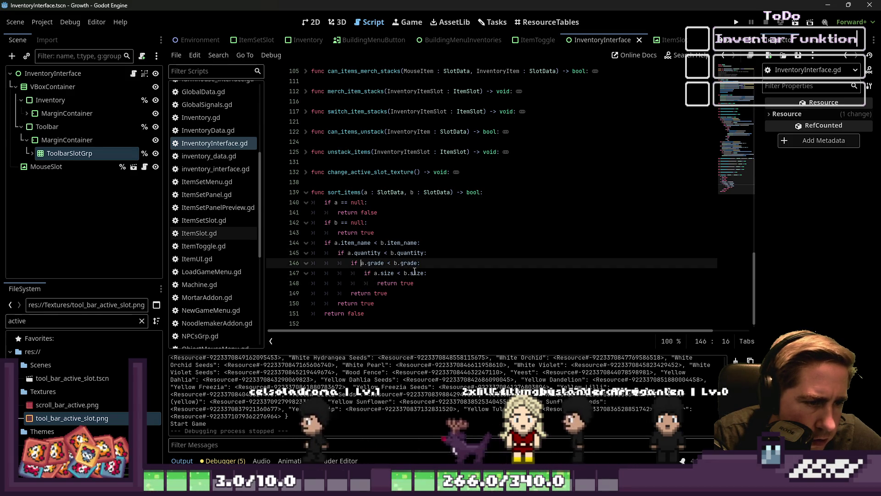
Recheck the nested returns and select the grade and size checks for outdenting.
{"action": "left_click", "coordinate": [424, 283]}
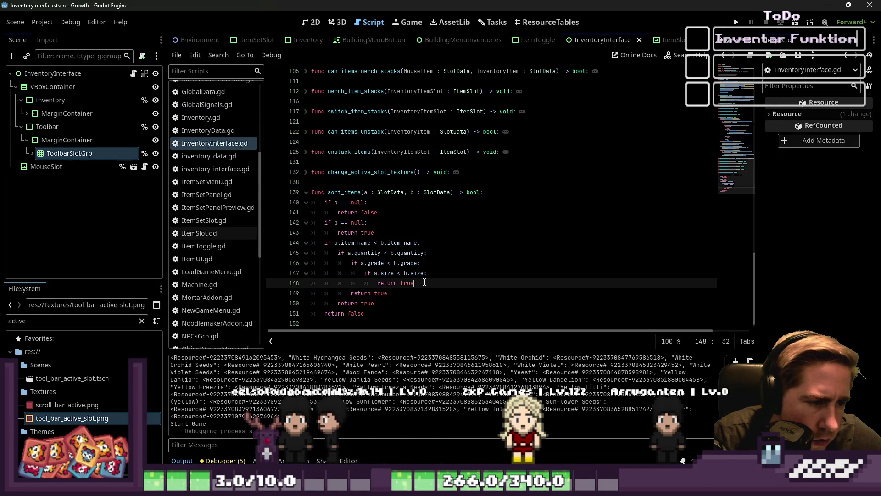
{"action": "left_click", "coordinate": [357, 304]}
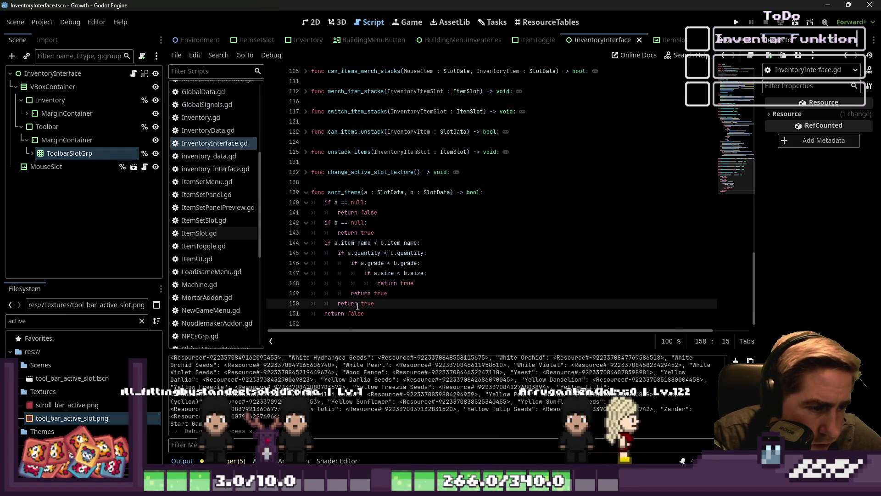
{"action": "left_click", "coordinate": [330, 243]}
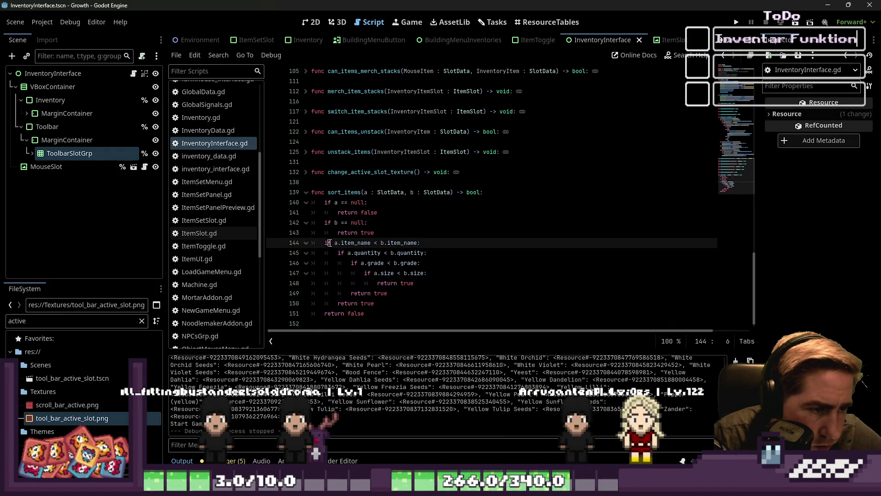
{"action": "left_click", "coordinate": [358, 295]}
{"action": "left_click", "coordinate": [342, 254]}
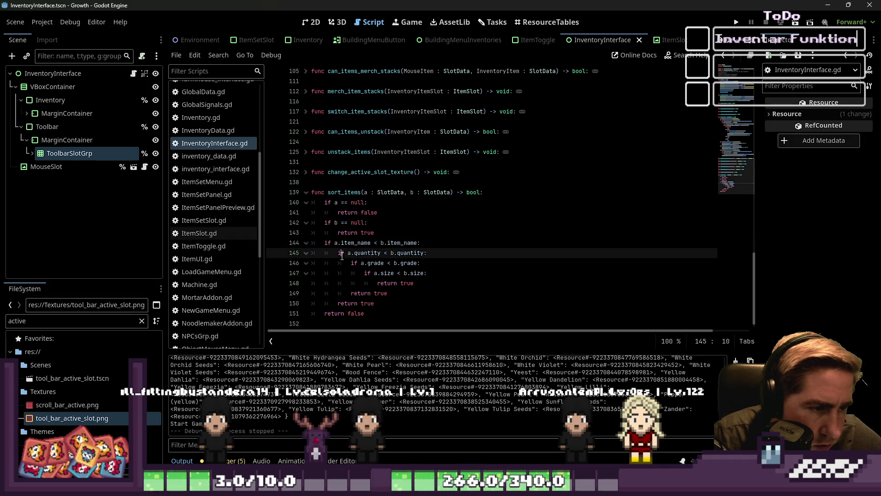
{"action": "left_click", "coordinate": [380, 283]}
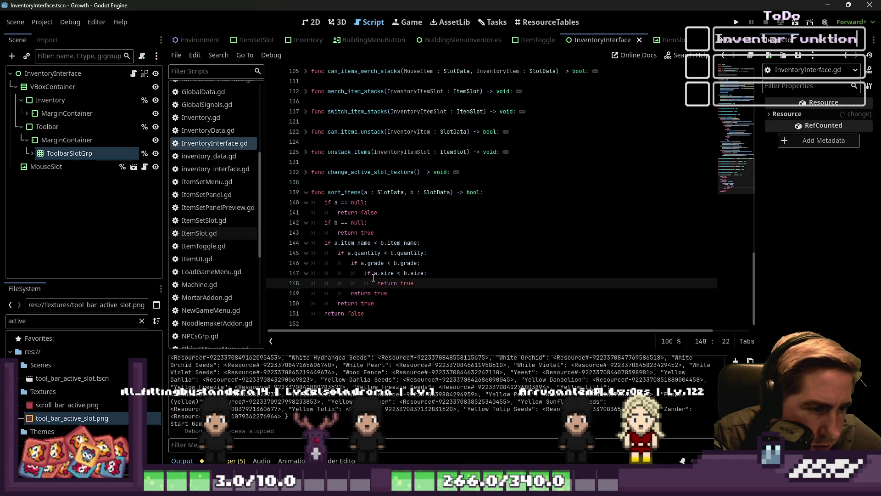
{"action": "left_click", "coordinate": [361, 263]}
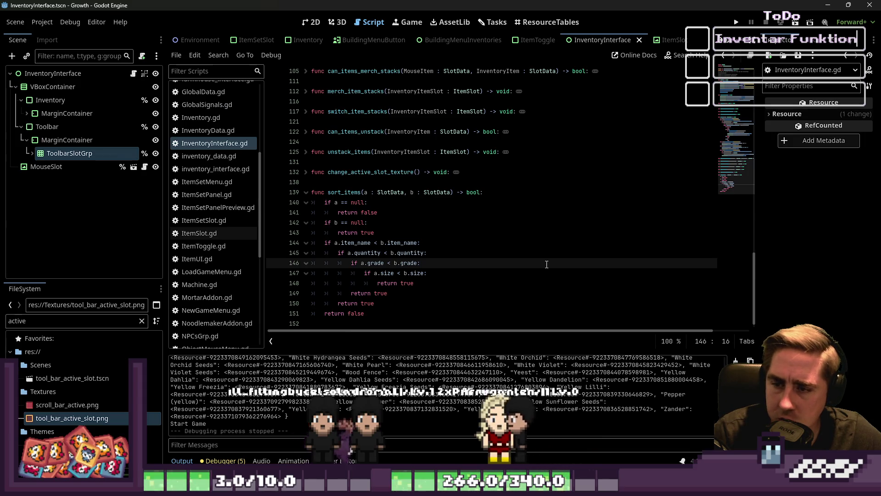
{"action": "key", "text": "shift+Down"}
{"action": "key", "text": "shift+Down"}
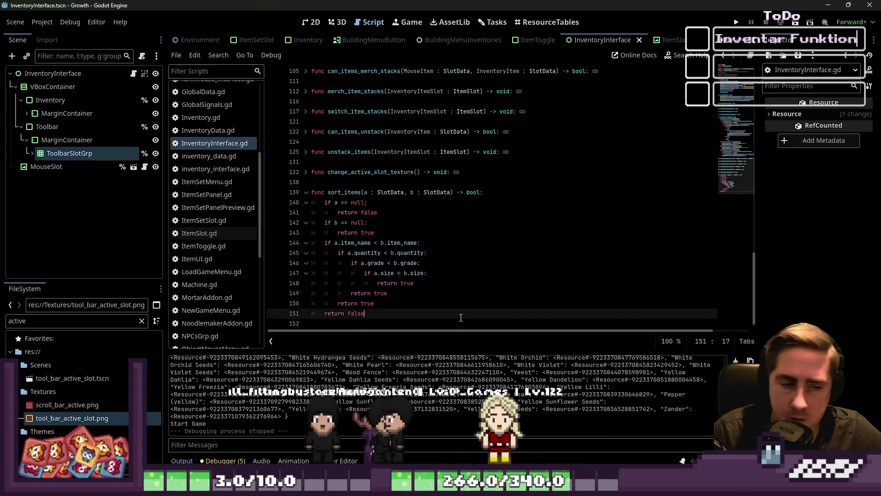
Outdent the grade and size checks, then move them back inside the quantity check.
{"action": "key", "text": "alt+Down"}
{"action": "key", "text": "shift+Tab"}
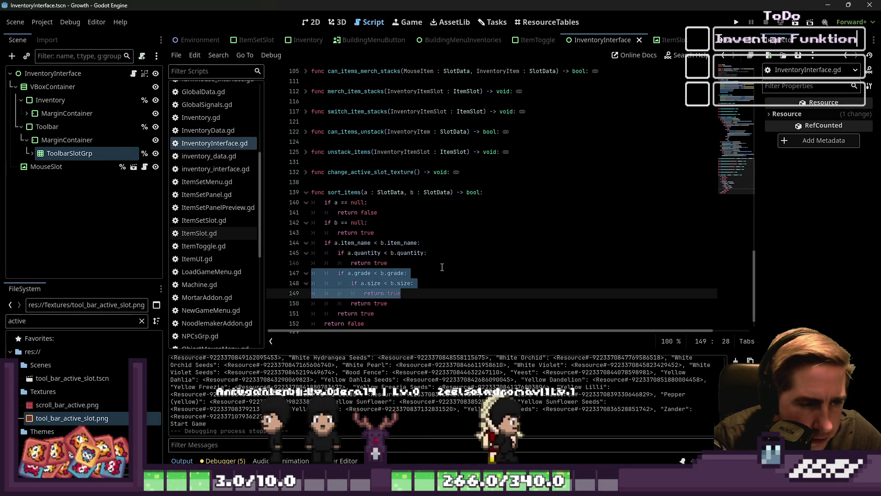
{"action": "key", "text": "alt+Up"}
{"action": "key", "text": "Tab"}
{"action": "key", "text": "End"}
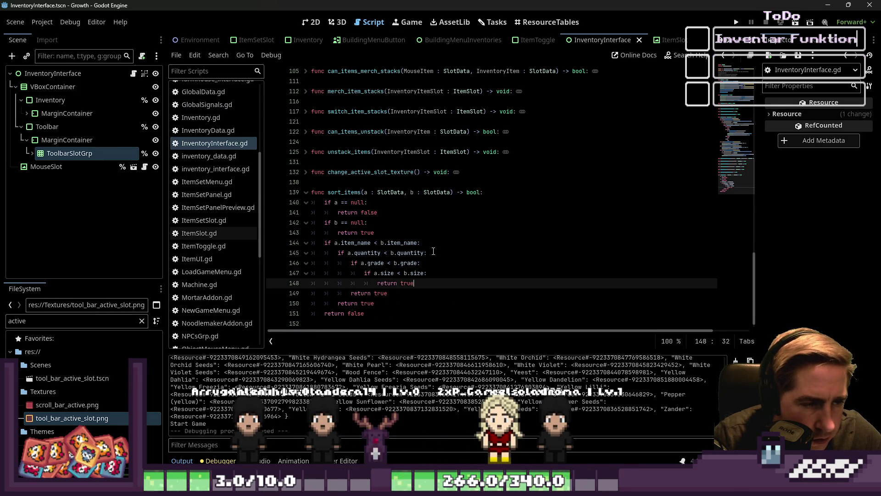
Inspect the quantity, grade and size check lines by selecting and clicking through them.
{"action": "left_click", "coordinate": [350, 262]}
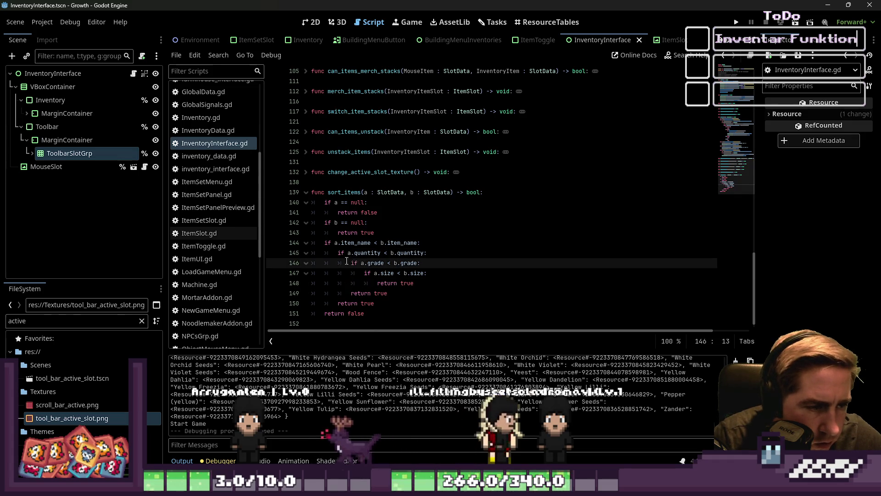
{"action": "left_click", "coordinate": [345, 255]}
{"action": "mouse_move", "coordinate": [346, 260]}
{"action": "left_mouse_down"}
{"action": "mouse_move", "coordinate": [363, 287]}
{"action": "mouse_move", "coordinate": [370, 277]}
{"action": "mouse_move", "coordinate": [392, 292]}
{"action": "mouse_move", "coordinate": [366, 274]}
{"action": "mouse_move", "coordinate": [384, 283]}
{"action": "mouse_move", "coordinate": [339, 252]}
{"action": "mouse_move", "coordinate": [385, 303]}
{"action": "left_mouse_up"}
{"action": "left_click", "coordinate": [325, 243]}
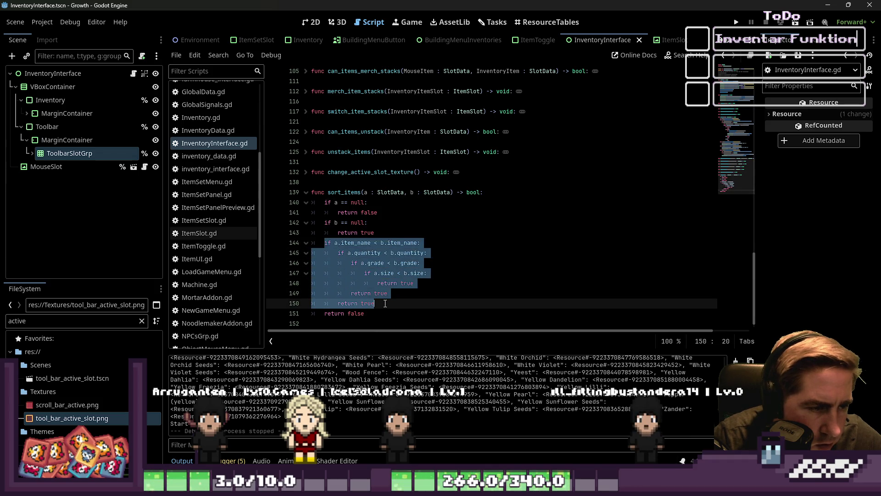
{"action": "left_click", "coordinate": [385, 303]}
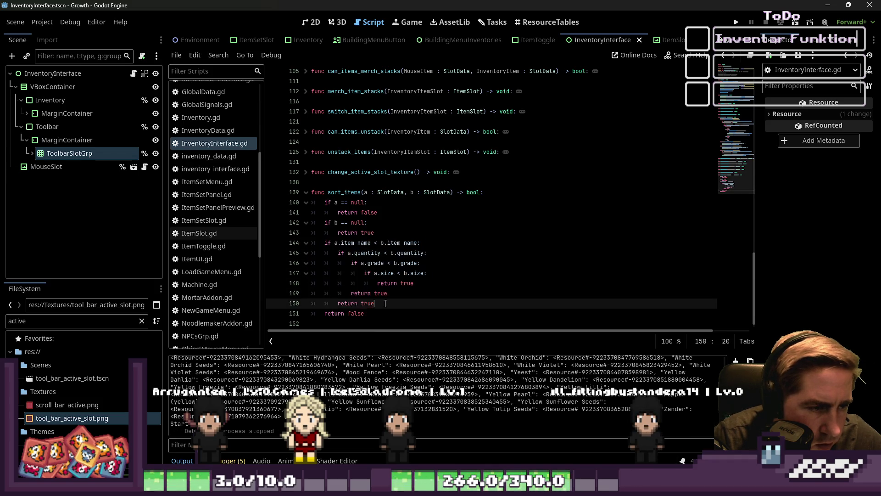
{"action": "left_click", "coordinate": [341, 253]}
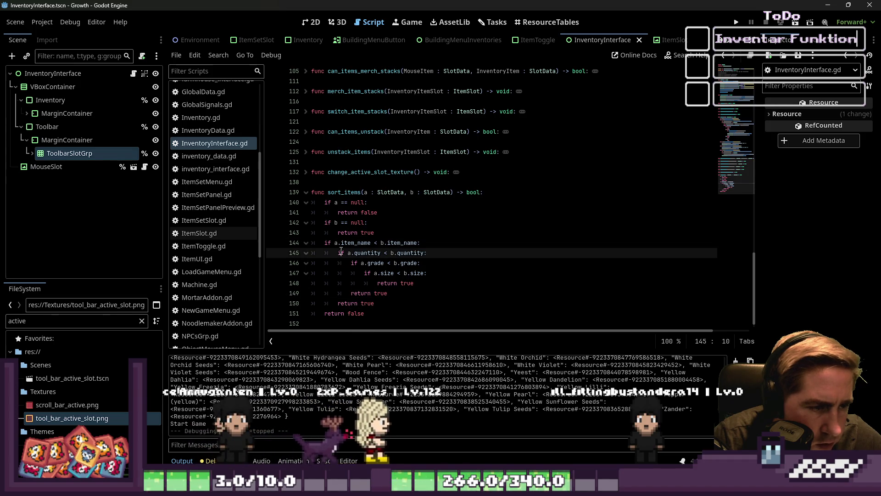
{"action": "left_click", "coordinate": [369, 292]}
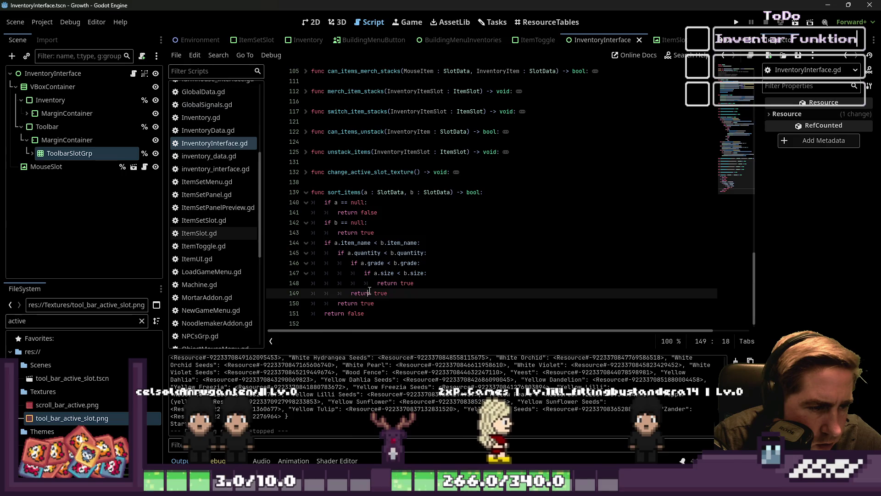
{"action": "left_click", "coordinate": [348, 253]}
Add 'return true' after the innermost return, save the script, and run the game.
{"action": "left_click", "coordinate": [380, 282]}
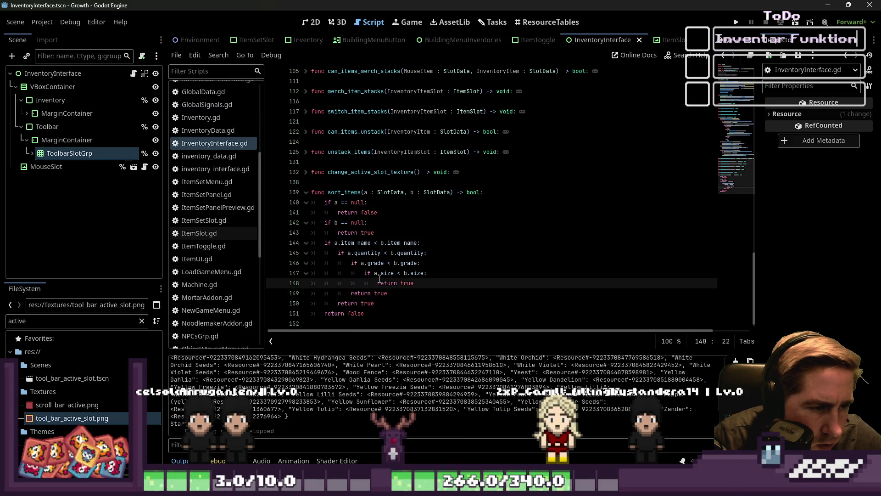
{"action": "left_click", "coordinate": [354, 265]}
{"action": "left_click", "coordinate": [426, 283]}
{"action": "key", "text": "Return"}
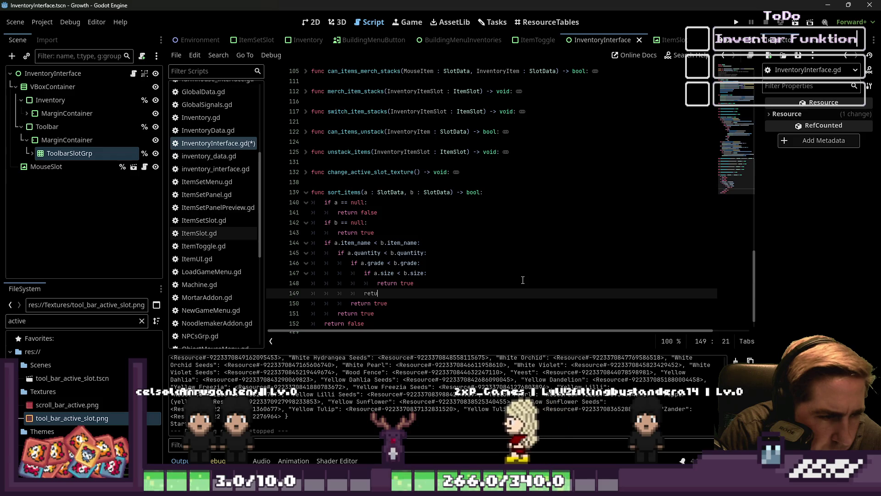
{"action": "type", "text": "rn true"}
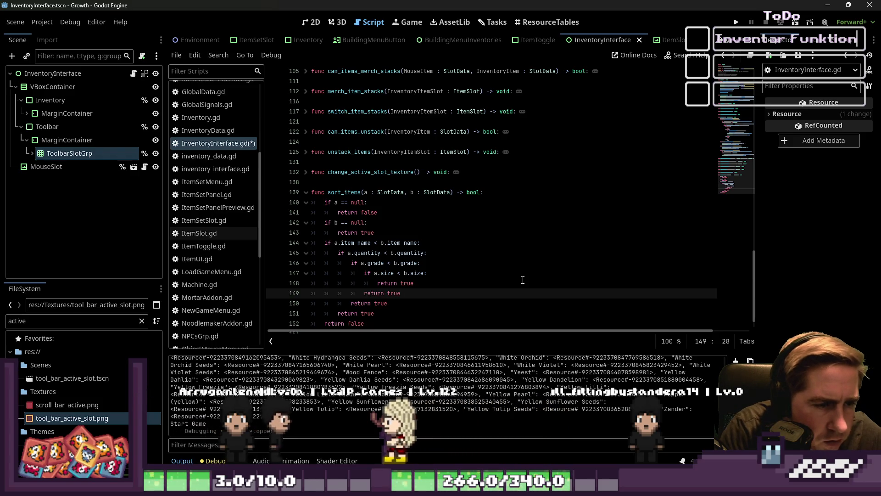
{"action": "scroll", "coordinate": [523, 280], "scroll_direction": "down", "scroll_amount": 1}
{"action": "key", "text": "ctrl+s"}
{"action": "left_click_drag", "start_coordinate": [541, 200], "coordinate": [546, 192]}
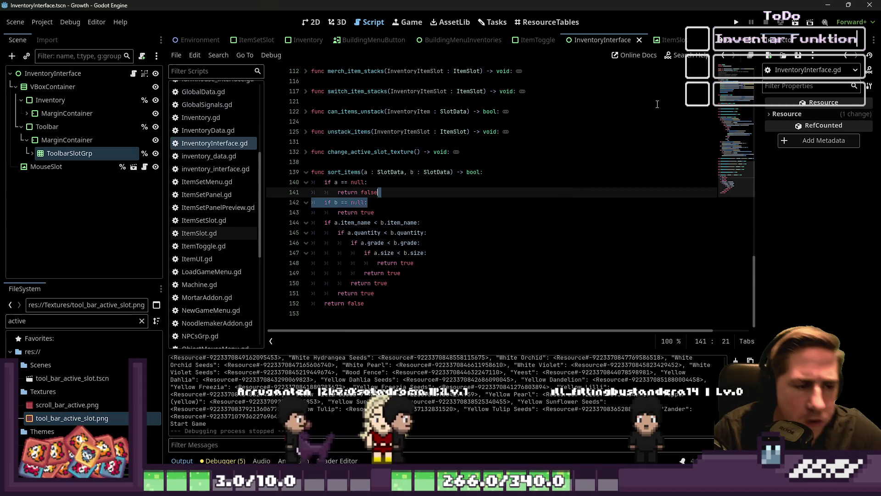
{"action": "key", "text": "F5"}
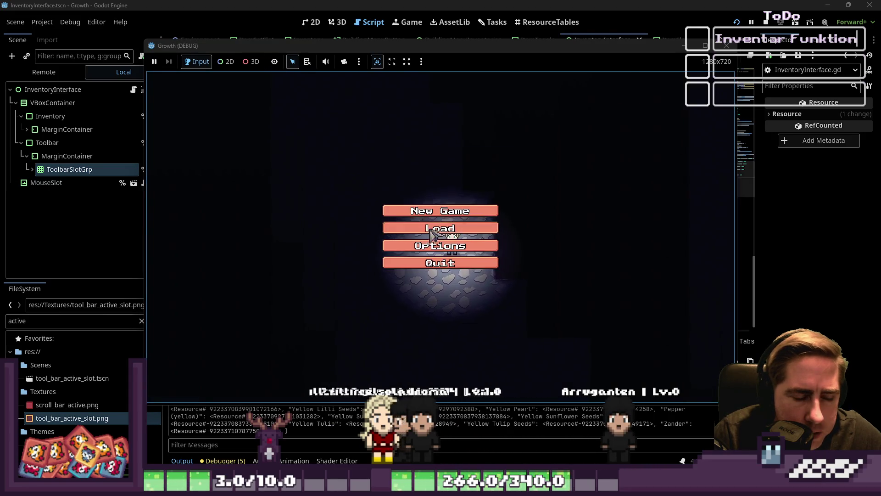
Load a saved game and gather the apples into stacks in the inventory.
{"action": "left_click", "coordinate": [430, 230]}
{"action": "left_click", "coordinate": [465, 190]}
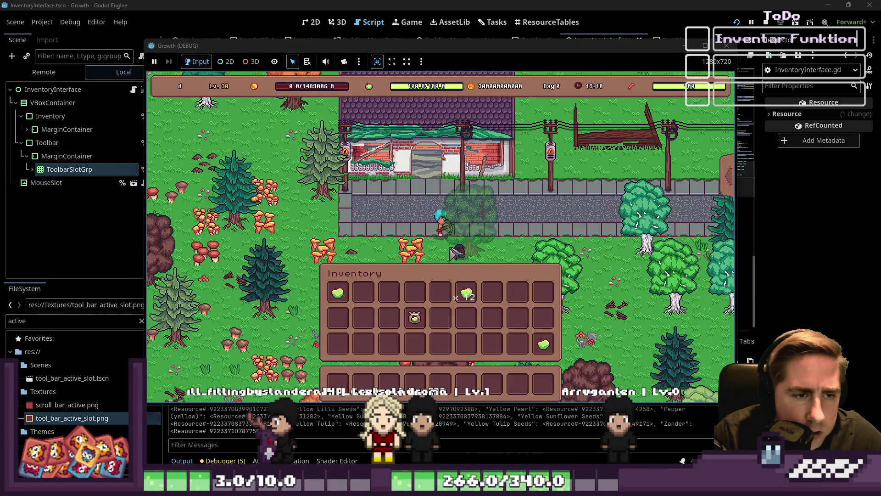
{"action": "left_click", "coordinate": [337, 292]}
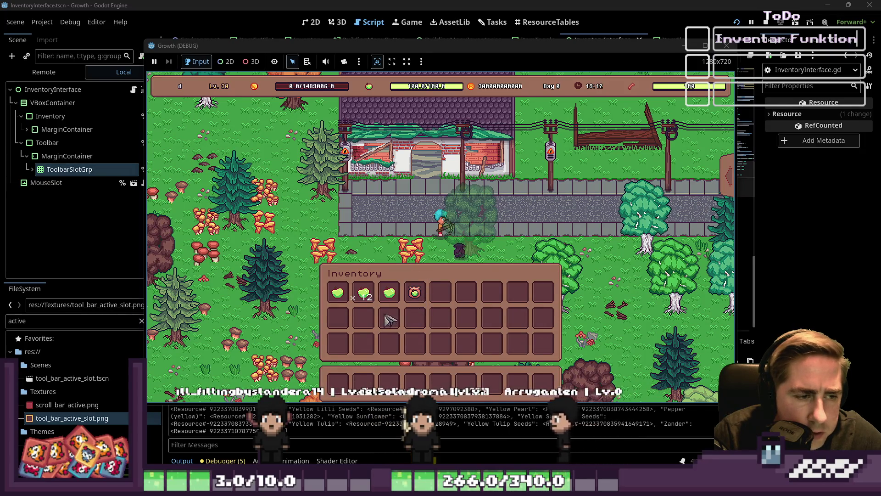
{"action": "left_click", "coordinate": [389, 294]}
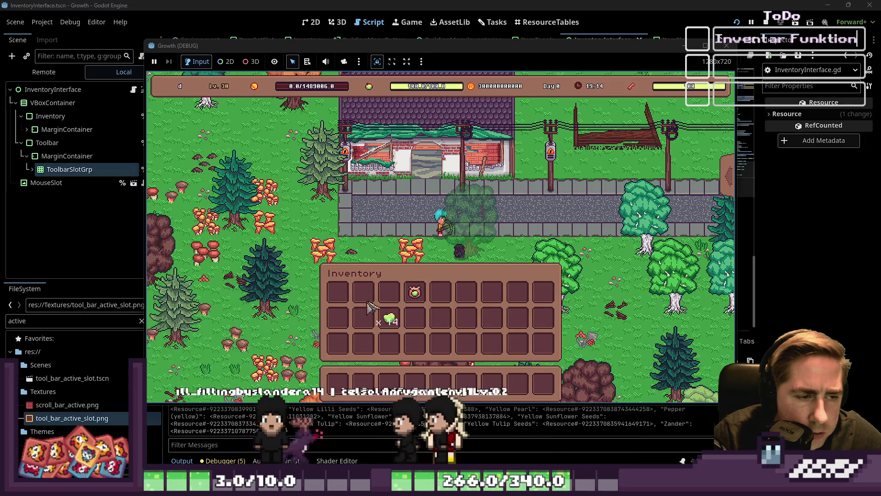
{"action": "left_click", "coordinate": [338, 293]}
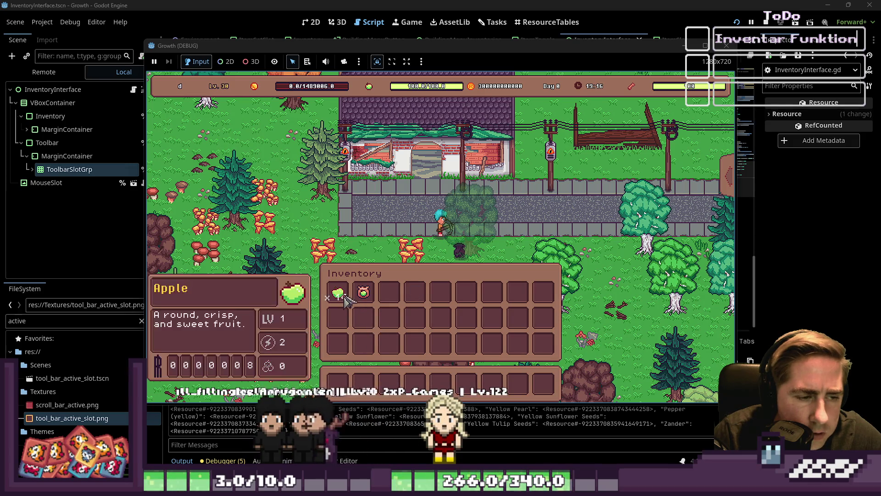
{"action": "left_click", "coordinate": [363, 319]}
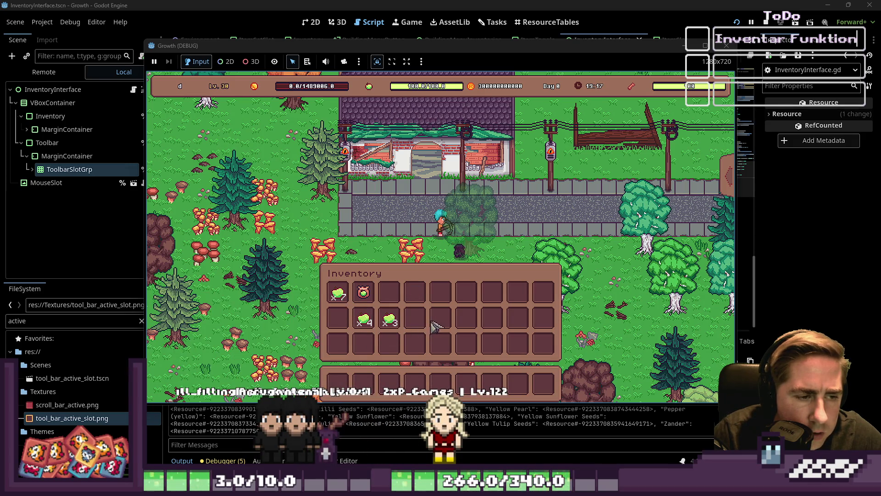
Sort the inventory, split an apple stack, then stop the game and return to the script.
{"action": "key", "text": "s"}
{"action": "right_click", "coordinate": [367, 293]}
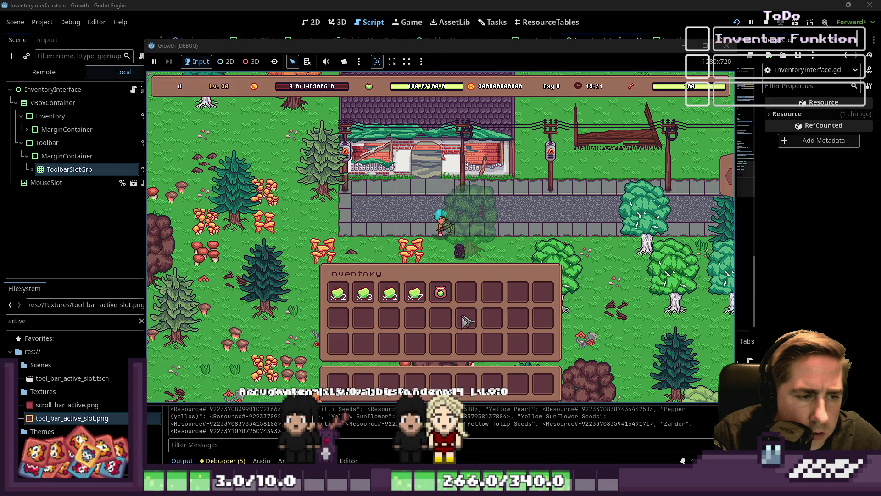
{"action": "mouse_move", "coordinate": [368, 305]}
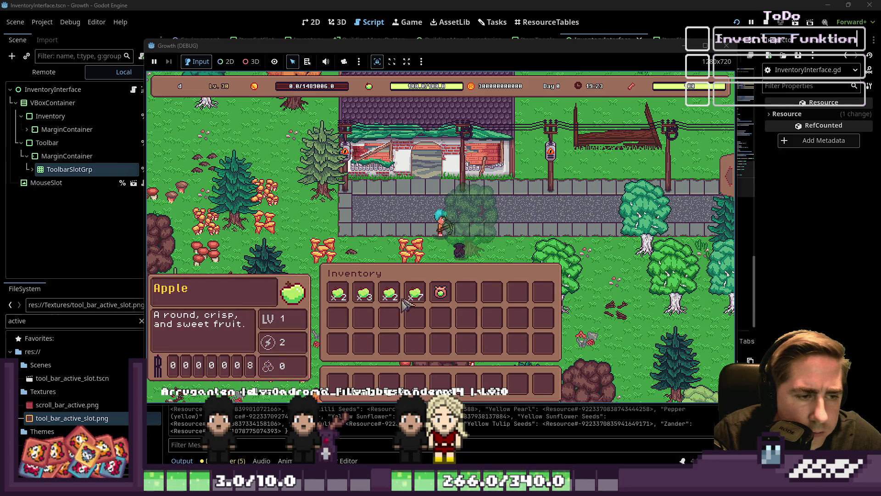
{"action": "key", "text": "F8"}
{"action": "left_click", "coordinate": [430, 243]}
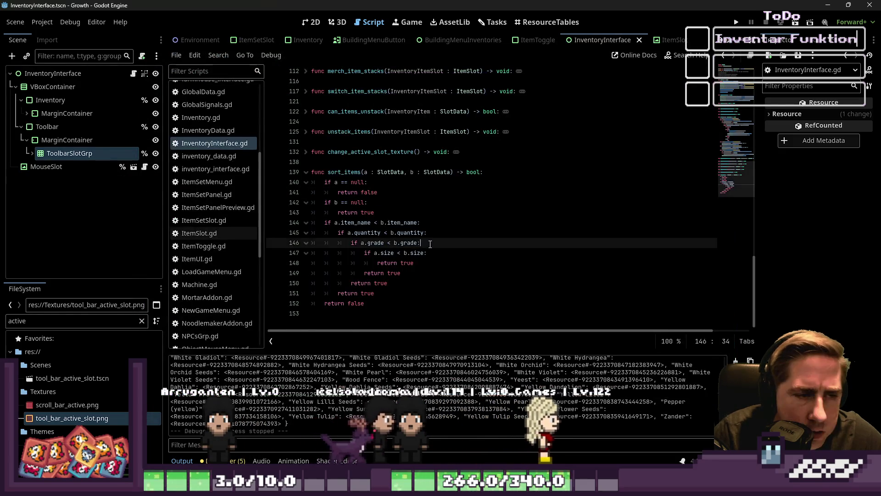
Check the return lines in sort_items and run the project again.
{"action": "left_click", "coordinate": [398, 263]}
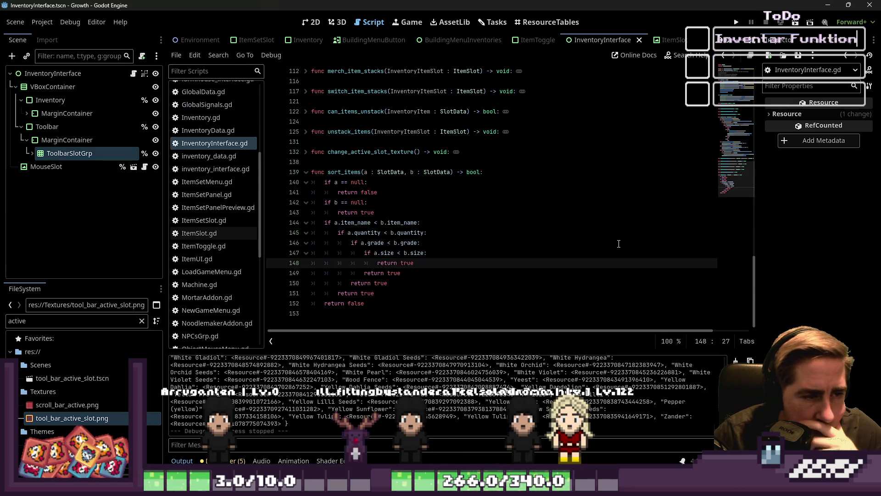
{"action": "left_click", "coordinate": [337, 236]}
{"action": "left_click", "coordinate": [341, 294]}
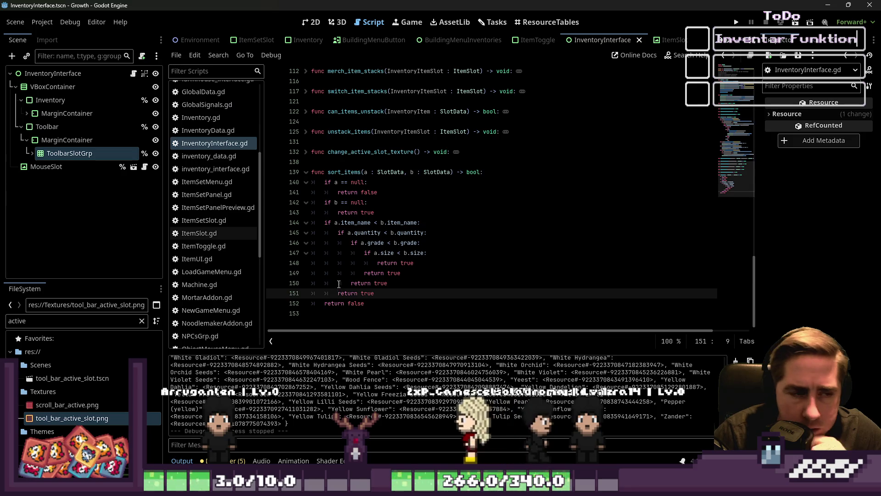
{"action": "key", "text": "F5"}
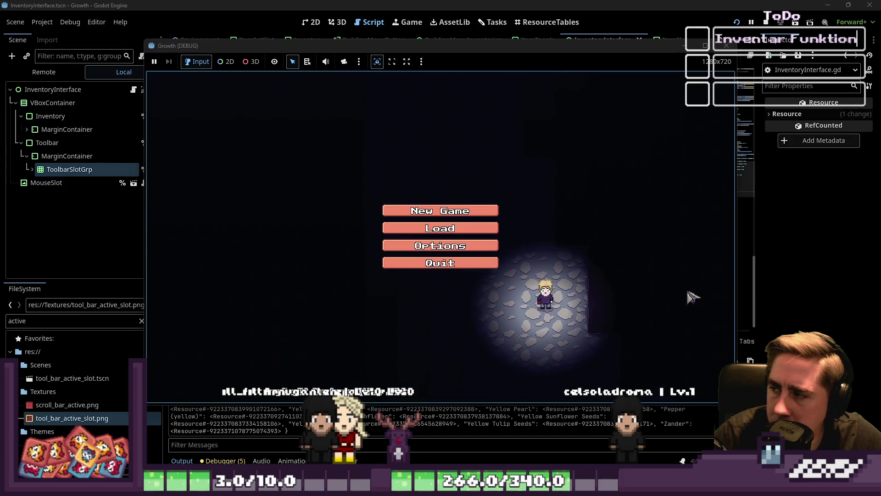
Delete the old save, start a new game with a character named 'd', then close the game.
{"action": "left_click", "coordinate": [439, 228]}
{"action": "left_click", "coordinate": [469, 188]}
{"action": "left_click", "coordinate": [468, 188]}
{"action": "left_click", "coordinate": [439, 304]}
{"action": "left_click", "coordinate": [442, 207]}
{"action": "type", "text": "d"}
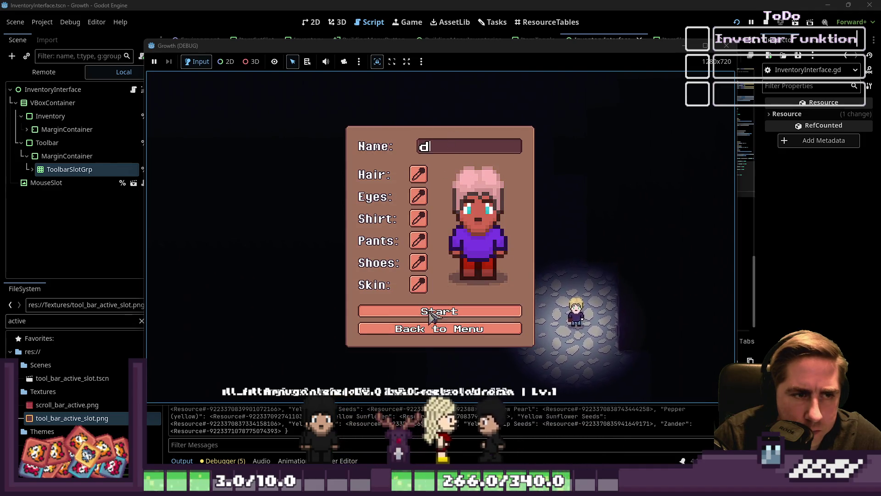
{"action": "left_click", "coordinate": [429, 315]}
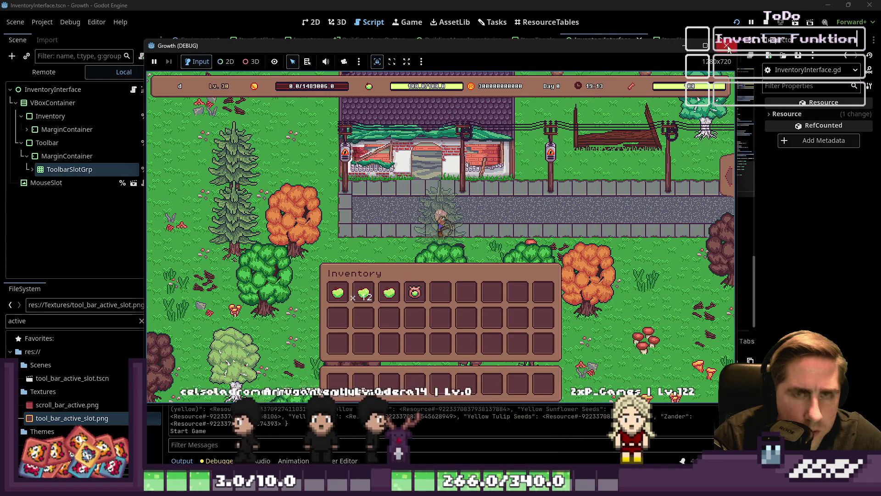
{"action": "left_click", "coordinate": [766, 22]}
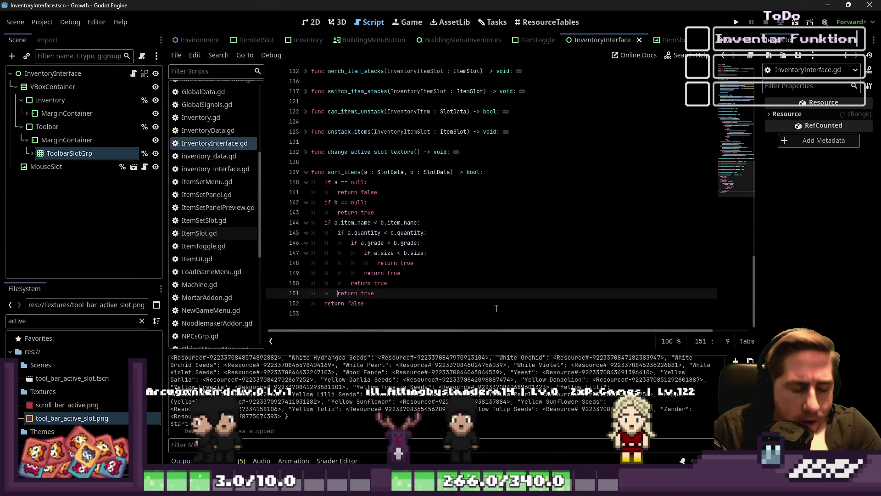
Review the item_name, quantity and grade comparisons in sort_items around lines 150-151.
{"action": "left_click", "coordinate": [341, 223]}
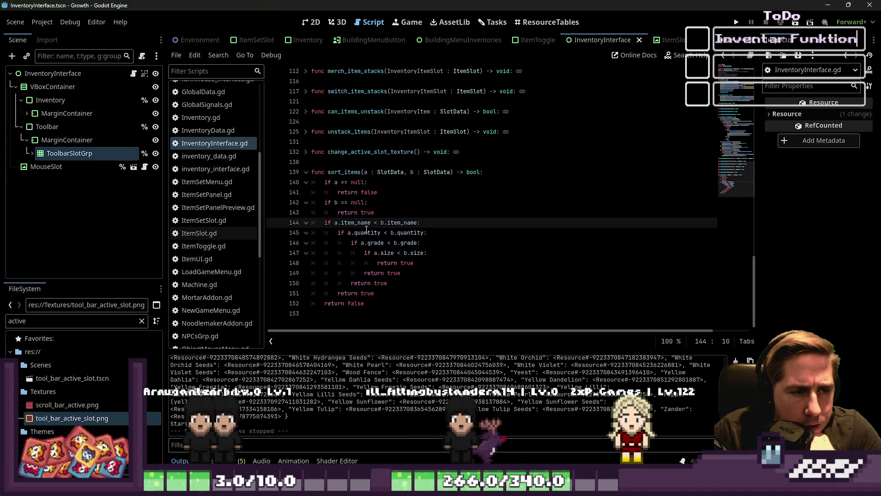
{"action": "left_click", "coordinate": [365, 232]}
{"action": "left_click", "coordinate": [382, 242]}
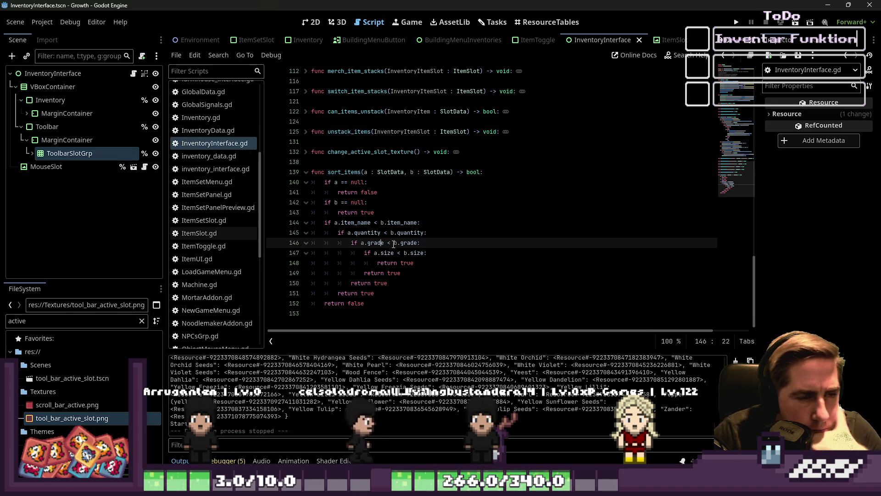
{"action": "left_click", "coordinate": [356, 293]}
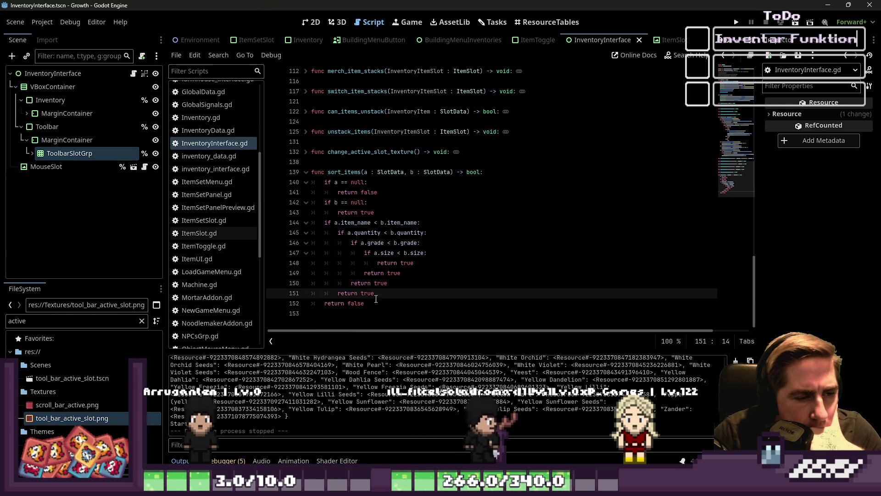
{"action": "left_click", "coordinate": [377, 283]}
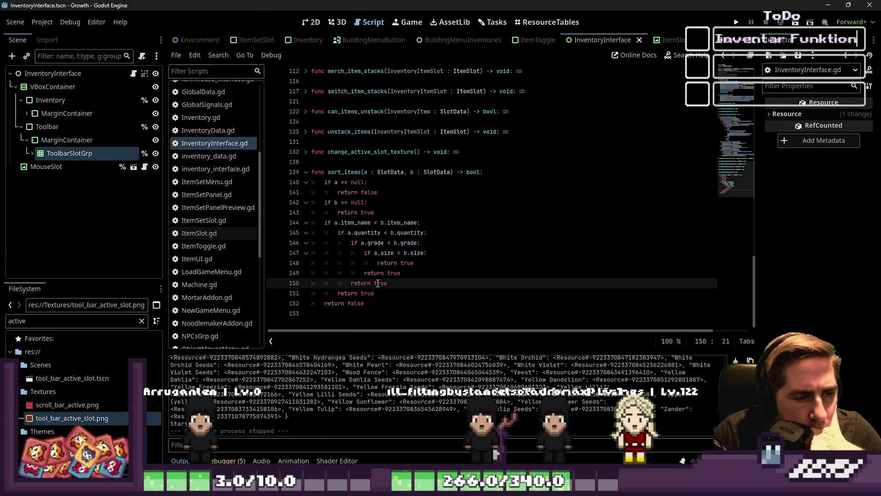
Run the game and start a new playthrough with a character named 'd'.
{"action": "left_click", "coordinate": [738, 22]}
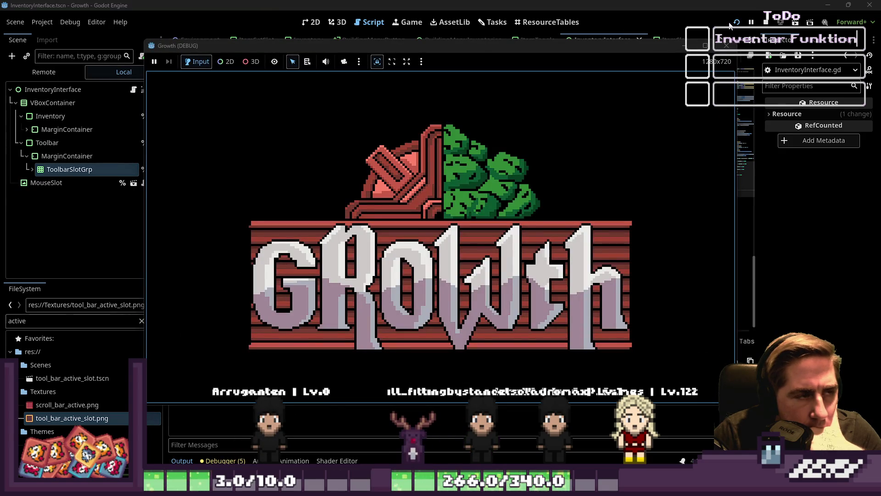
{"action": "left_click", "coordinate": [456, 231]}
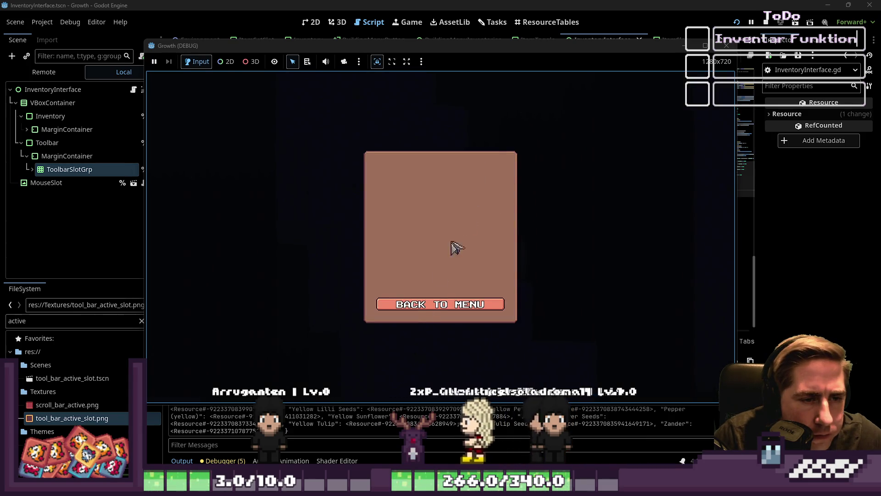
{"action": "left_click", "coordinate": [422, 305]}
{"action": "left_click", "coordinate": [445, 210]}
{"action": "type", "text": "d"}
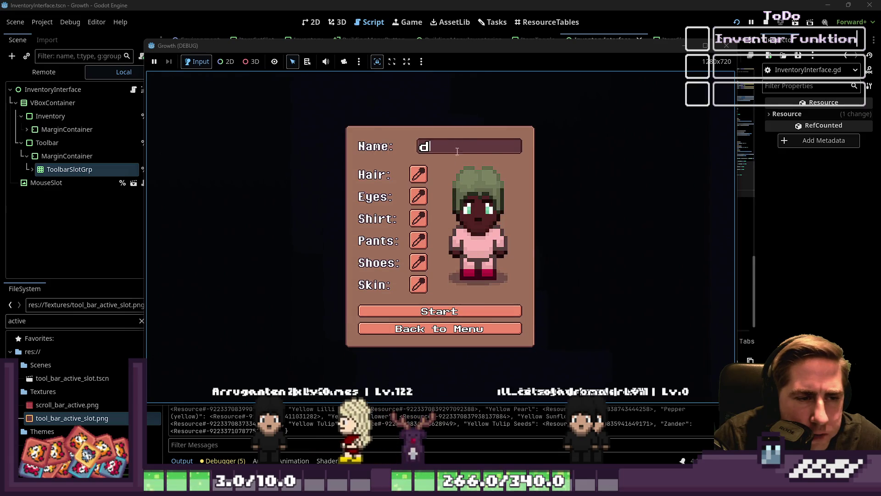
{"action": "left_click", "coordinate": [452, 316]}
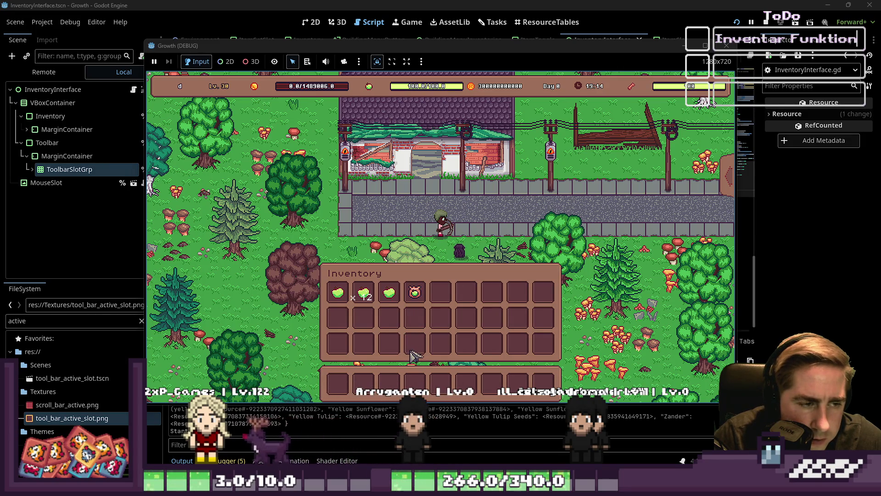
Split the ×12 apple stack into several smaller stacks across empty inventory slots.
{"action": "left_click", "coordinate": [364, 296]}
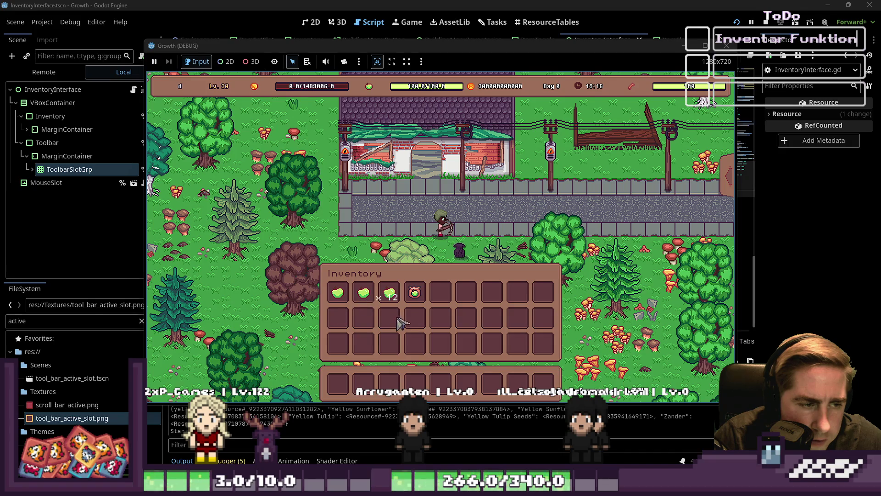
{"action": "left_click", "coordinate": [364, 292]}
{"action": "left_click", "coordinate": [389, 318]}
{"action": "left_click", "coordinate": [388, 294]}
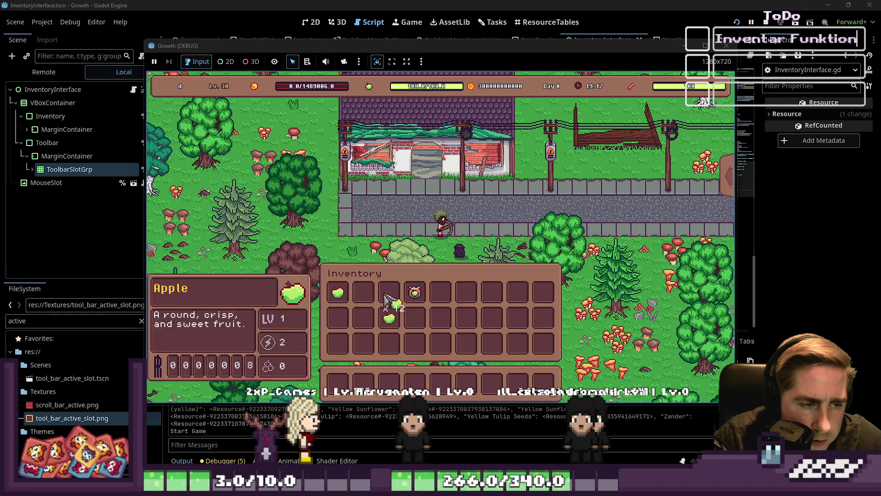
{"action": "right_click", "coordinate": [364, 318]}
{"action": "right_click", "coordinate": [415, 344]}
{"action": "left_click", "coordinate": [492, 318]}
{"action": "right_click", "coordinate": [499, 316]}
Sort the inventory with the S key, inspect the result, and stop the game.
{"action": "key", "text": "s"}
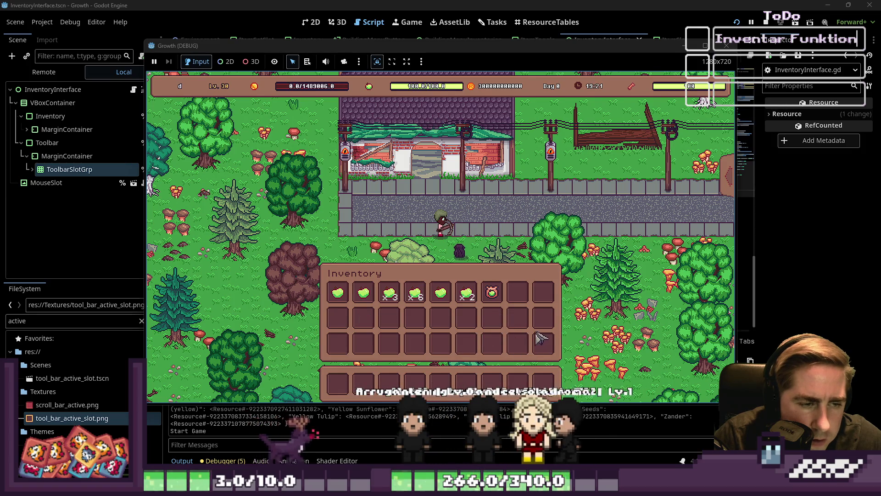
{"action": "mouse_move", "coordinate": [389, 303]}
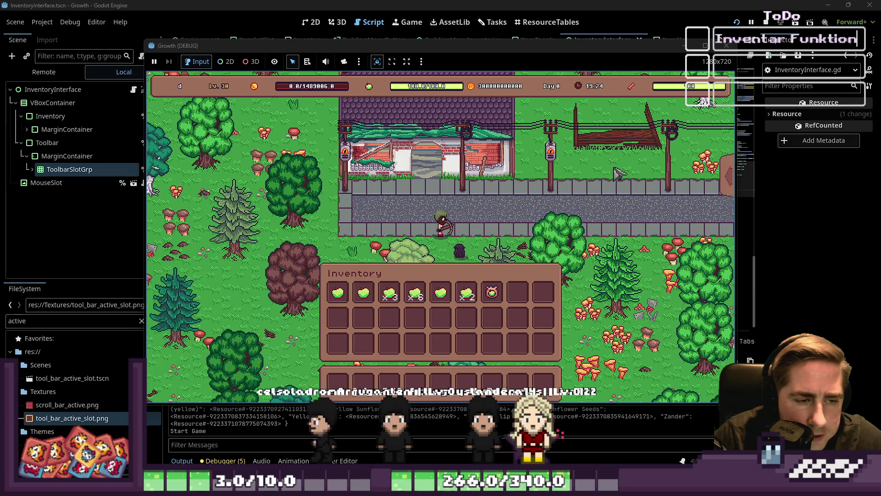
{"action": "mouse_move", "coordinate": [361, 291]}
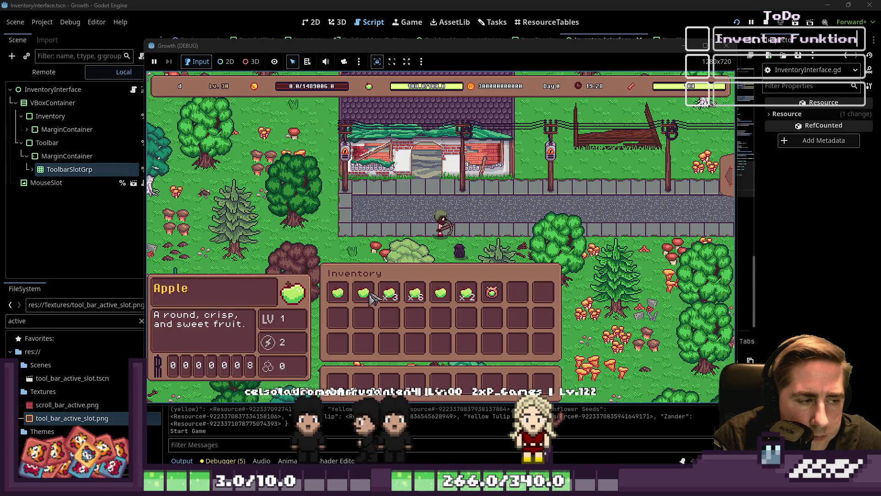
{"action": "left_click", "coordinate": [726, 45]}
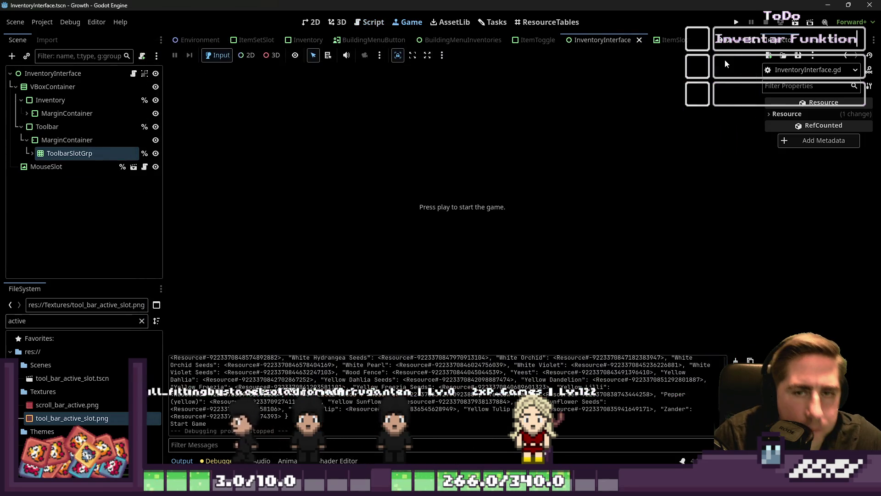
Return to the script editor and open the Array documentation for sort_custom.
{"action": "left_click", "coordinate": [370, 22]}
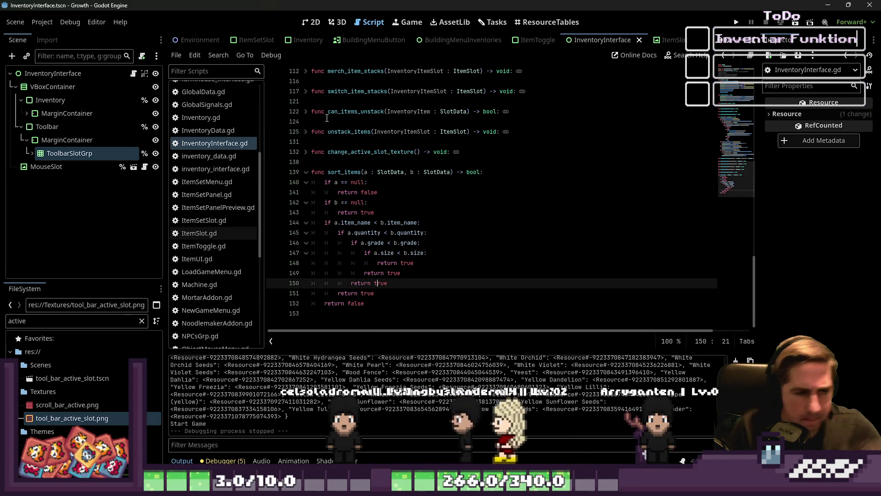
{"action": "scroll", "coordinate": [194, 287], "scroll_direction": "down", "scroll_amount": 2}
{"action": "scroll", "coordinate": [195, 287], "scroll_direction": "down", "scroll_amount": 10}
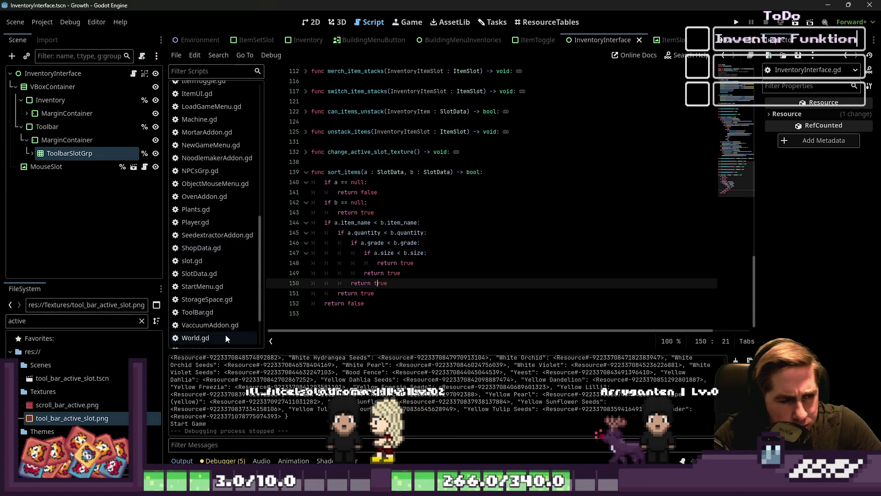
{"action": "left_click", "coordinate": [222, 331]}
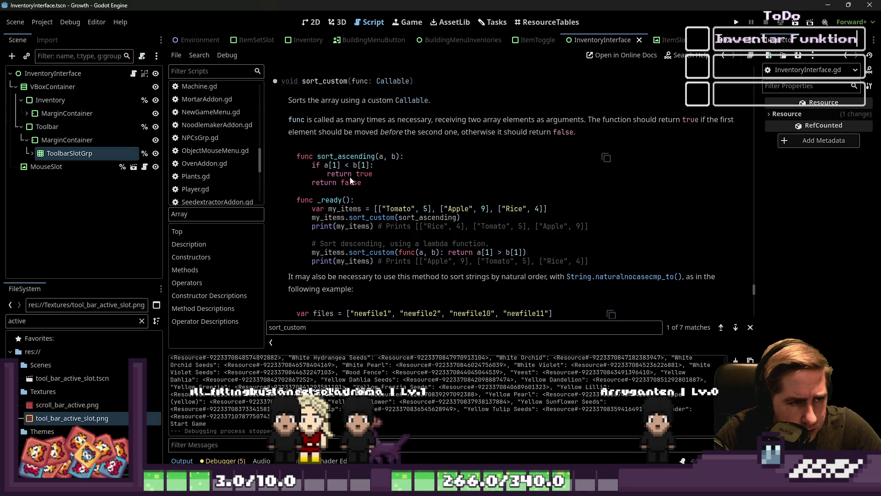
Select the sort_ascending example code in the sort_custom documentation.
{"action": "left_click_drag", "start_coordinate": [347, 182], "coordinate": [352, 156]}
{"action": "scroll", "coordinate": [208, 158], "scroll_direction": "up", "scroll_amount": 6}
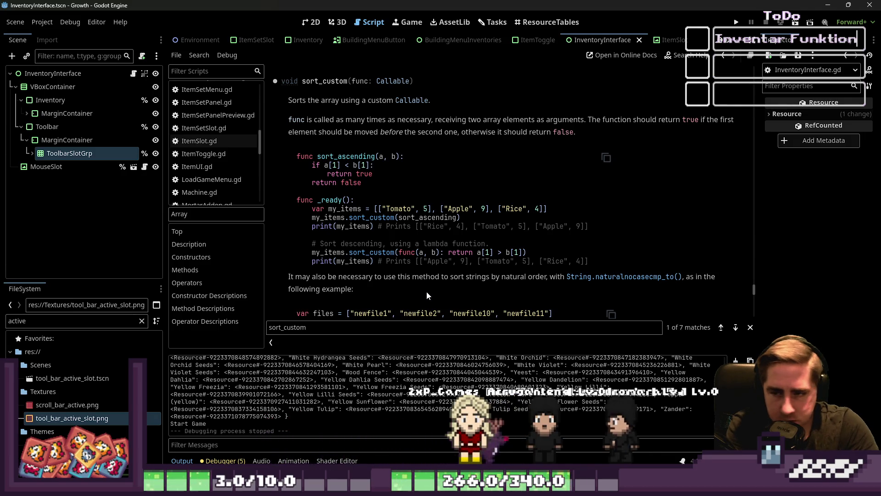
{"action": "scroll", "coordinate": [220, 136], "scroll_direction": "up", "scroll_amount": 3}
{"action": "scroll", "coordinate": [220, 136], "scroll_direction": "up", "scroll_amount": 2}
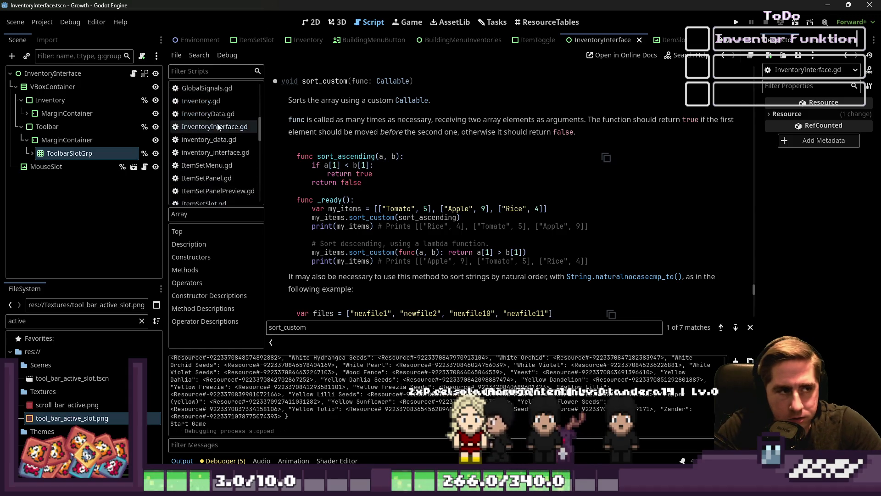
Reopen InventoryInterface.gd and place the caret at the end of line 151 in sort_items.
{"action": "left_click", "coordinate": [216, 125]}
{"action": "mouse_move", "coordinate": [413, 316]}
{"action": "left_mouse_down"}
{"action": "mouse_move", "coordinate": [459, 248]}
{"action": "mouse_move", "coordinate": [459, 222]}
{"action": "left_mouse_up"}
{"action": "left_click", "coordinate": [522, 293]}
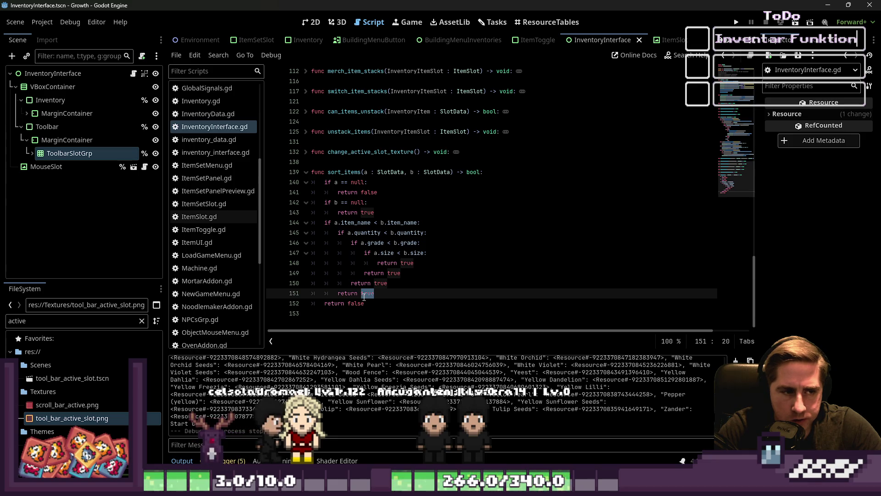
{"action": "left_click", "coordinate": [354, 310]}
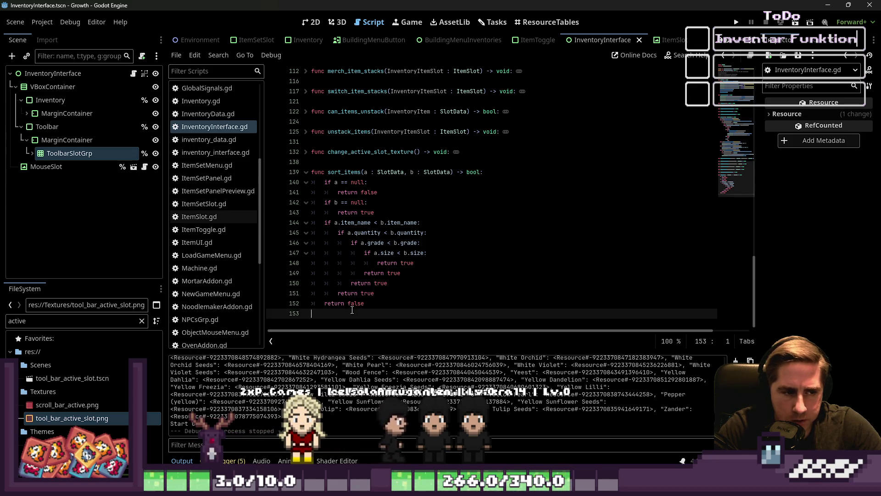
{"action": "left_click", "coordinate": [351, 303]}
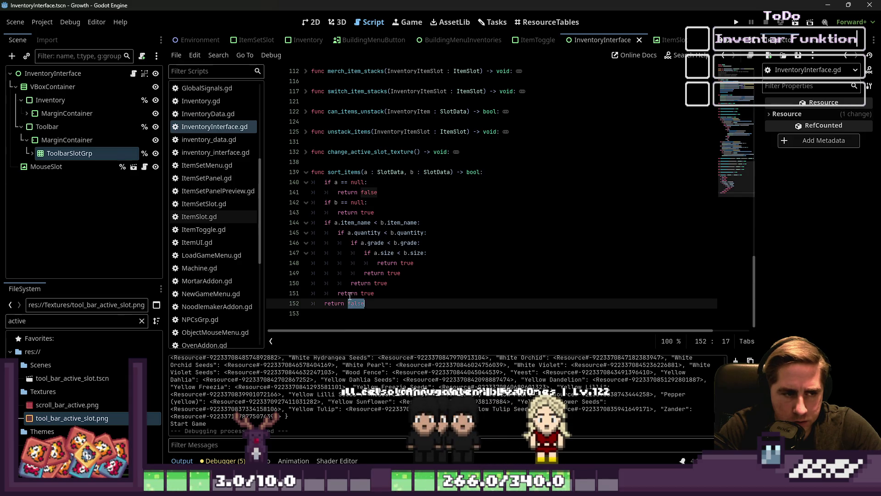
{"action": "left_click", "coordinate": [348, 294]}
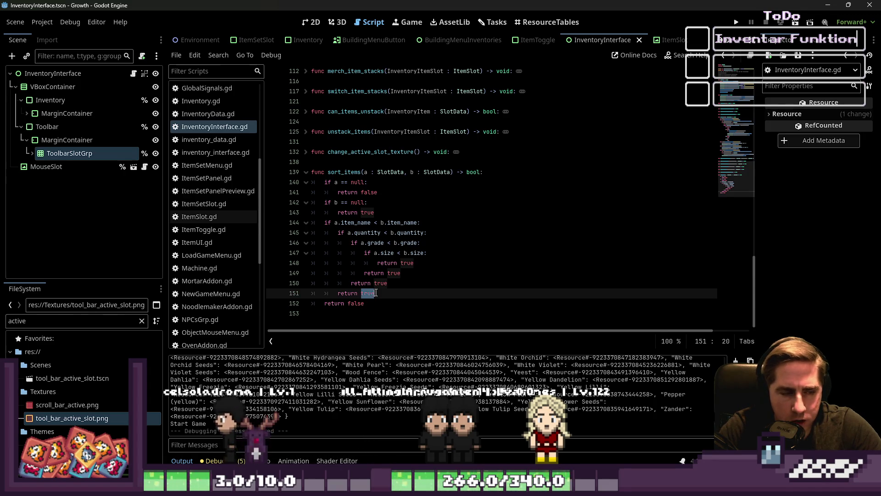
{"action": "left_click", "coordinate": [391, 286]}
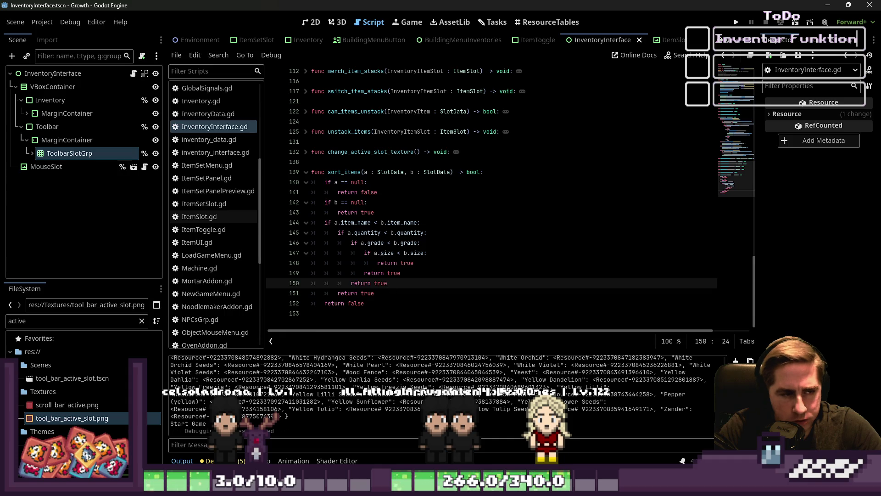
{"action": "left_click", "coordinate": [362, 224]}
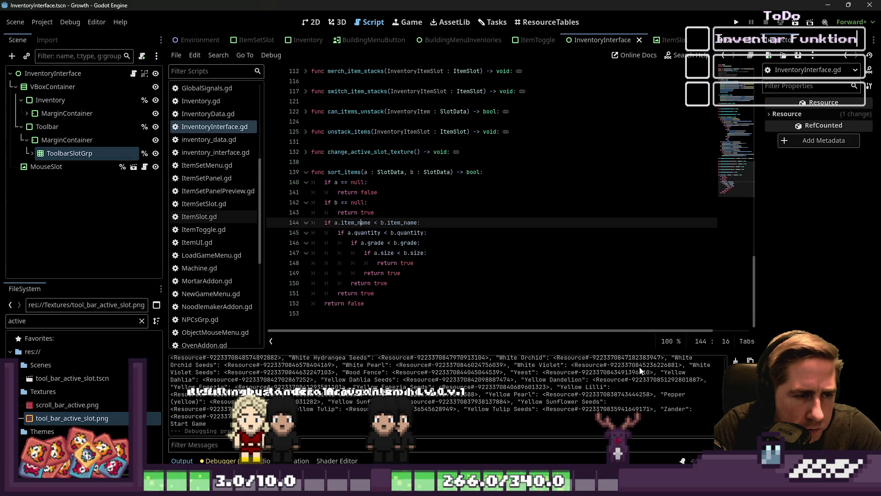
{"action": "key", "text": "Right"}
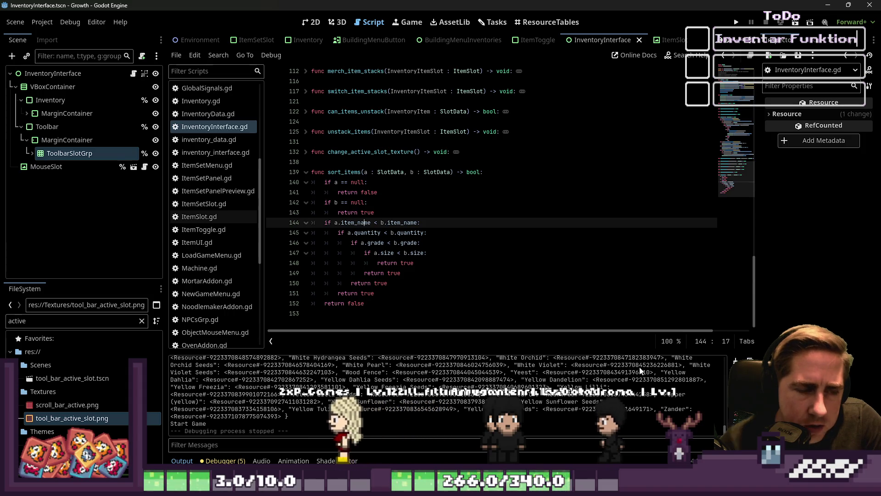
{"action": "key", "text": "Down"}
{"action": "key", "text": "Down"}
{"action": "key", "text": "Down"}
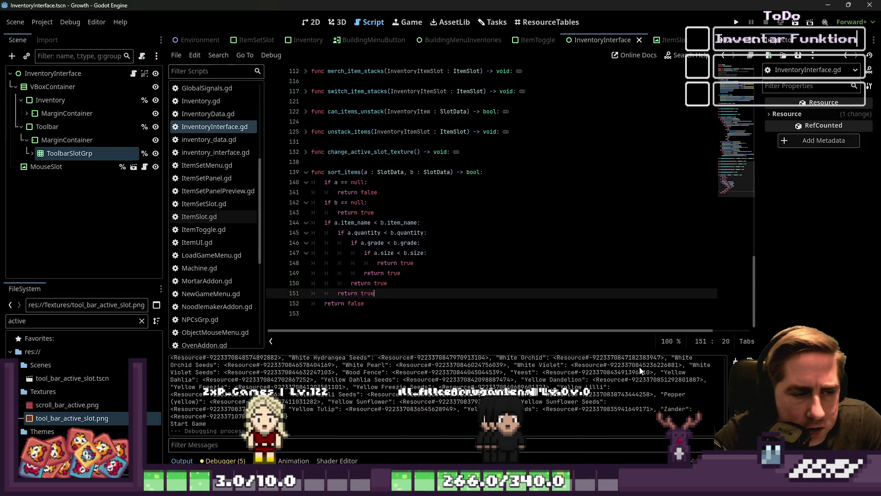
{"action": "key", "text": "shift+Up"}
{"action": "key", "text": "shift+Up"}
{"action": "key", "text": "shift+Up"}
{"action": "key", "text": "shift+Down"}
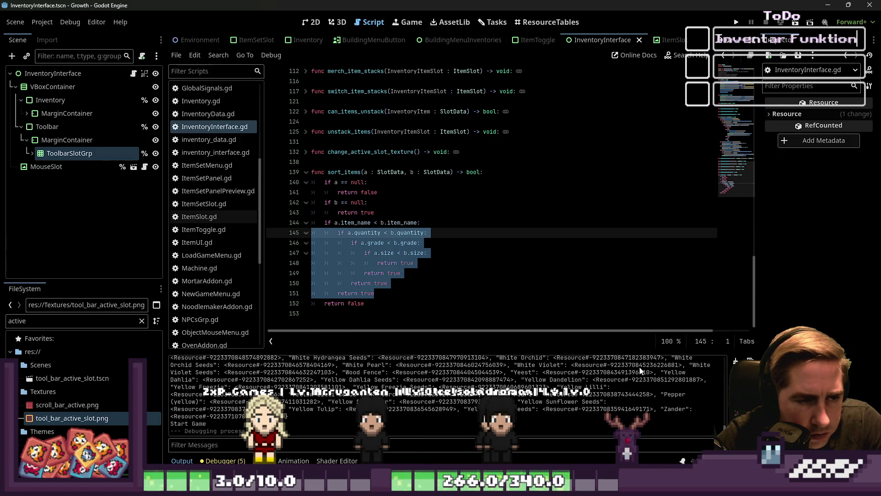
{"action": "key", "text": "Right"}
{"action": "key", "text": "Up"}
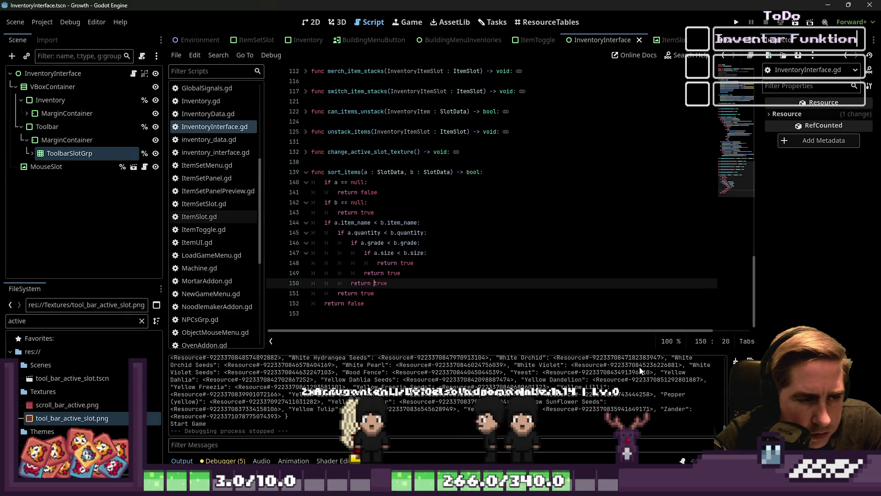
{"action": "key", "text": "Down"}
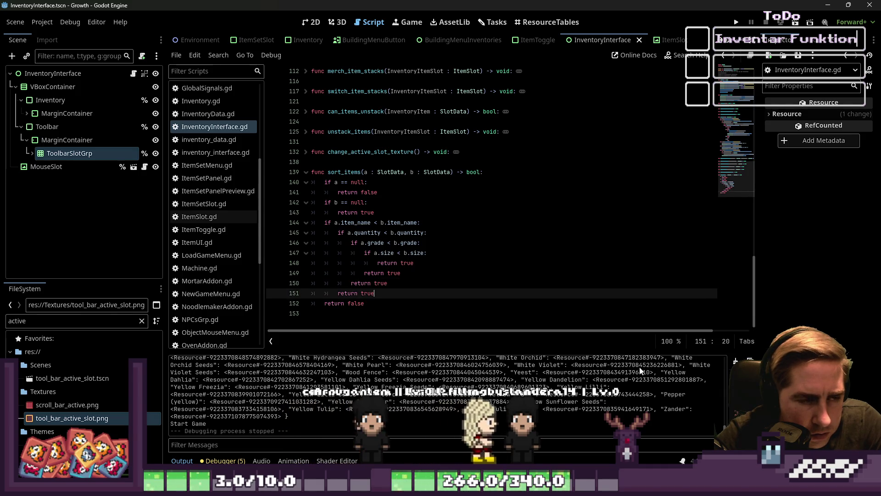
{"action": "key", "text": "shift+Up"}
{"action": "key", "text": "shift+Up"}
{"action": "key", "text": "shift+Up"}
{"action": "key", "text": "ctrl+shift+Left"}
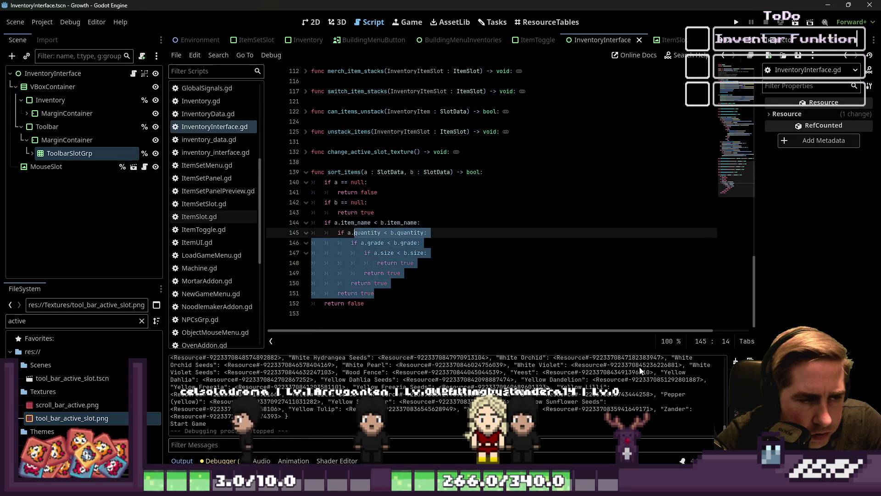
{"action": "key", "text": "shift+Home"}
{"action": "key", "text": "shift+Home"}
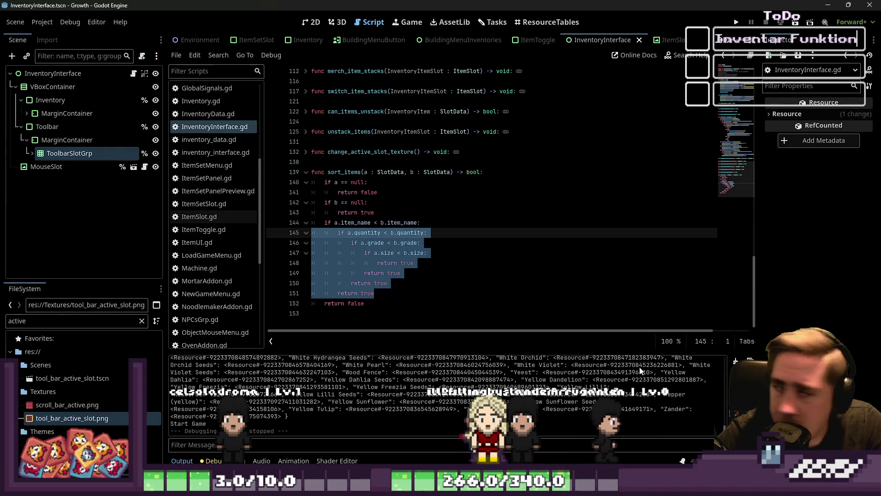
{"action": "mouse_move", "coordinate": [377, 293]}
{"action": "left_mouse_down"}
{"action": "mouse_move", "coordinate": [317, 202]}
{"action": "mouse_move", "coordinate": [311, 171]}
{"action": "left_mouse_up"}
{"action": "mouse_move", "coordinate": [384, 306]}
{"action": "left_mouse_down"}
{"action": "mouse_move", "coordinate": [349, 197]}
{"action": "mouse_move", "coordinate": [330, 171]}
{"action": "left_mouse_up"}
{"action": "left_click", "coordinate": [575, 257]}
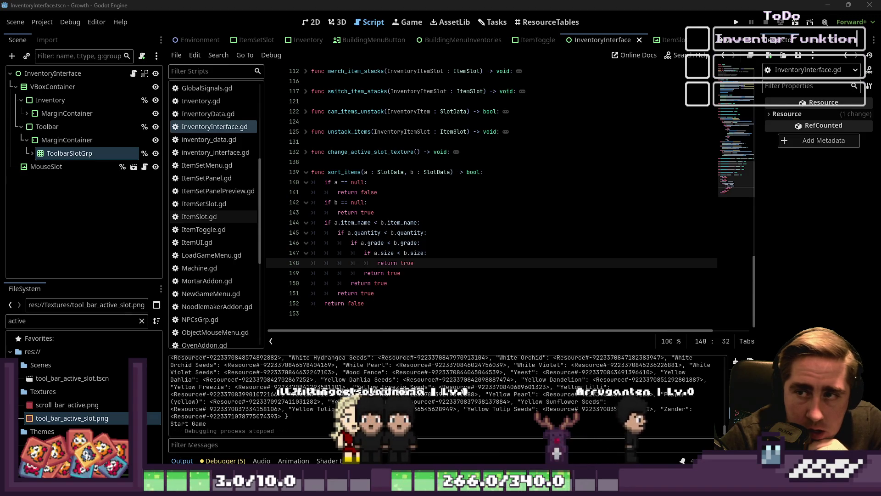
{"action": "left_click", "coordinate": [394, 253]}
{"action": "left_click", "coordinate": [394, 262]}
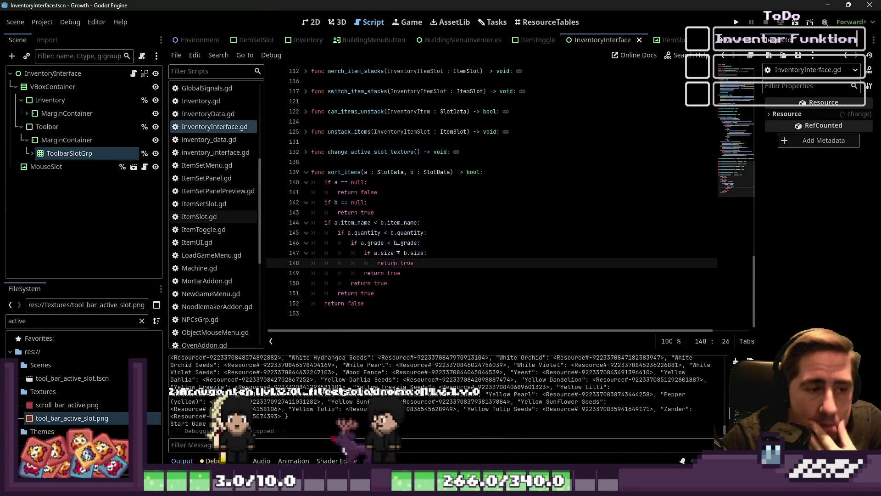
{"action": "left_click", "coordinate": [553, 213]}
Insert blank lines after the null checks and start a flat item_name comparison.
{"action": "key", "text": "Return"}
{"action": "key", "text": "Down"}
{"action": "key", "text": "Home"}
{"action": "key", "text": "Up"}
{"action": "key", "text": "Return"}
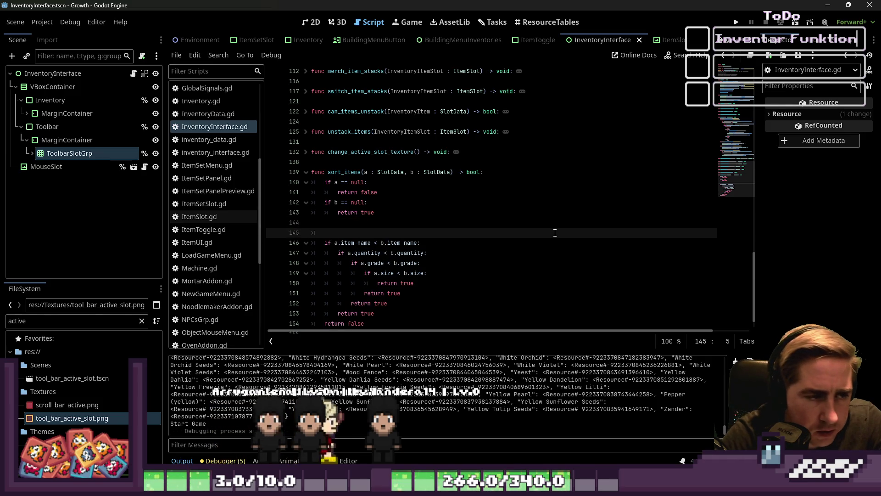
{"action": "type", "text": ".item_name <"}
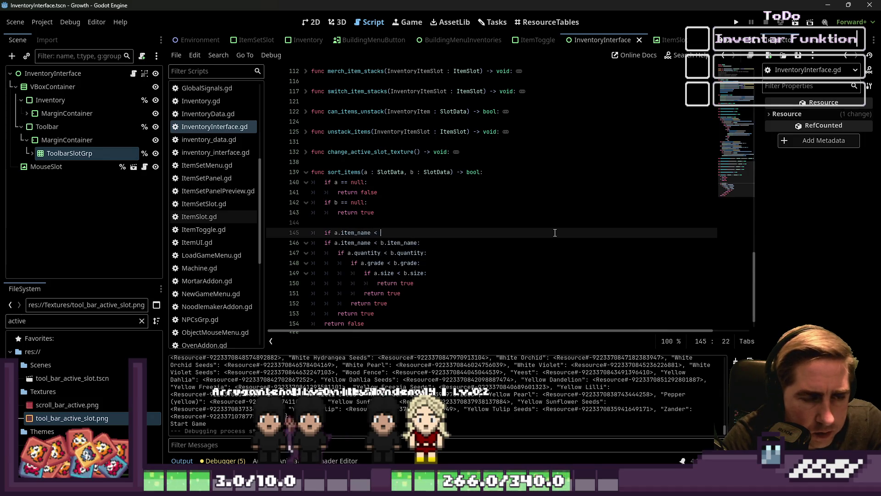
{"action": "type", "text": "b.item"}
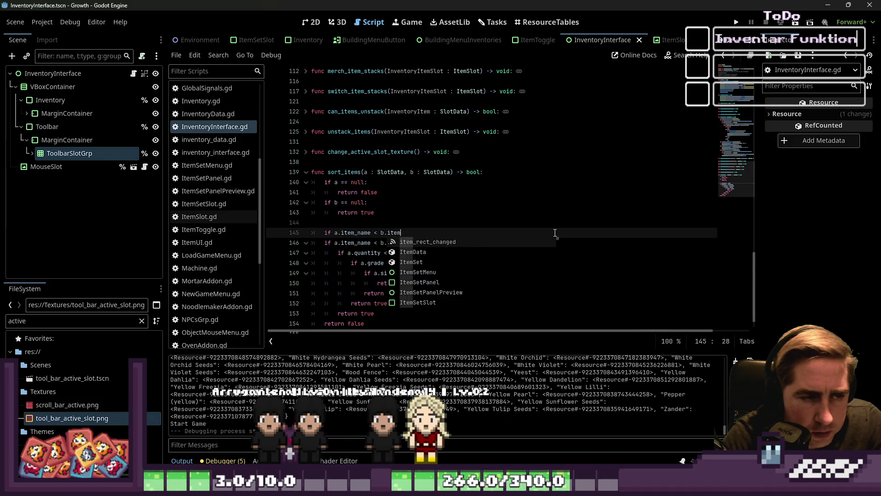
{"action": "type", "text": "_name:"}
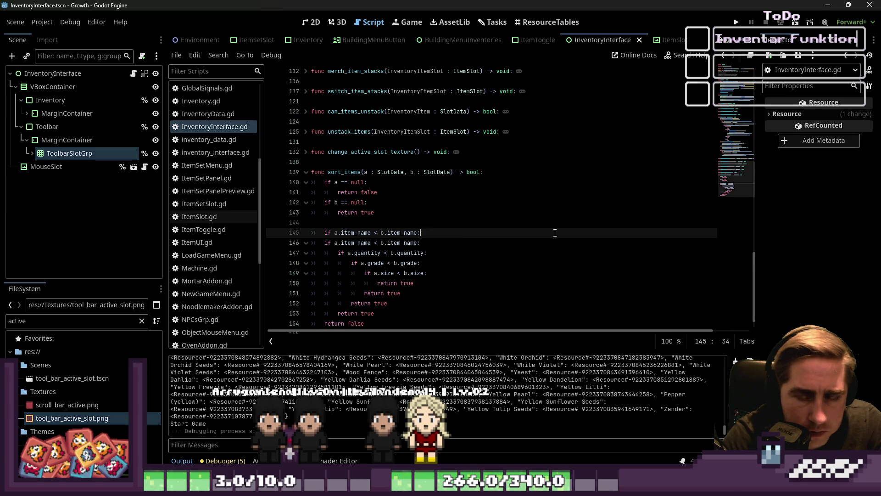
{"action": "key", "text": "Return"}
Make the item_name condition an inequality check and give it a return line.
{"action": "type", "text": "re"}
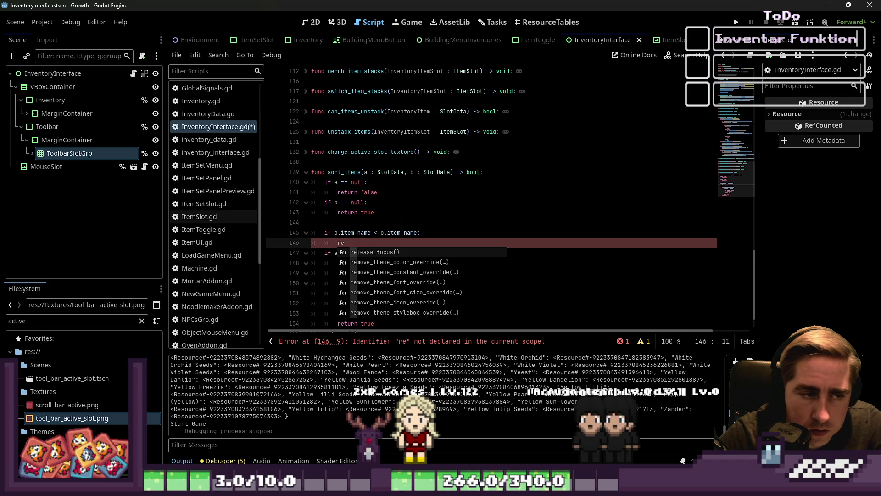
{"action": "scroll", "coordinate": [401, 220], "scroll_direction": "down", "scroll_amount": 3}
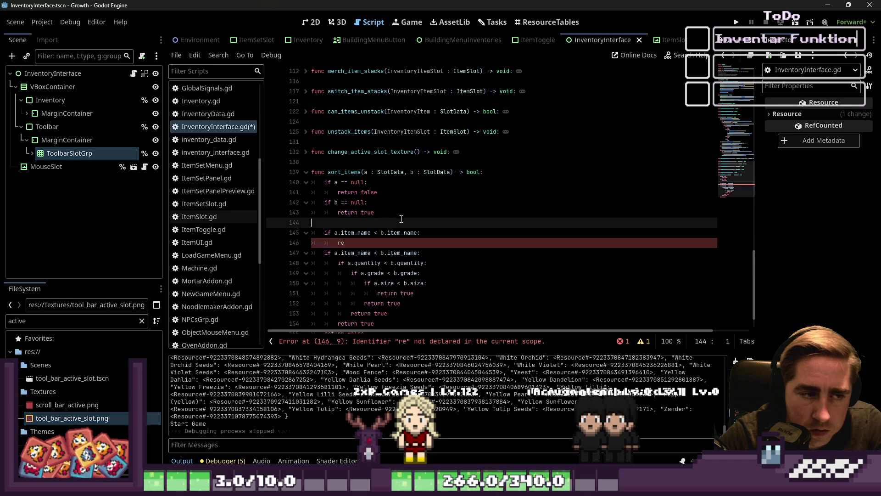
{"action": "key", "text": "Up"}
{"action": "key", "text": "ctrl+Right"}
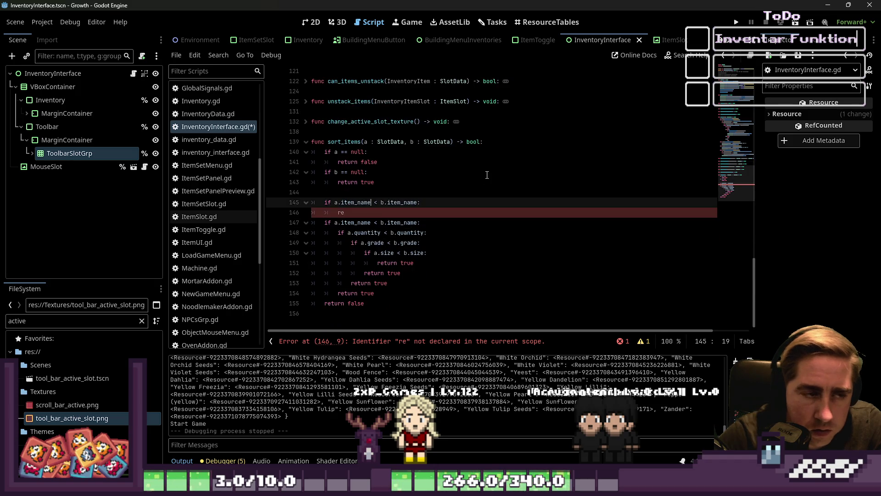
{"action": "type", "text": "="}
{"action": "key", "text": "Down"}
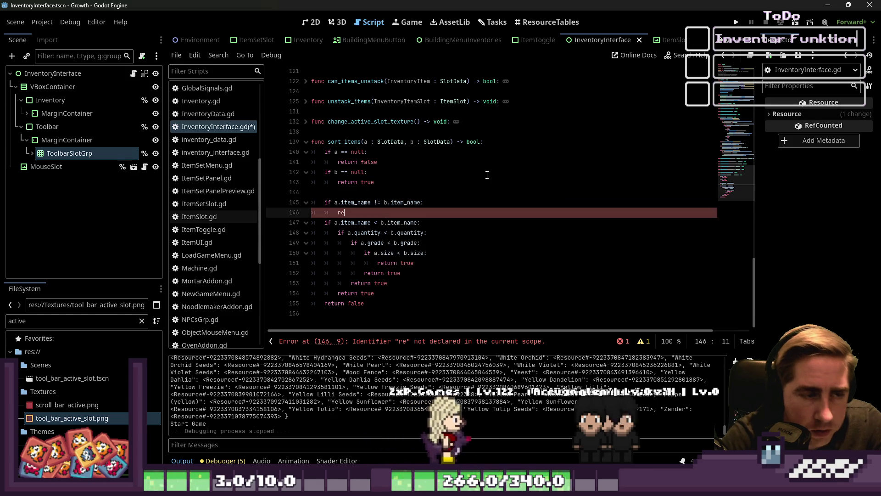
{"action": "type", "text": "tru"}
{"action": "key", "text": "BackSpace"}
{"action": "key", "text": "BackSpace"}
{"action": "type", "text": "urn"}
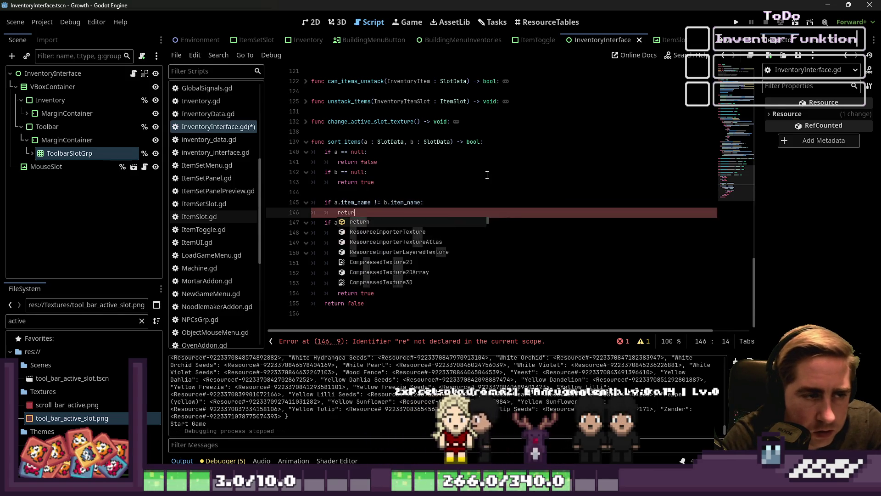
{"action": "key", "text": "Down"}
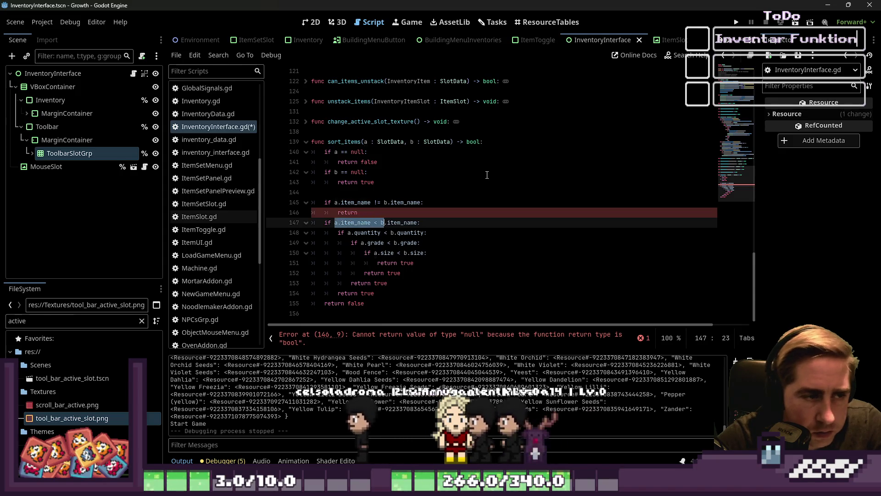
{"action": "key", "text": "Up"}
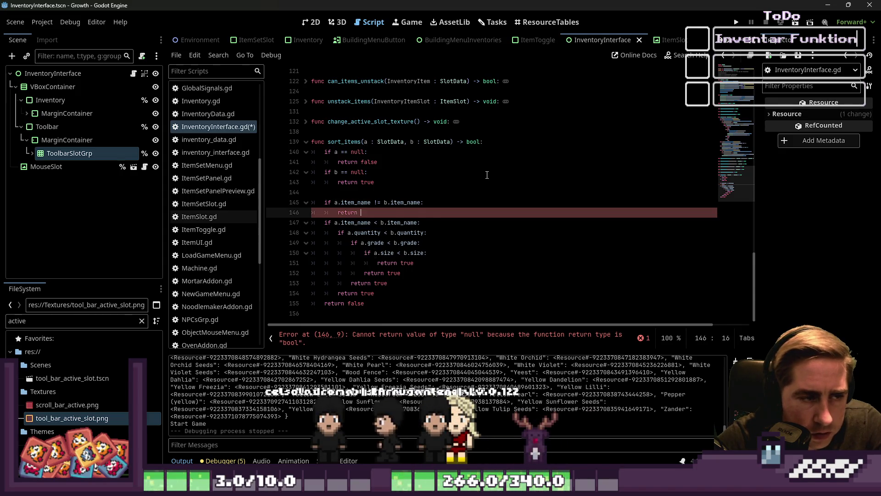
{"action": "type", "text": "a.item_name < b.item_name"}
{"action": "key", "text": "Return"}
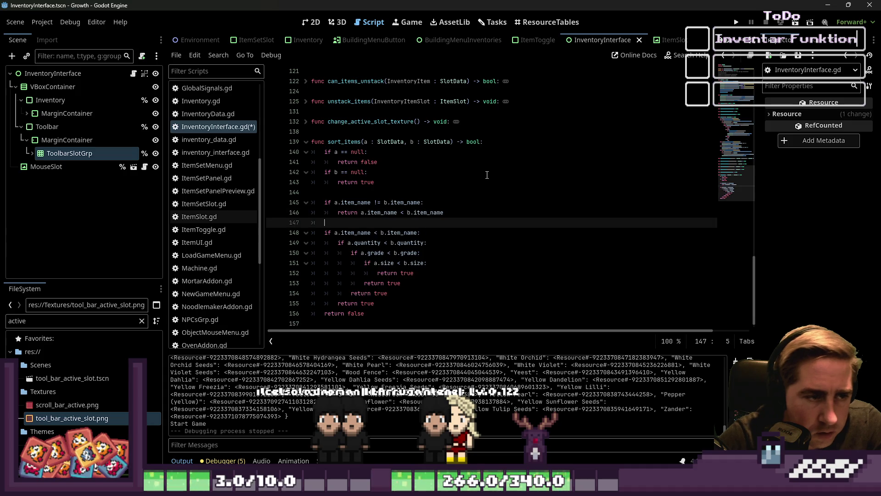
Add a flat check 'if a.quantity < b.quantity:' followed by a return line.
{"action": "key", "text": "Down"}
{"action": "key", "text": "Down"}
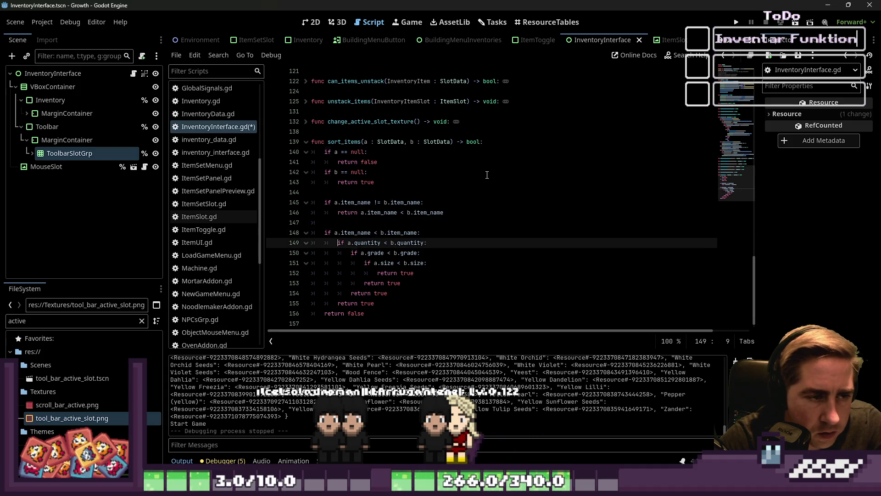
{"action": "key", "text": "Up"}
{"action": "key", "text": "Up"}
{"action": "key", "text": "Return"}
{"action": "key", "text": "Up"}
{"action": "key", "text": "Return"}
{"action": "type", "text": "if a.quantity < b.quantity:"}
{"action": "key", "text": "Return"}
{"action": "type", "text": "return"}
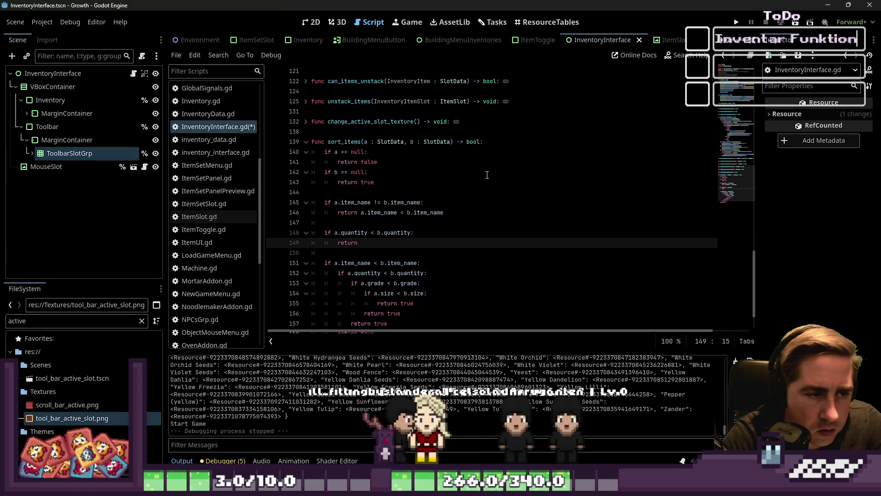
Change the quantity condition's less-than operator and remove the stray if from its return.
{"action": "key", "text": "Up"}
{"action": "key", "text": "ctrl+Left"}
{"action": "key", "text": "ctrl+Left"}
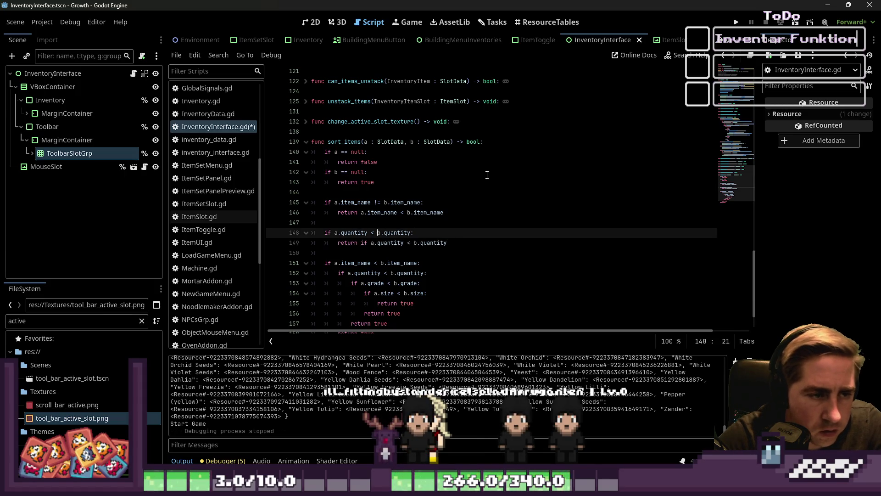
{"action": "key", "text": "Left"}
{"action": "type", "text": "="}
{"action": "key", "text": "Down"}
{"action": "key", "text": "Down"}
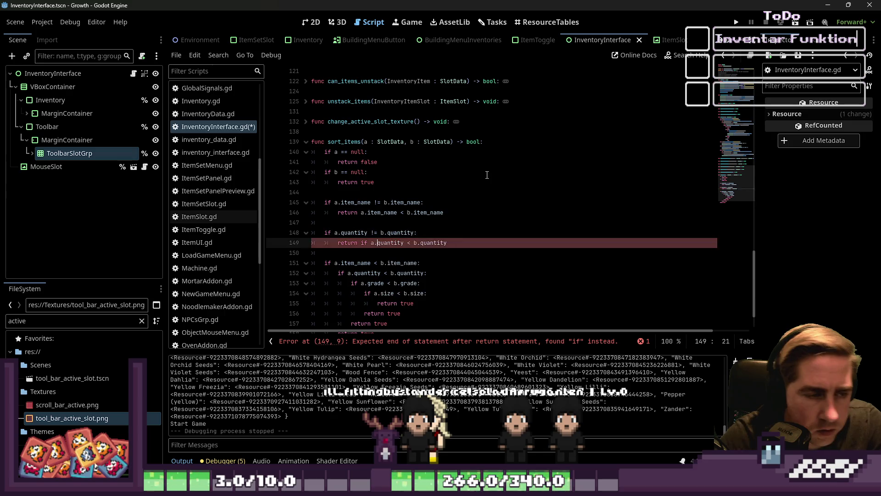
{"action": "key", "text": "Up"}
{"action": "key", "text": "ctrl+Right"}
{"action": "key", "text": "ctrl+Right"}
{"action": "key", "text": "ctrl+Right"}
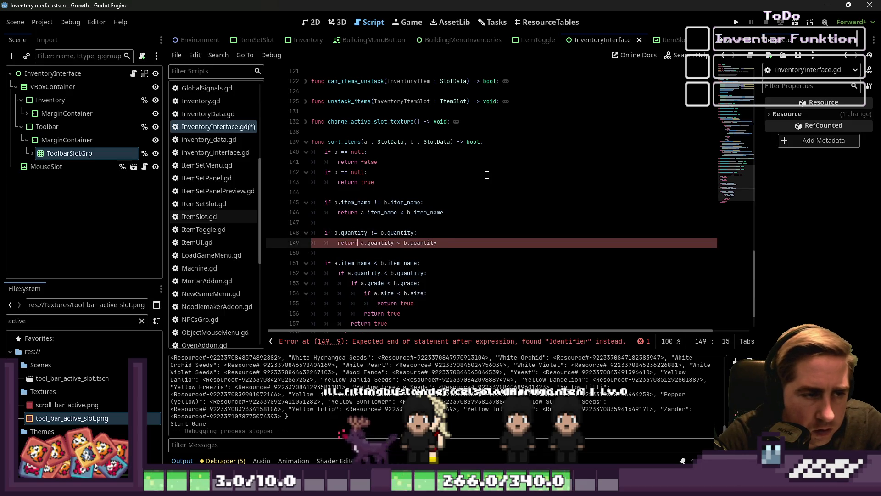
Add the condition 'if a.grade != b.grade:' below the quantity check.
{"action": "key", "text": "Down"}
{"action": "key", "text": "Down"}
{"action": "key", "text": "Down"}
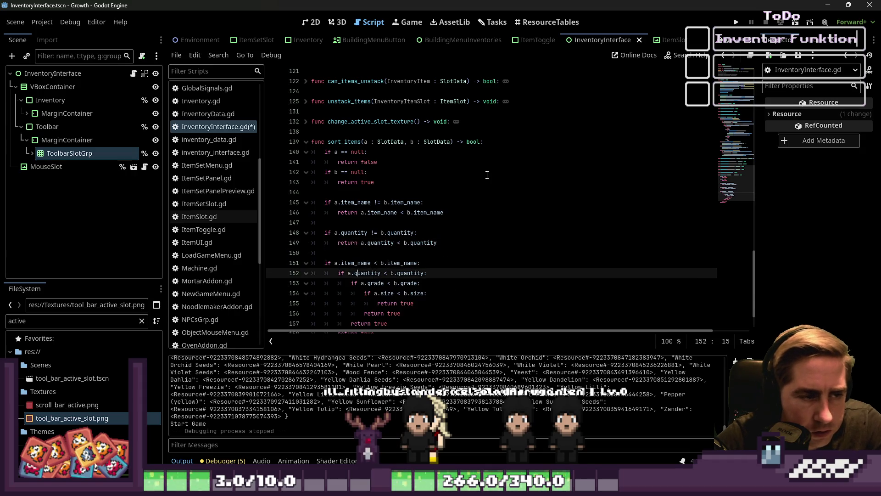
{"action": "key", "text": "Up"}
{"action": "key", "text": "Up"}
{"action": "key", "text": "Return"}
{"action": "type", "text": "if a.grade != b.grad"}
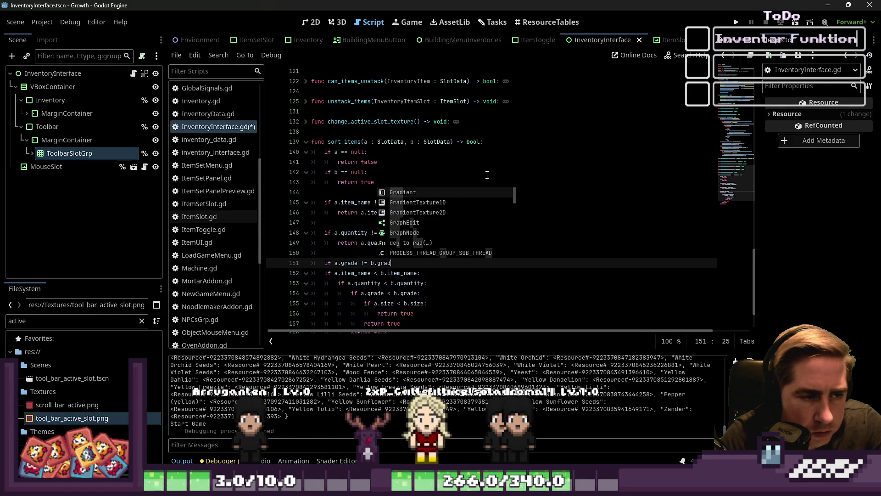
{"action": "type", "text": "e:"}
{"action": "key", "text": "Return"}
{"action": "type", "text": "return a"}
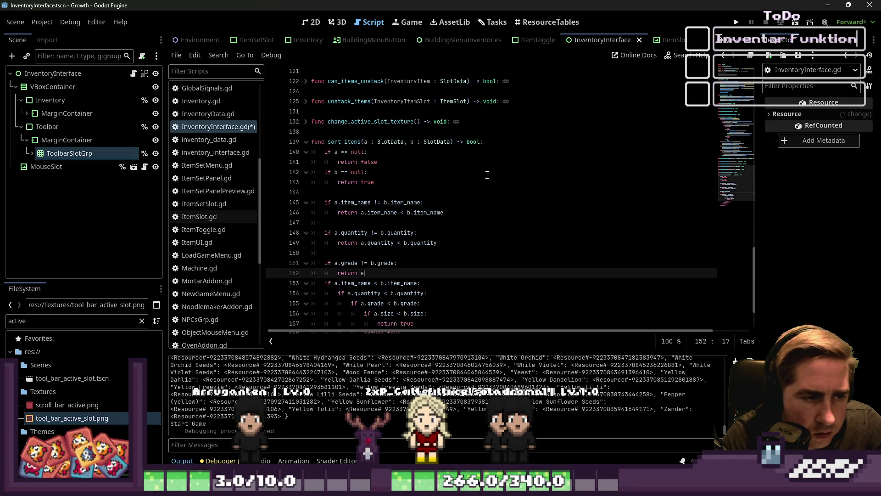
Write the grade return comparing a.grade and b.grade using field autocompletion.
{"action": "type", "text": ",gr"}
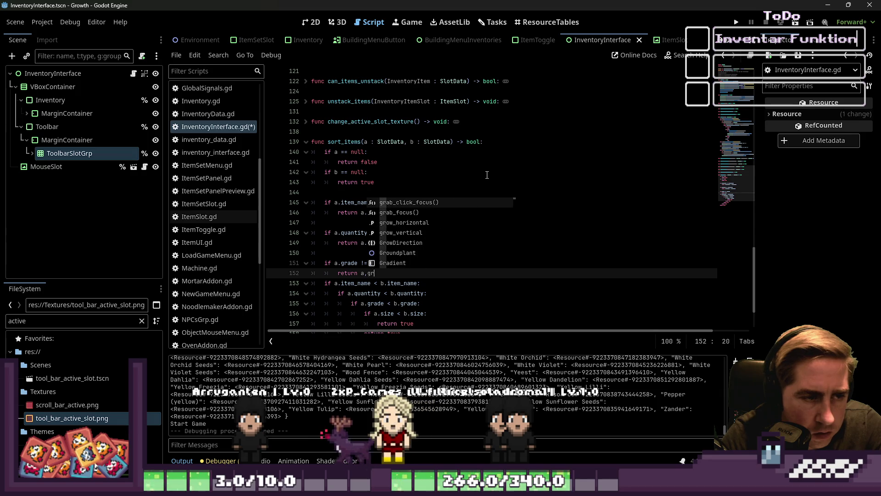
{"action": "key", "text": "BackSpace"}
{"action": "type", "text": ".grad"}
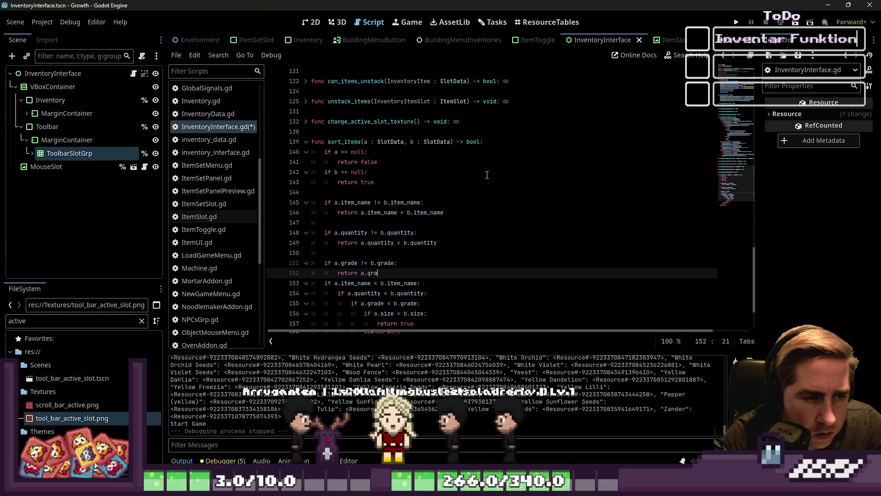
{"action": "key", "text": "Return"}
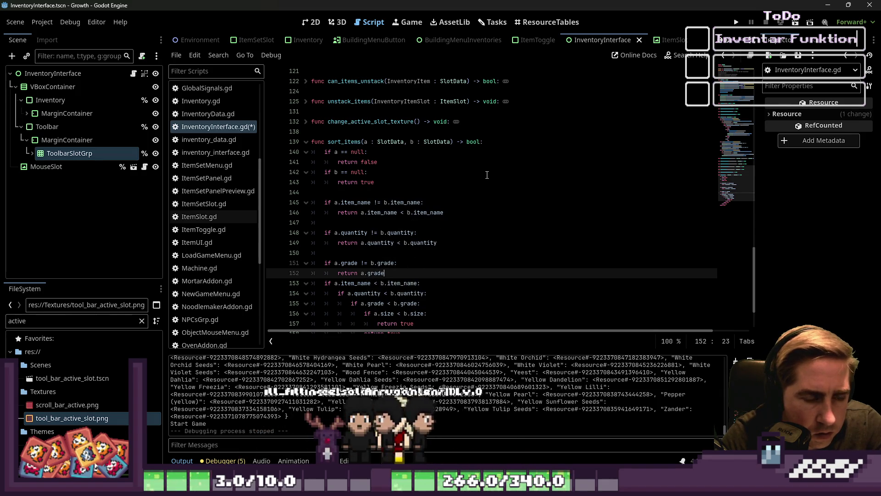
{"action": "type", "text": "<"}
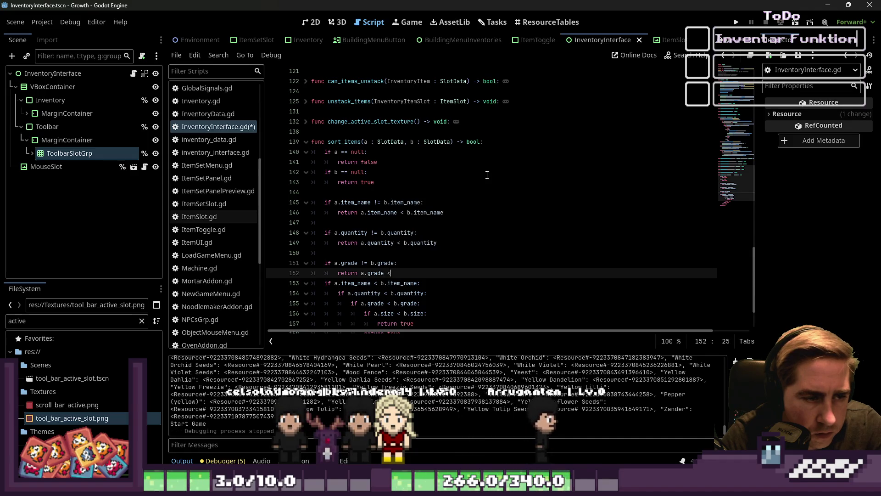
{"action": "key", "text": "BackSpace"}
{"action": "type", "text": ".grad"}
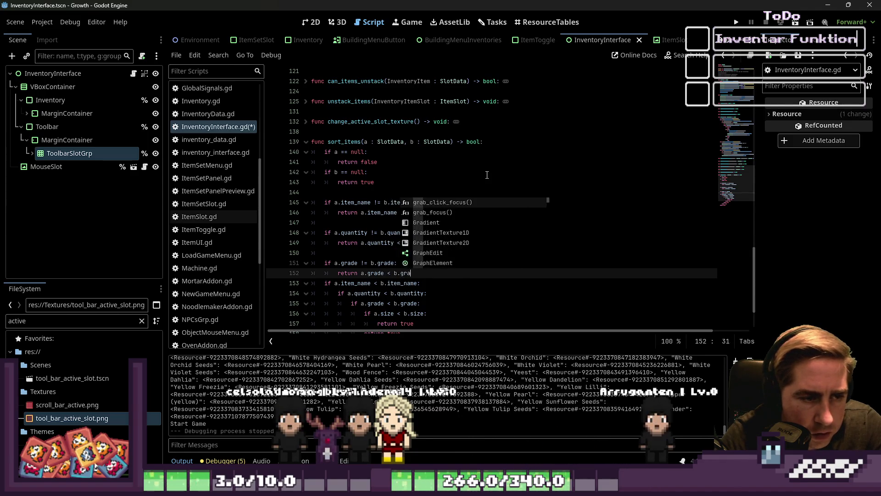
{"action": "key", "text": "Return"}
{"action": "key", "text": "Return"}
{"action": "scroll", "coordinate": [399, 200], "scroll_direction": "down", "scroll_amount": 2}
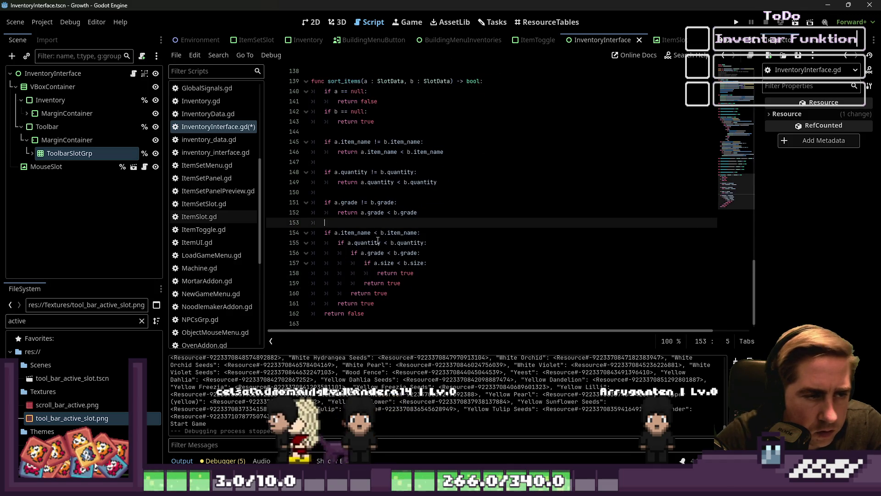
Add the flat size check 'if a.size != b.size:' returning a.size < b.size.
{"action": "key", "text": "Return"}
{"action": "key", "text": "BackSpace"}
{"action": "type", "text": "if "}
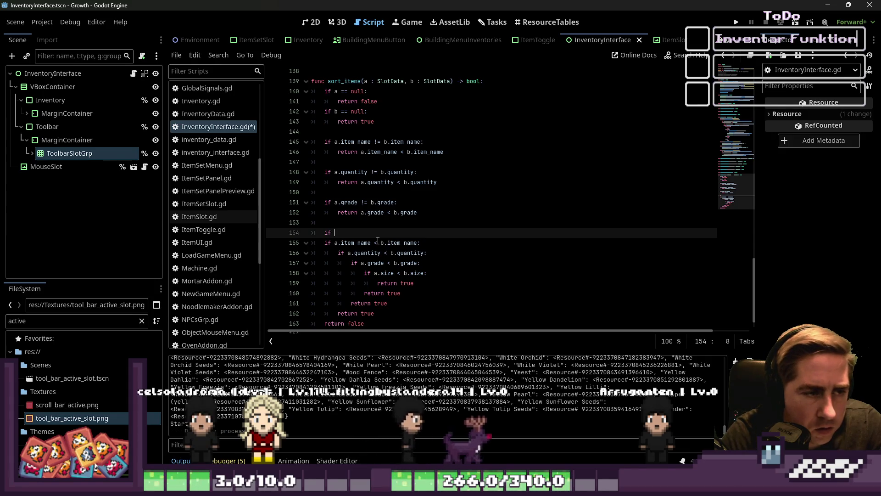
{"action": "type", "text": "a.size <"}
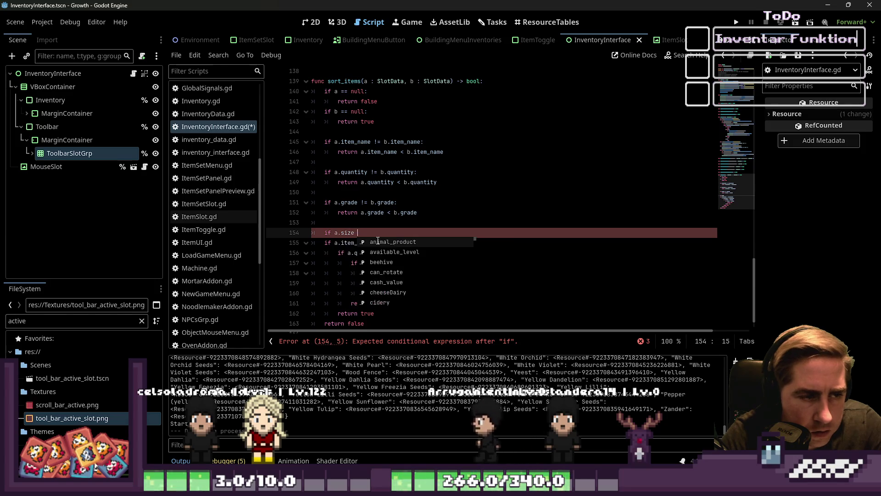
{"action": "key", "text": "super"}
{"action": "key", "text": "Escape"}
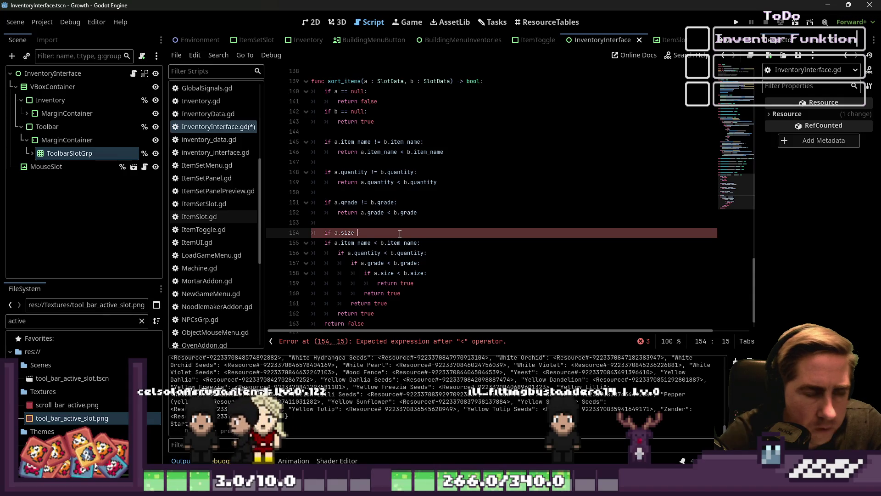
{"action": "type", "text": "!= b.size:"}
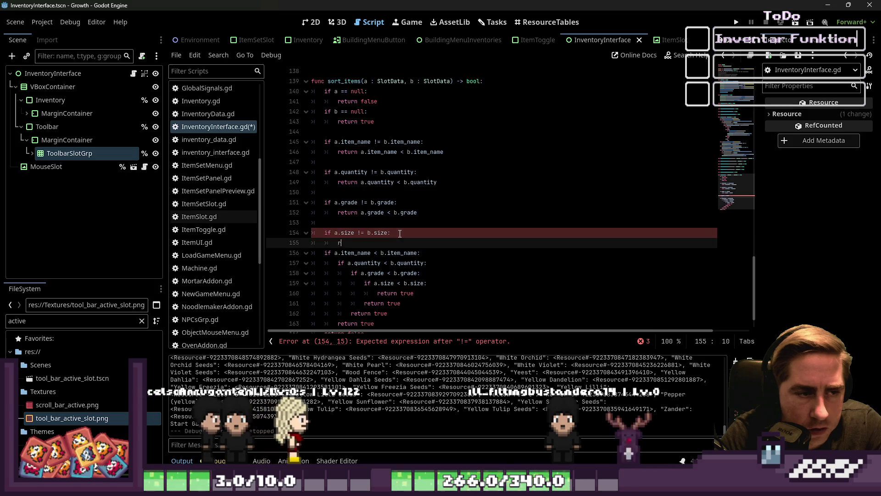
{"action": "key", "text": "Return"}
{"action": "type", "text": "return a."}
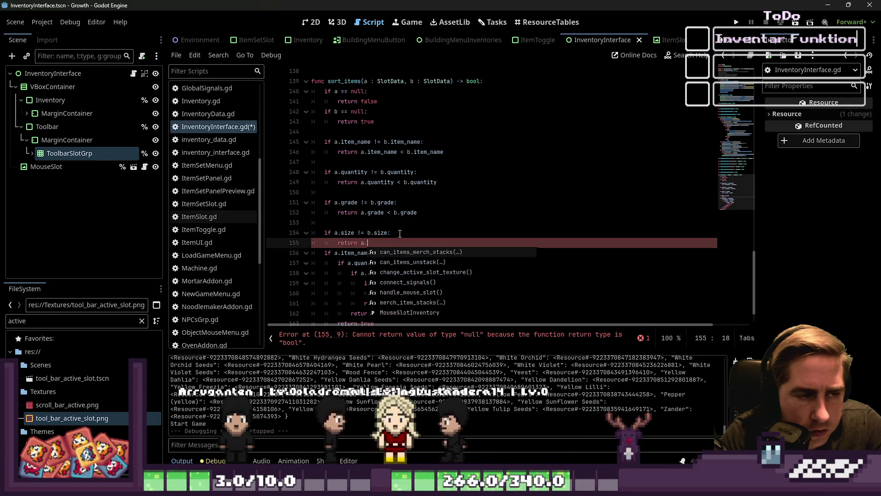
{"action": "type", "text": "size < "}
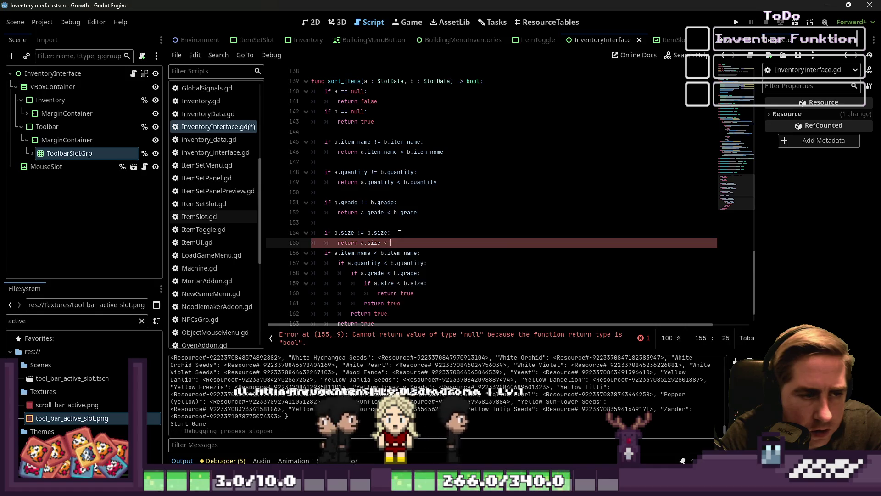
{"action": "type", "text": "b.size"}
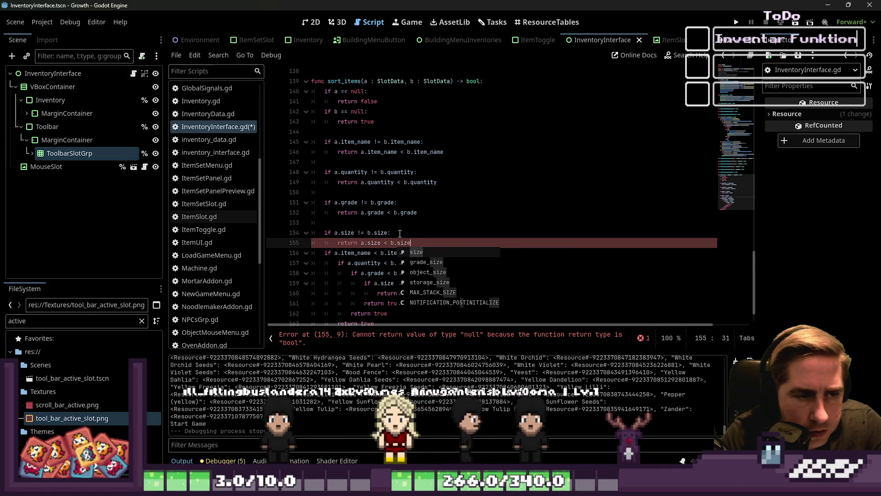
{"action": "key", "text": "Down"}
{"action": "key", "text": "Home"}
Delete the old nested comparison block and size if-line, leaving an unindented return a.size < b.size.
{"action": "key", "text": "shift+Down"}
{"action": "key", "text": "shift+Down"}
{"action": "key", "text": "shift+Down"}
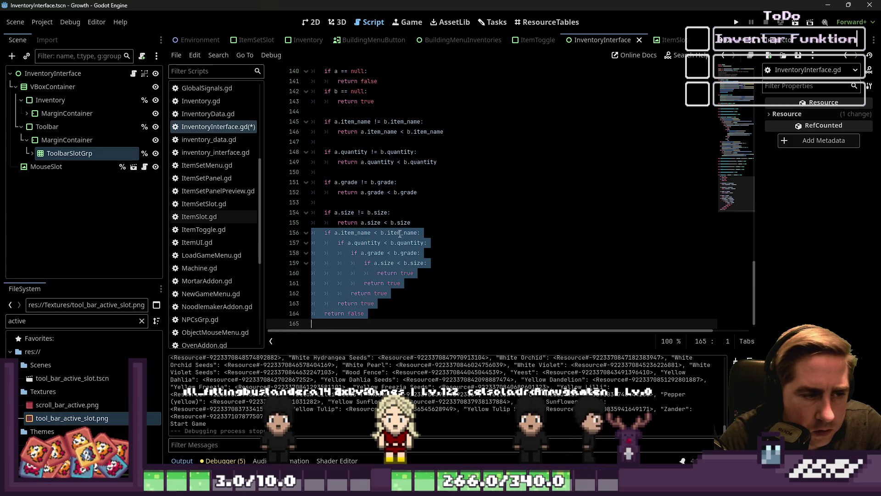
{"action": "key", "text": "Delete"}
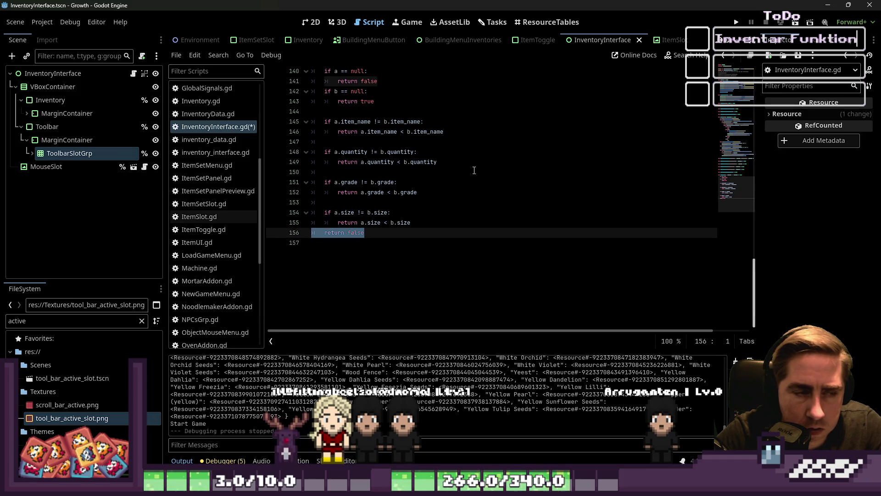
{"action": "key", "text": "BackSpace"}
{"action": "key", "text": "Up"}
{"action": "key", "text": "shift+Home"}
{"action": "key", "text": "shift+Home"}
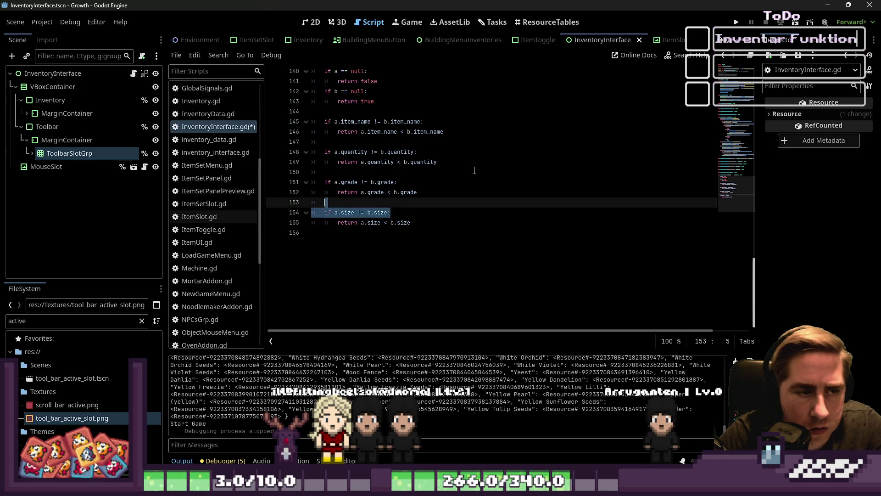
{"action": "key", "text": "shift+Tab"}
{"action": "key", "text": "Up"}
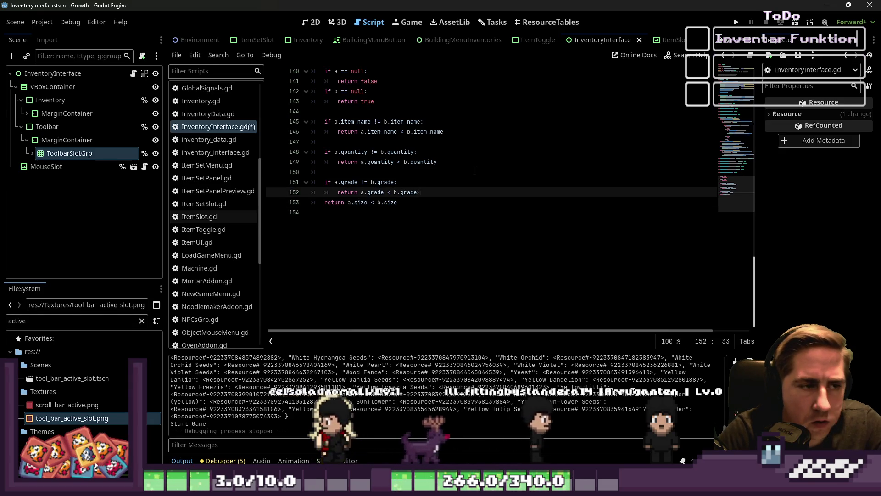
{"action": "key", "text": "Tab"}
{"action": "key", "text": "Tab"}
{"action": "key", "text": "BackSpace"}
{"action": "key", "text": "BackSpace"}
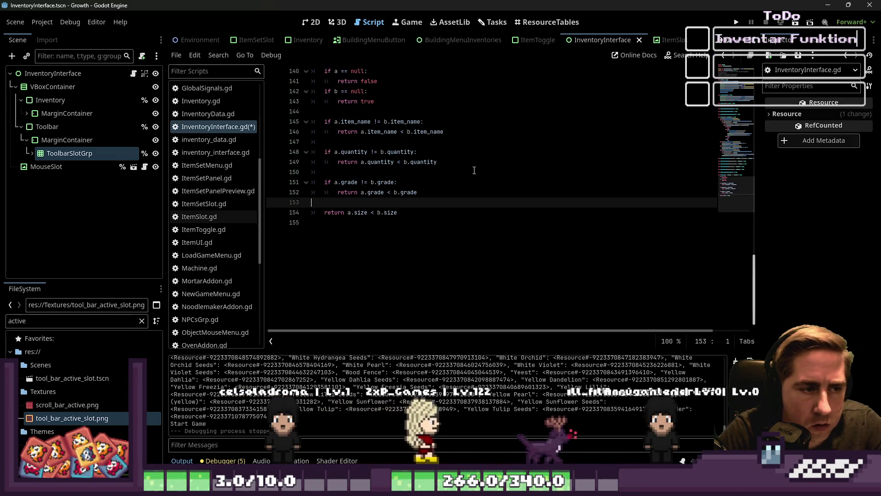
Save InventoryInterface.gd with Ctrl+S.
{"action": "left_click", "coordinate": [474, 171]}
{"action": "scroll", "coordinate": [538, 244], "scroll_direction": "up", "scroll_amount": 3}
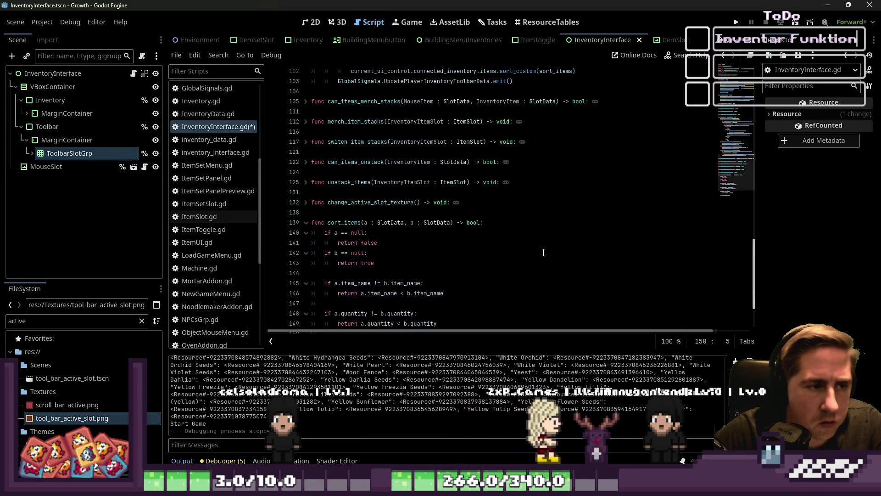
{"action": "key", "text": "ctrl+s"}
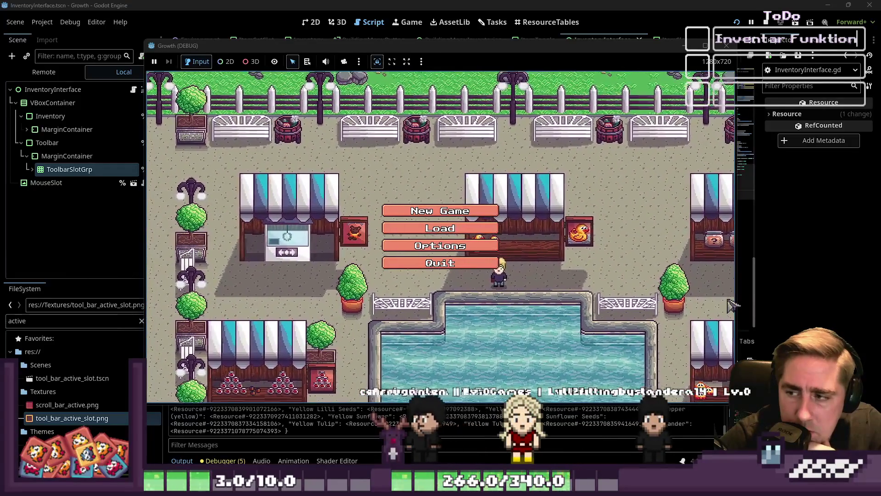
Start a new game and rearrange the apple, orange and Apple Seeds stacks across the first two rows.
{"action": "left_click", "coordinate": [440, 210]}
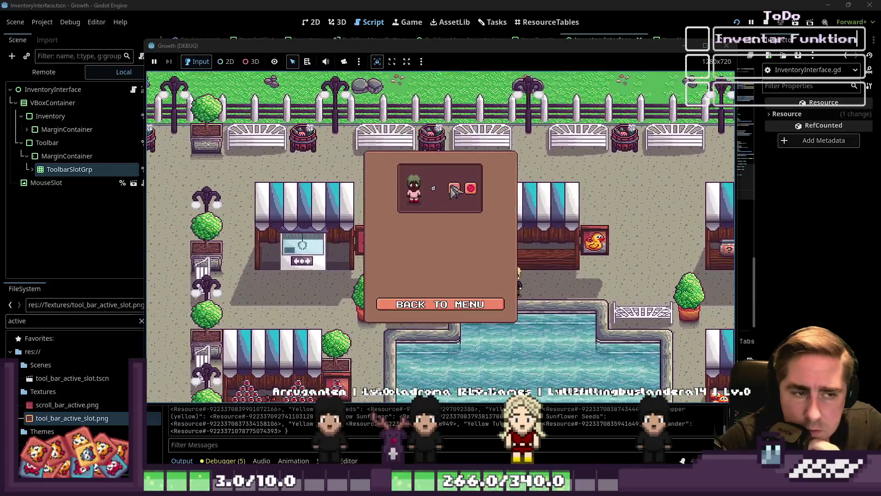
{"action": "left_click", "coordinate": [452, 189]}
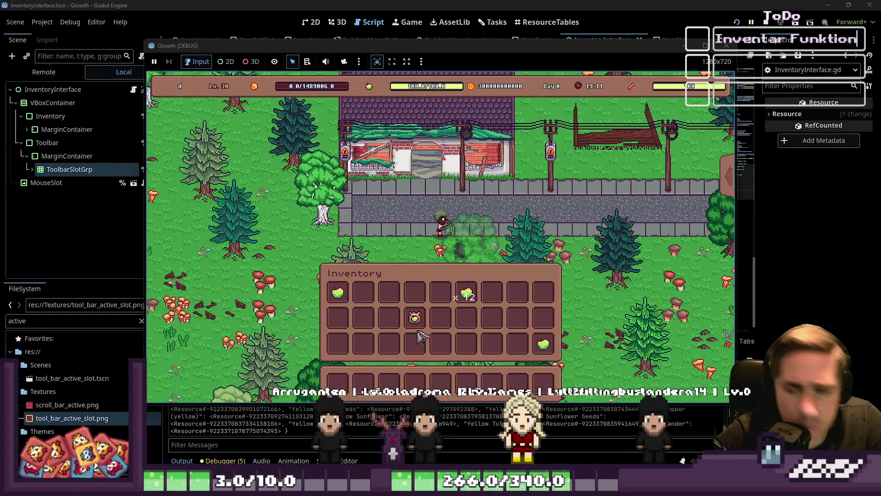
{"action": "left_click", "coordinate": [353, 298]}
{"action": "left_click", "coordinate": [438, 327]}
{"action": "left_click", "coordinate": [415, 292]}
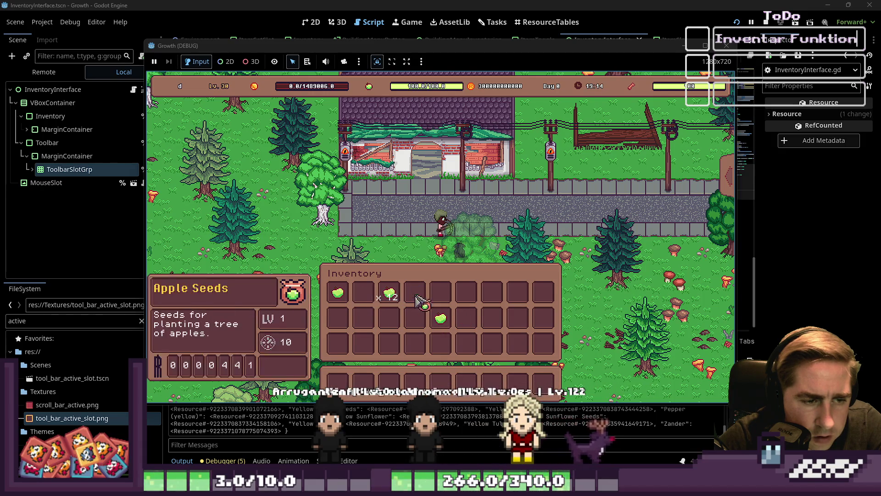
{"action": "left_click", "coordinate": [492, 318]}
{"action": "right_click", "coordinate": [389, 293]}
{"action": "left_click", "coordinate": [415, 292]}
{"action": "left_click", "coordinate": [441, 318]}
{"action": "left_click", "coordinate": [363, 292]}
{"action": "left_click", "coordinate": [492, 317]}
{"action": "left_click", "coordinate": [440, 292]}
Split the seed stack into the second row, then gather 14 apples into slot 2.
{"action": "right_click", "coordinate": [416, 299]}
{"action": "left_click", "coordinate": [518, 326]}
{"action": "right_click", "coordinate": [440, 292]}
{"action": "right_click", "coordinate": [441, 317]}
{"action": "right_click", "coordinate": [441, 318]}
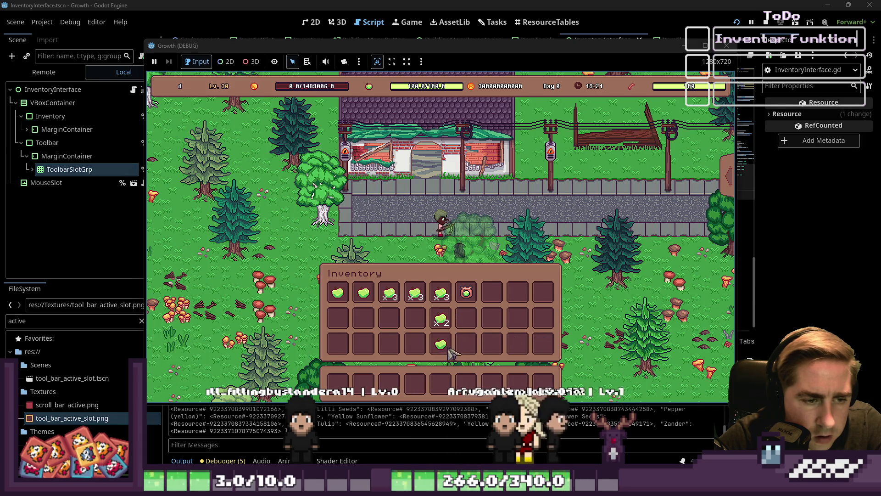
{"action": "left_click", "coordinate": [465, 297]}
{"action": "left_click", "coordinate": [440, 295]}
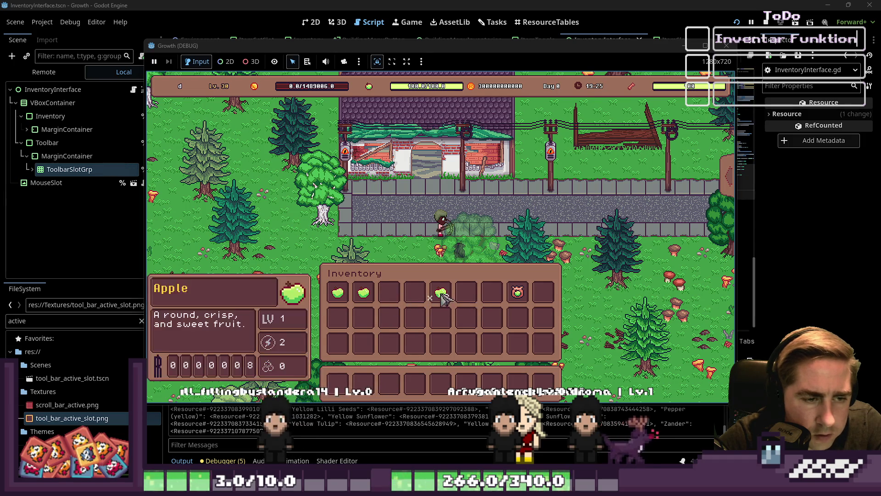
{"action": "left_click", "coordinate": [389, 294]}
{"action": "left_click", "coordinate": [345, 296]}
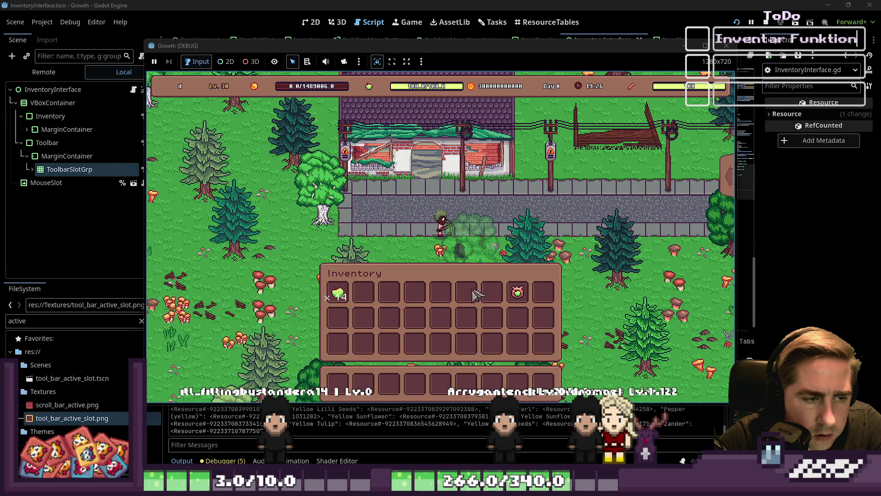
{"action": "left_click", "coordinate": [363, 296]}
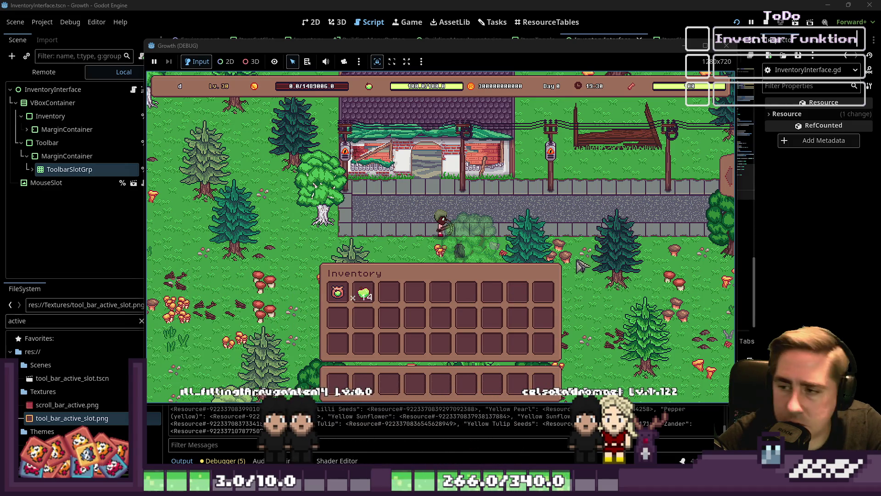
Swap the apples and seeds between the first slots, split the apple stack, and stop the game.
{"action": "left_click", "coordinate": [362, 293]}
{"action": "left_click", "coordinate": [338, 292]}
{"action": "left_click", "coordinate": [362, 292]}
{"action": "right_click", "coordinate": [338, 293]}
{"action": "right_click", "coordinate": [363, 317]}
{"action": "key", "text": "alt+Tab"}
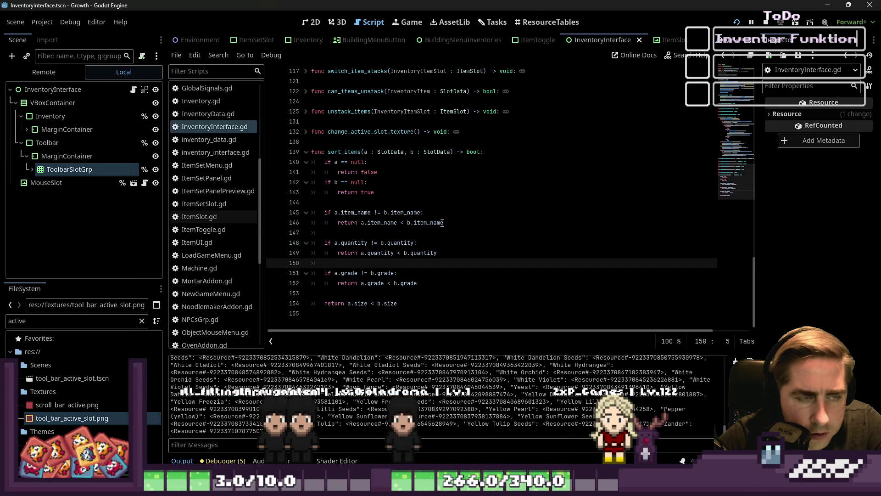
Go back to sort_items in the inventory script and select the quantity check block.
{"action": "left_click", "coordinate": [378, 273]}
{"action": "scroll", "coordinate": [378, 283], "scroll_direction": "down", "scroll_amount": 1}
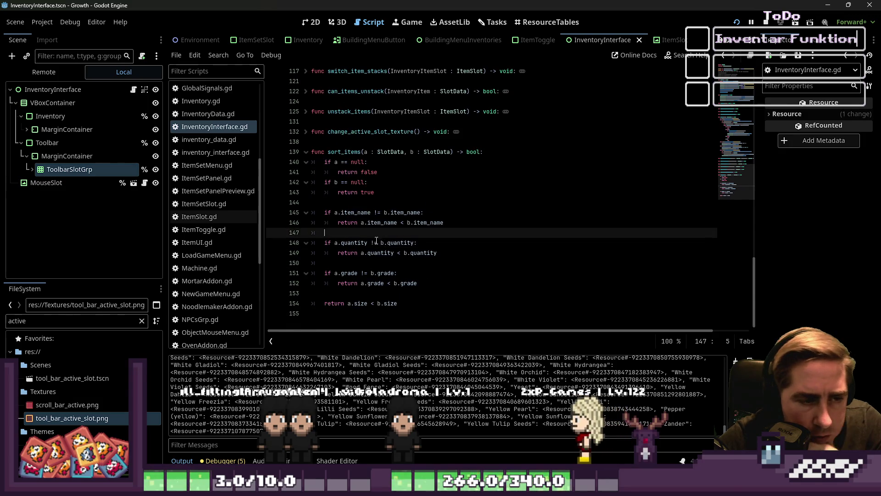
{"action": "left_click_drag", "start_coordinate": [313, 202], "coordinate": [356, 275]}
{"action": "left_click_drag", "start_coordinate": [418, 283], "coordinate": [361, 283]}
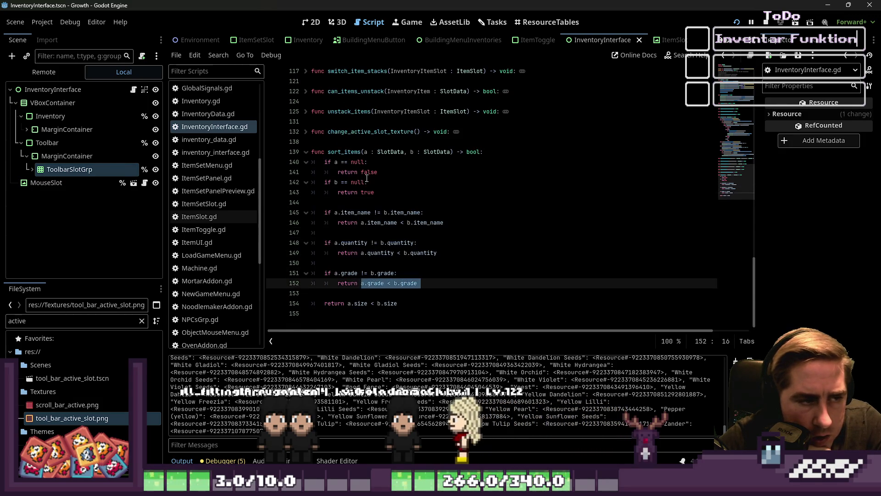
{"action": "left_click", "coordinate": [332, 203]}
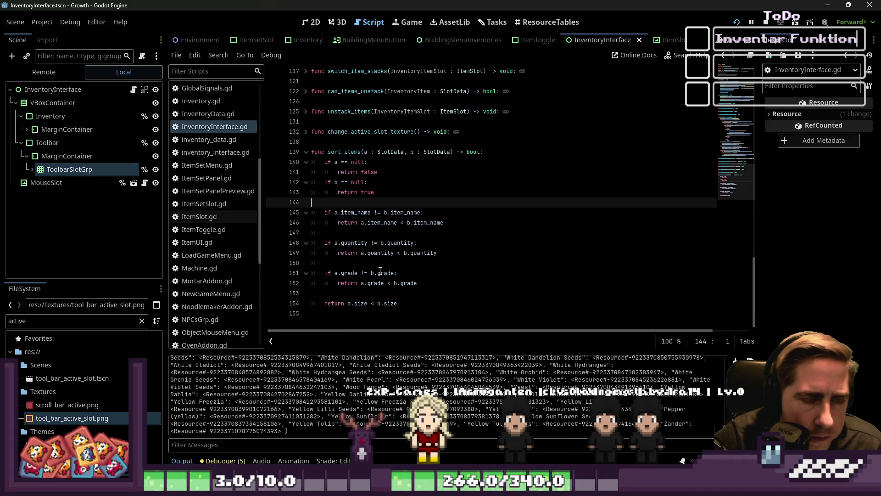
{"action": "left_click_drag", "start_coordinate": [356, 213], "coordinate": [396, 213]}
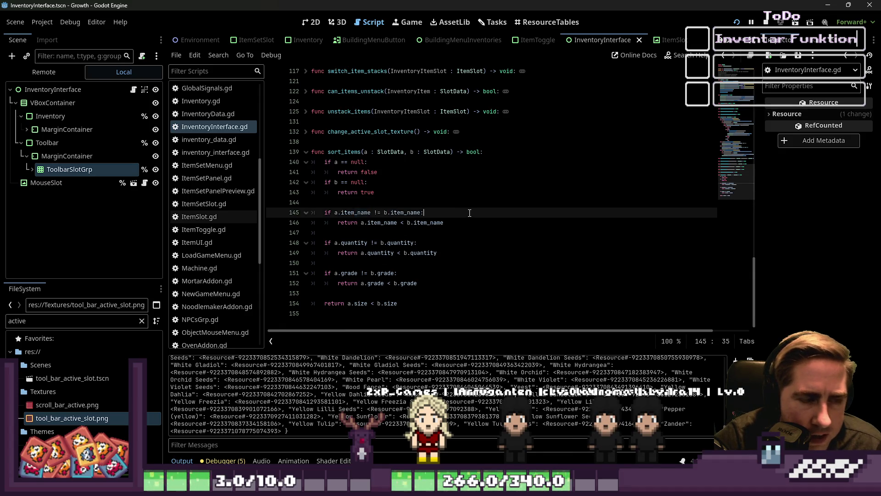
{"action": "left_click", "coordinate": [358, 243]}
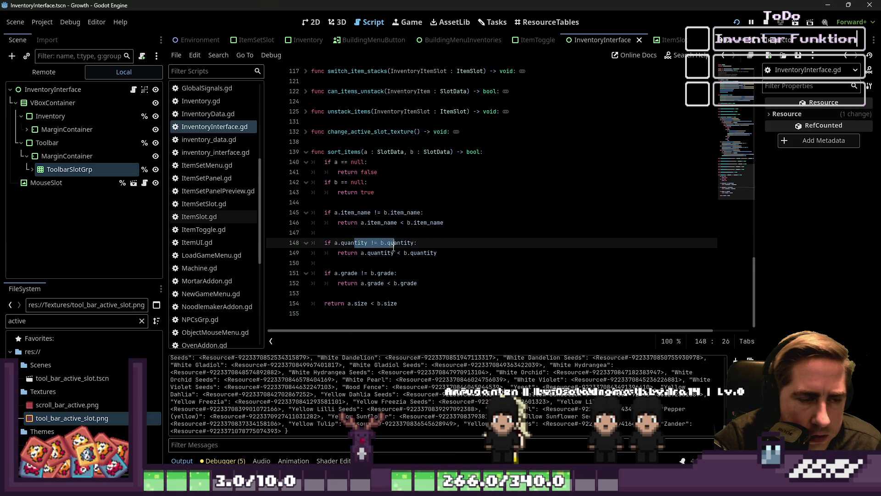
{"action": "left_click", "coordinate": [388, 261]}
{"action": "left_click_drag", "start_coordinate": [352, 240], "coordinate": [401, 244]}
{"action": "mouse_move", "coordinate": [384, 250]}
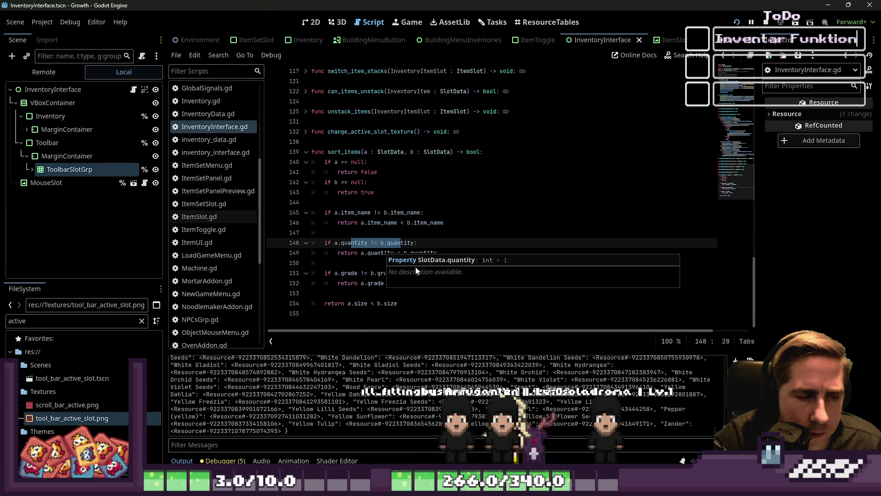
{"action": "left_click_drag", "start_coordinate": [438, 252], "coordinate": [301, 247]}
{"action": "key", "text": "ctrl+c"}
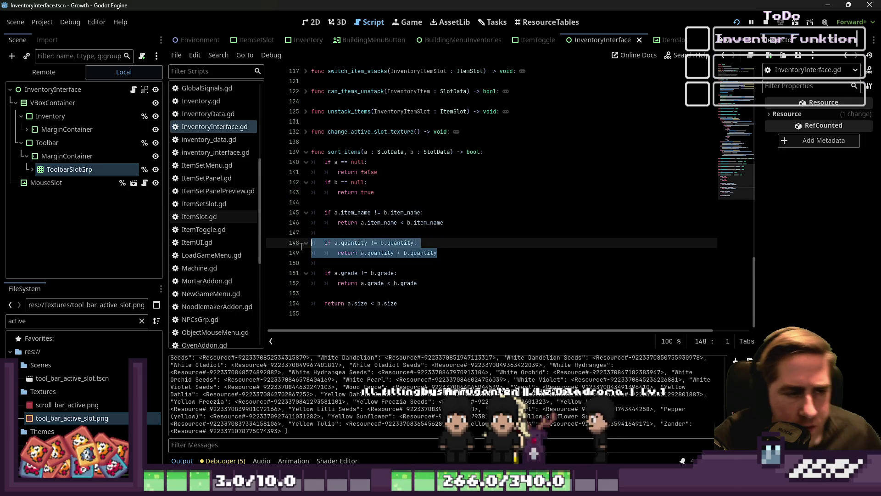
Move the quantity check to the end of sort_items, tidying the blank lines.
{"action": "key", "text": "BackSpace"}
{"action": "key", "text": "BackSpace"}
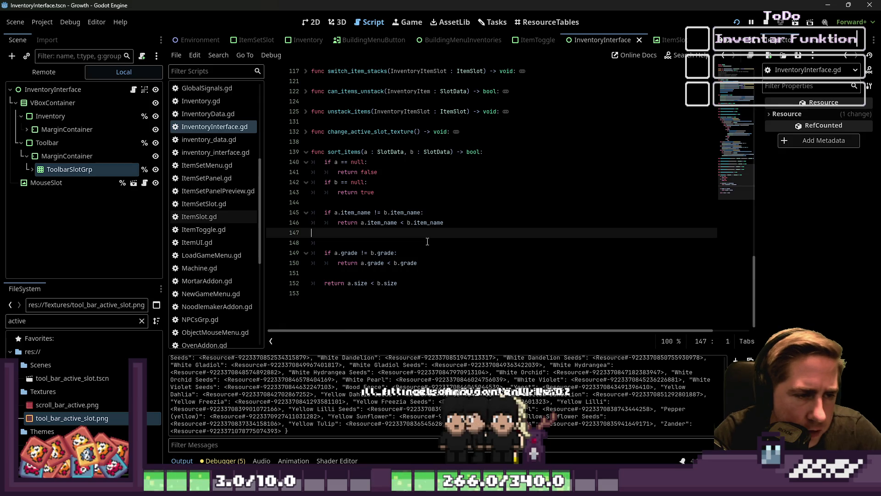
{"action": "key", "text": "Up"}
{"action": "key", "text": "Down"}
{"action": "key", "text": "Delete"}
{"action": "key", "text": "Down"}
{"action": "key", "text": "Down"}
{"action": "key", "text": "Down"}
{"action": "key", "text": "Return"}
{"action": "key", "text": "ctrl+v"}
{"action": "key", "text": "Up"}
{"action": "key", "text": "Up"}
{"action": "key", "text": "Up"}
{"action": "key", "text": "Up"}
{"action": "key", "text": "Return"}
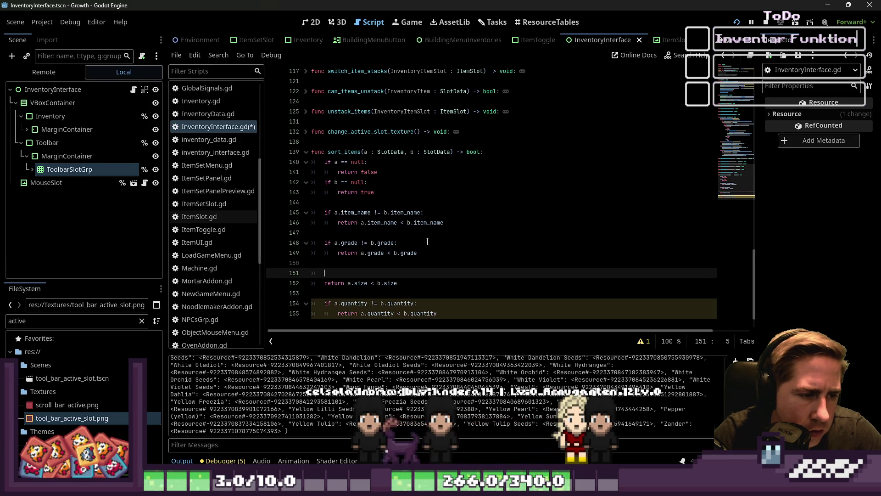
Add the 'size != b.size:' condition with its indented return, and make 'return a.quantity < b.quantity' final.
{"action": "type", "text": "s"}
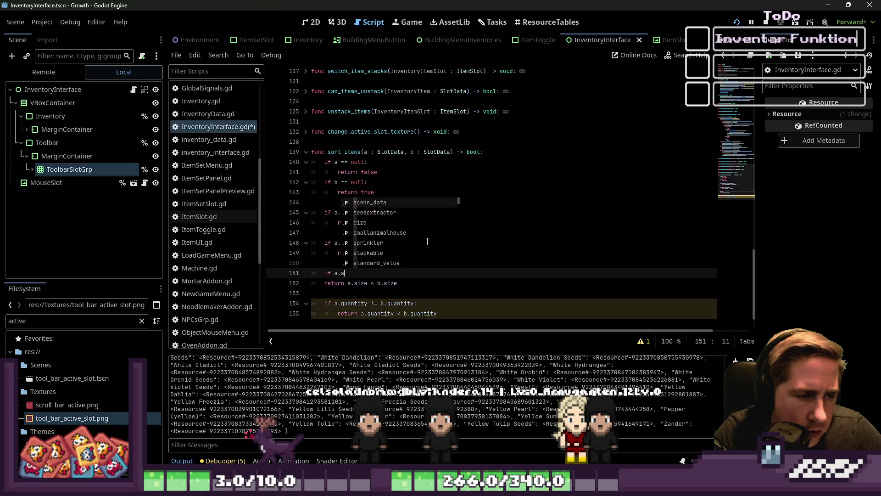
{"action": "type", "text": "ize != "}
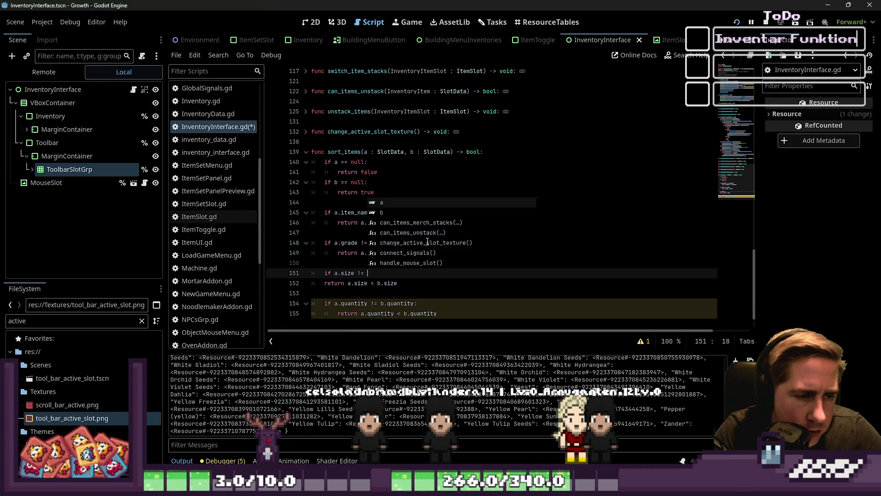
{"action": "type", "text": "b.size:"}
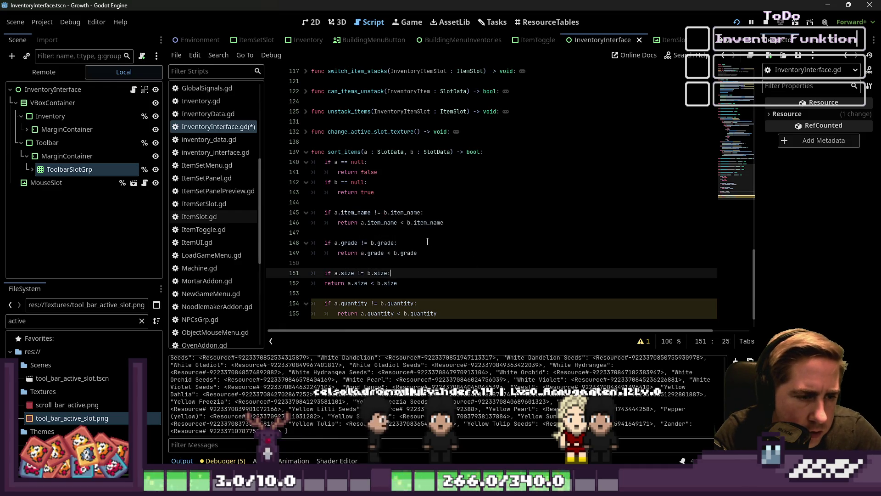
{"action": "key", "text": "Down"}
{"action": "key", "text": "Home"}
{"action": "key", "text": "Tab"}
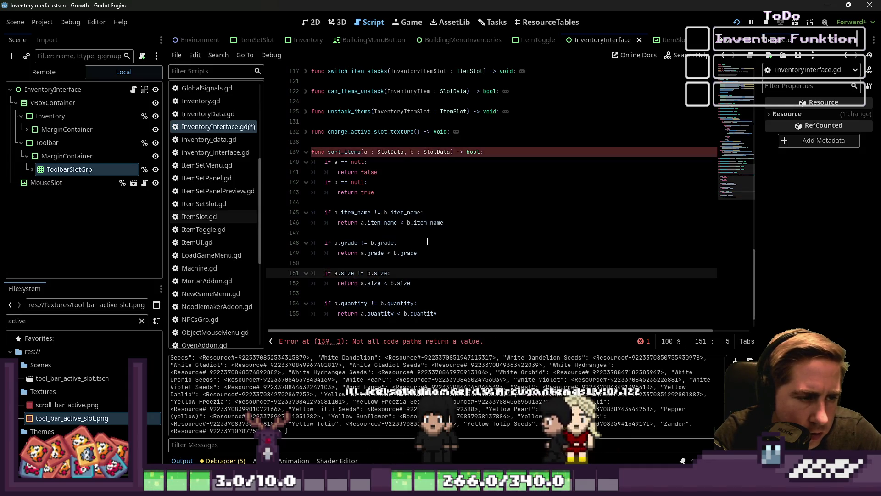
{"action": "key", "text": "Down"}
{"action": "key", "text": "Down"}
{"action": "key", "text": "Home"}
{"action": "key", "text": "shift+Down"}
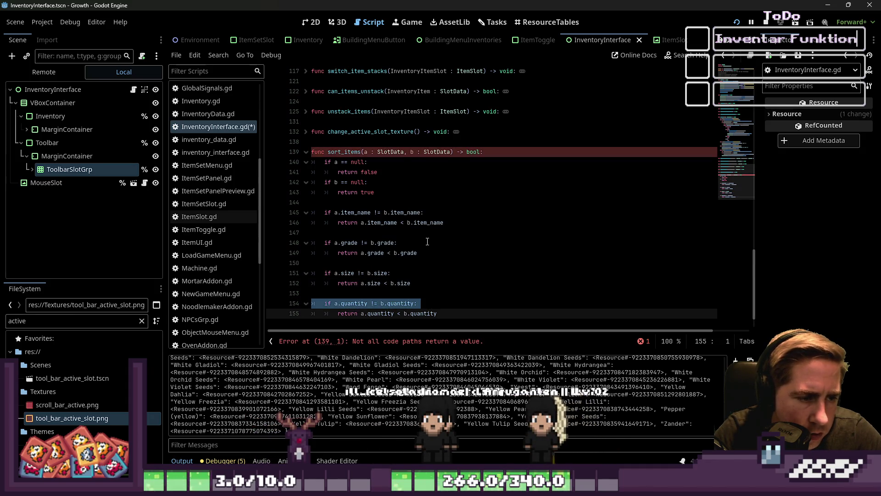
{"action": "key", "text": "Delete"}
{"action": "key", "text": "shift+Tab"}
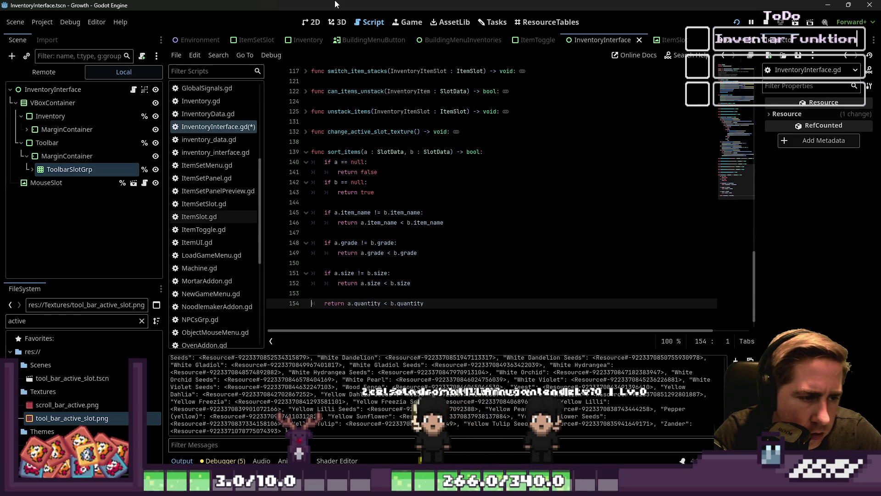
{"action": "left_click", "coordinate": [449, 172]}
Save the script and copy the items[12] reference from line 17 for a new line 18.
{"action": "key", "text": "ctrl+s"}
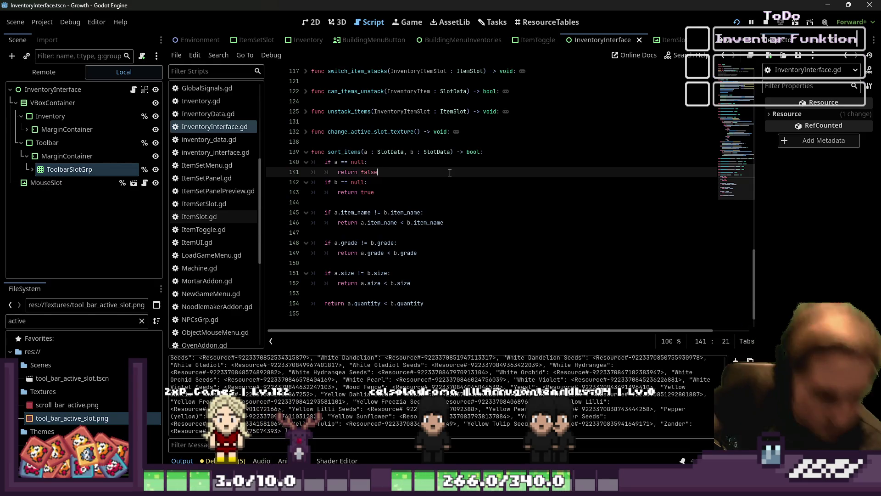
{"action": "scroll", "coordinate": [398, 197], "scroll_direction": "up", "scroll_amount": 15}
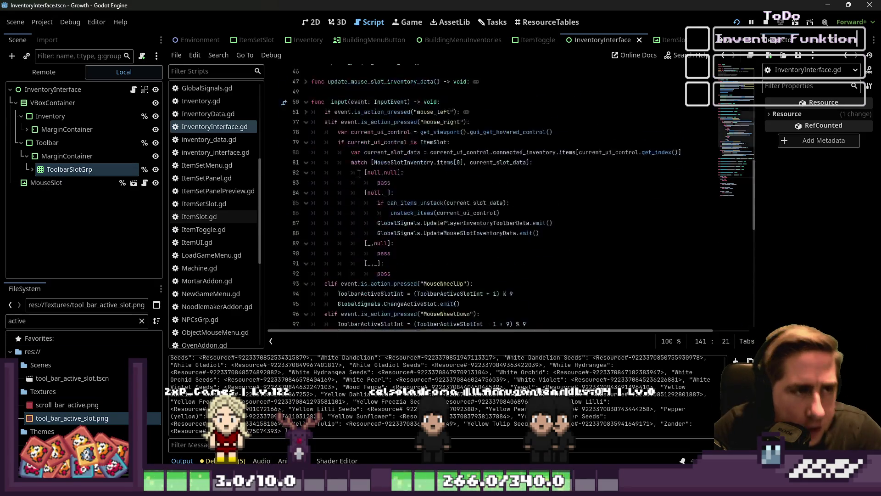
{"action": "left_click", "coordinate": [457, 212]}
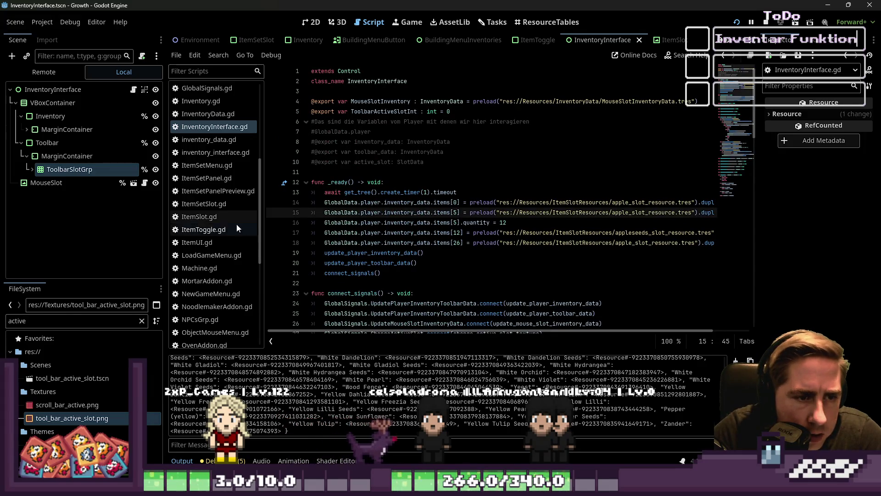
{"action": "left_click_drag", "start_coordinate": [164, 204], "coordinate": [83, 204]}
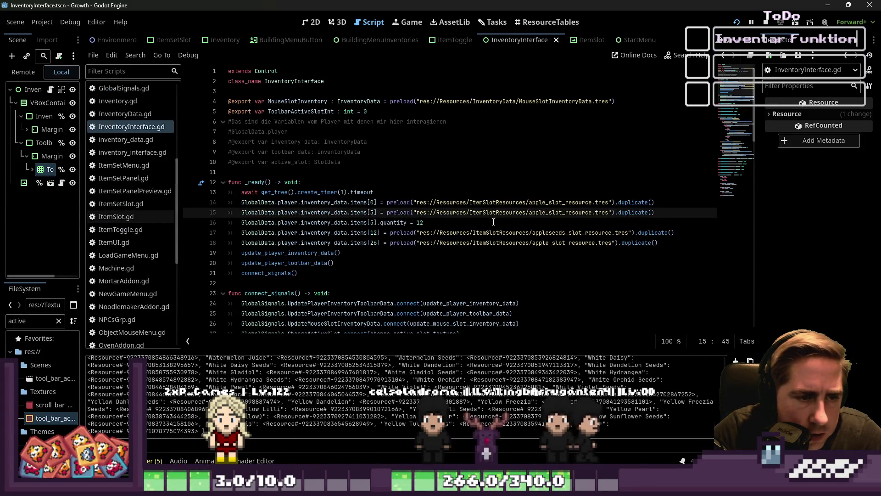
{"action": "left_click", "coordinate": [686, 236]}
{"action": "key", "text": "Return"}
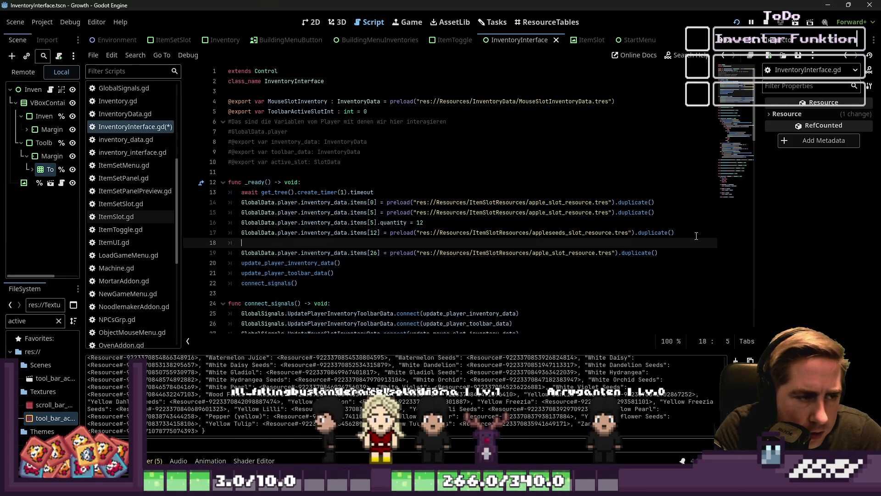
{"action": "key", "text": "Up"}
{"action": "key", "text": "ctrl+shift+Right"}
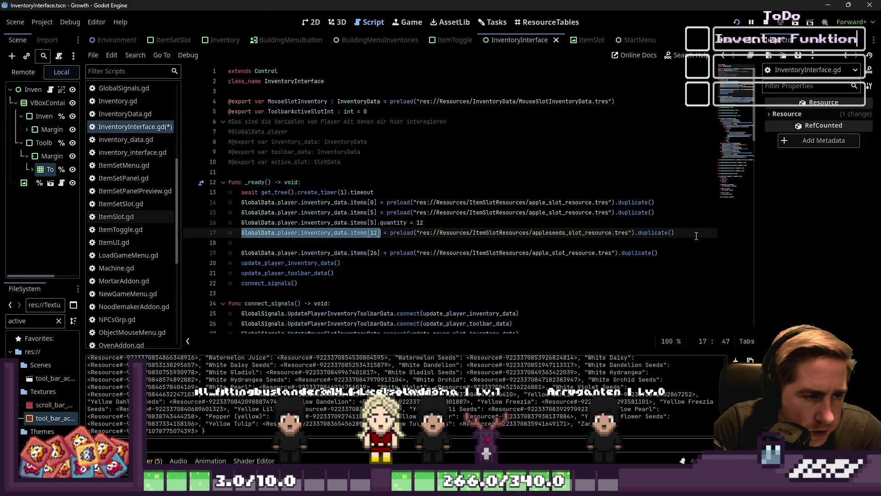
{"action": "key", "text": "Down"}
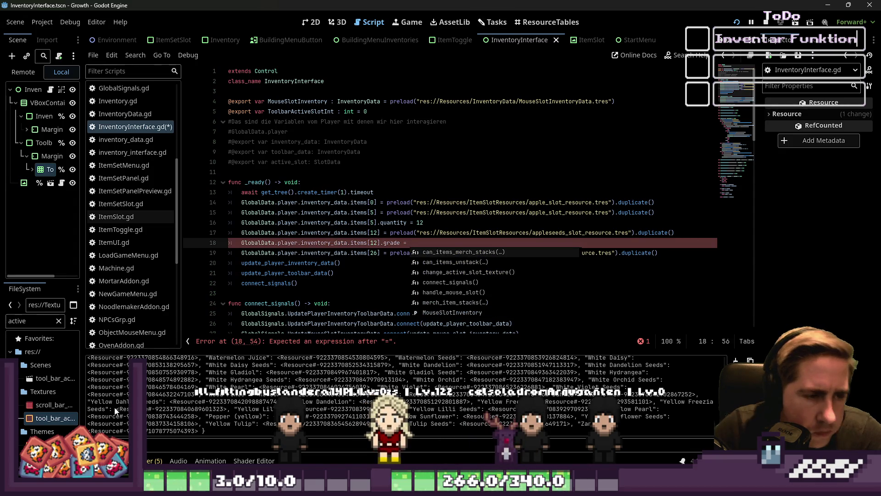
Copy the 'glorious' grade option from the SlotData.gd script.
{"action": "scroll", "coordinate": [137, 294], "scroll_direction": "down", "scroll_amount": 5}
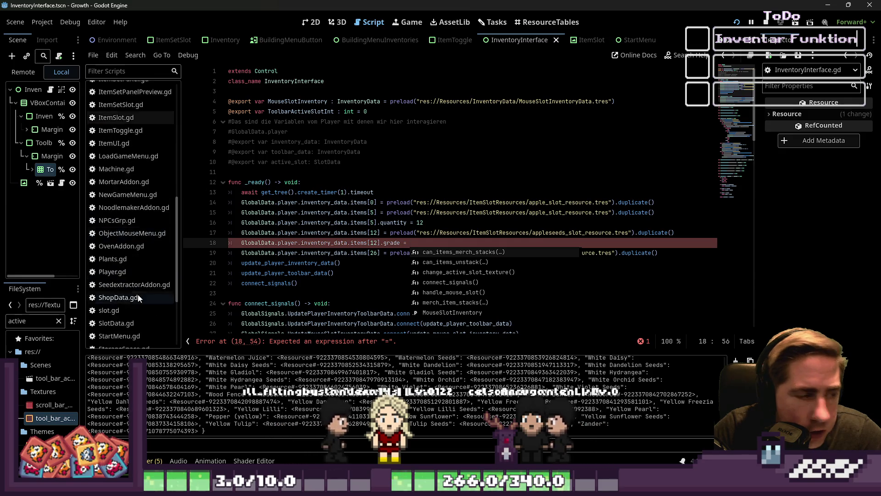
{"action": "left_click", "coordinate": [126, 244]}
{"action": "left_click", "coordinate": [118, 257]}
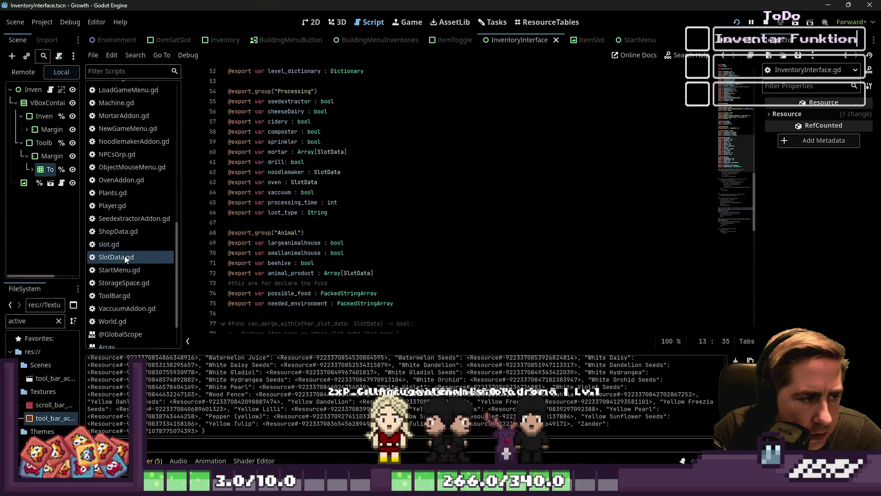
{"action": "scroll", "coordinate": [284, 242], "scroll_direction": "up", "scroll_amount": 10}
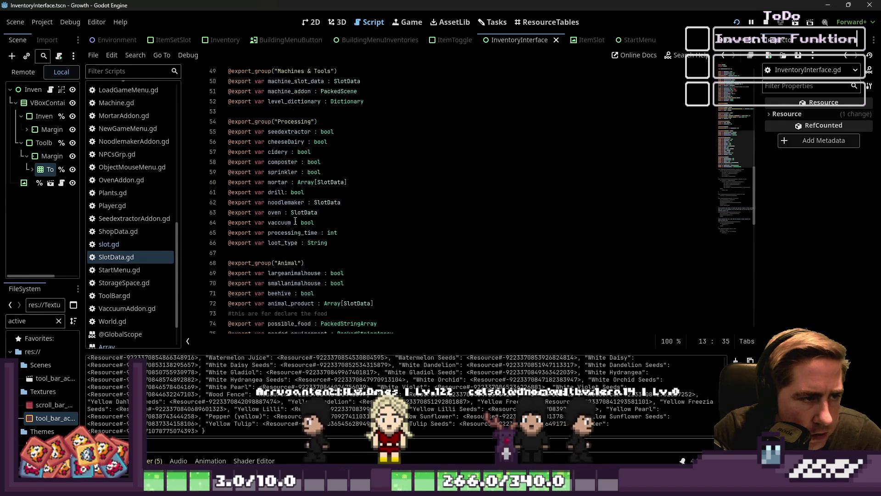
{"action": "left_click", "coordinate": [305, 192]}
{"action": "scroll", "coordinate": [305, 192], "scroll_direction": "up", "scroll_amount": 7}
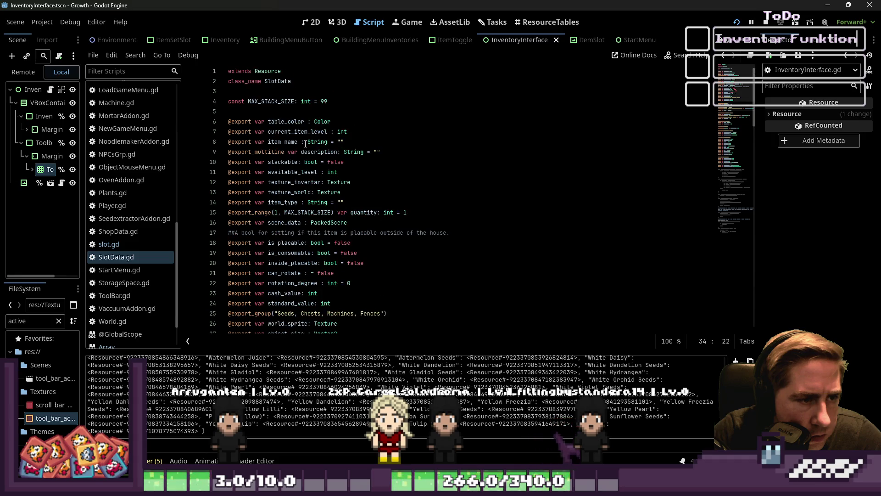
{"action": "scroll", "coordinate": [306, 145], "scroll_direction": "down", "scroll_amount": 10}
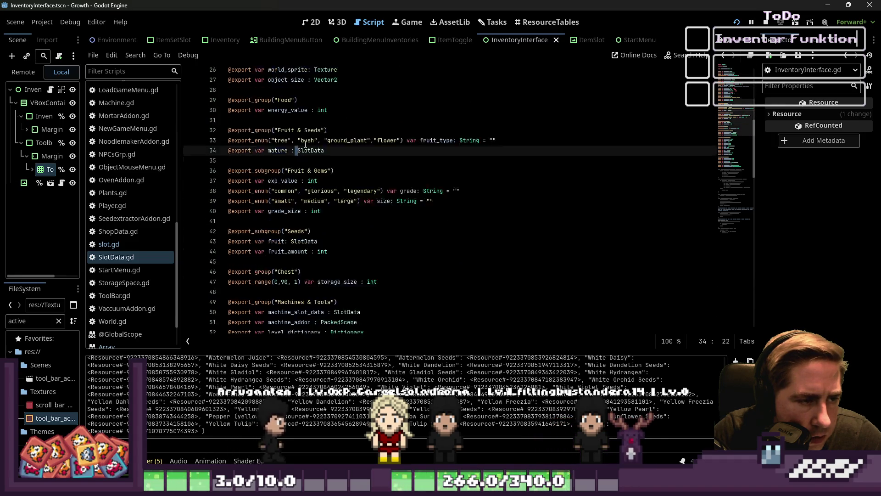
{"action": "double_click", "coordinate": [320, 141]}
{"action": "key", "text": "ctrl+c"}
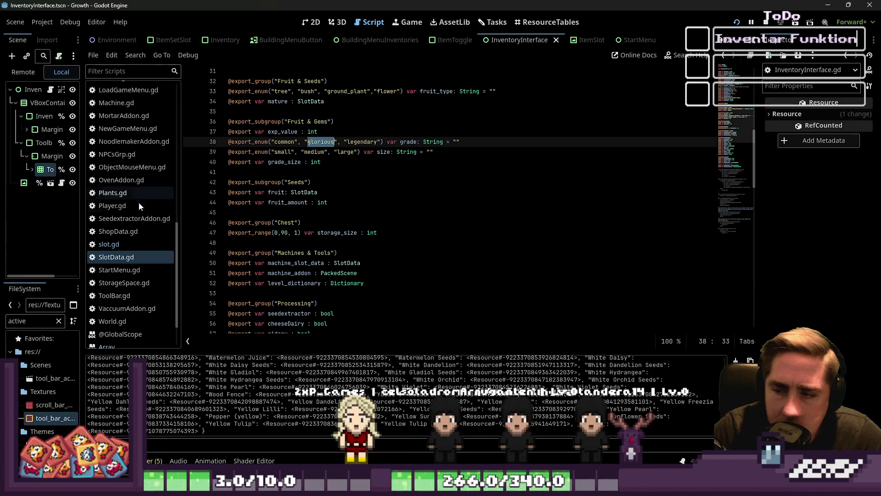
Finish line 18 setting the item's grade to "glorious" and run the game.
{"action": "key", "text": "alt+Left"}
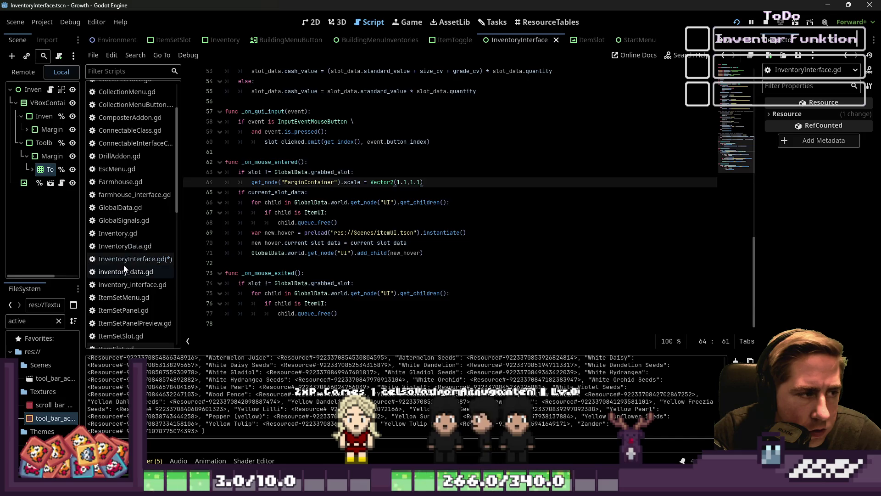
{"action": "key", "text": "ctrl+v"}
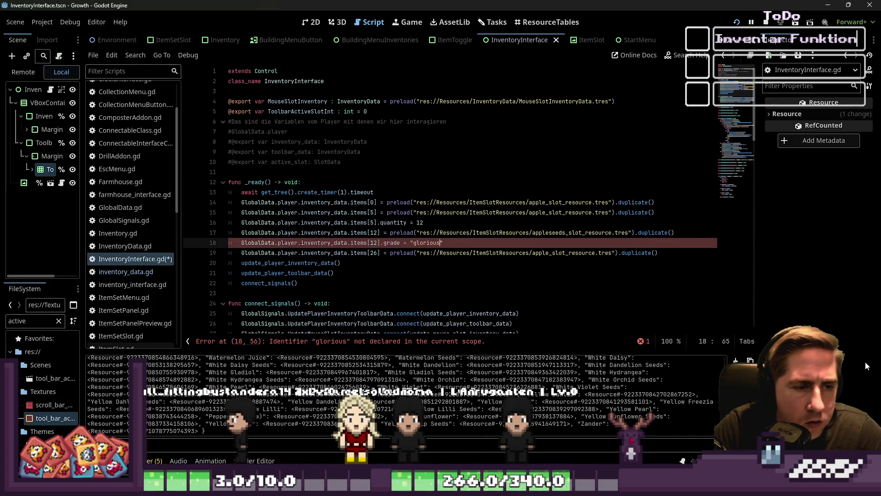
{"action": "key", "text": "ctrl+shift+Left"}
{"action": "type", "text": "\""}
{"action": "key", "text": "Return"}
{"action": "key", "text": "F5"}
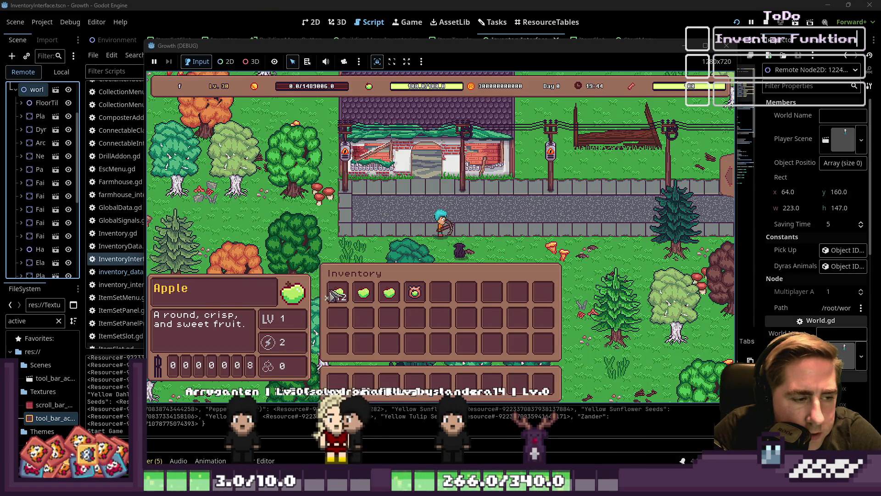
Split the 12-apple stack into two stacks of 6, stop the game, and go to the ResourceTables view.
{"action": "mouse_move", "coordinate": [340, 296]}
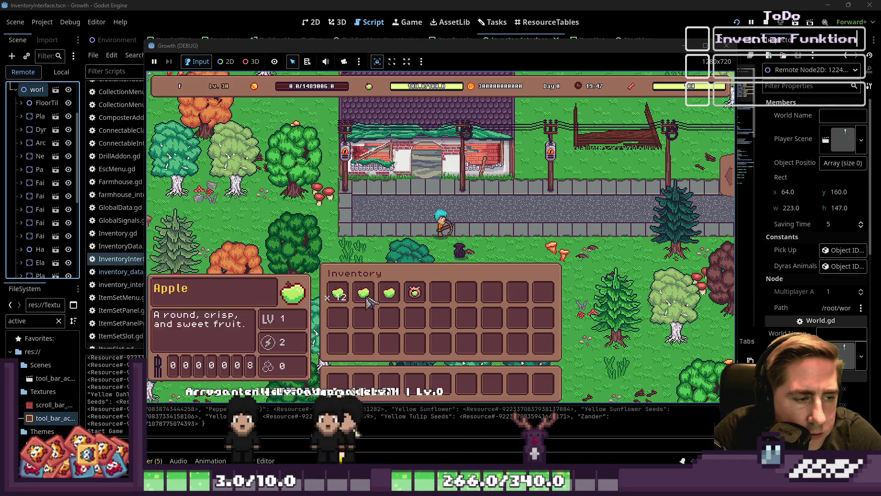
{"action": "left_click", "coordinate": [412, 307]}
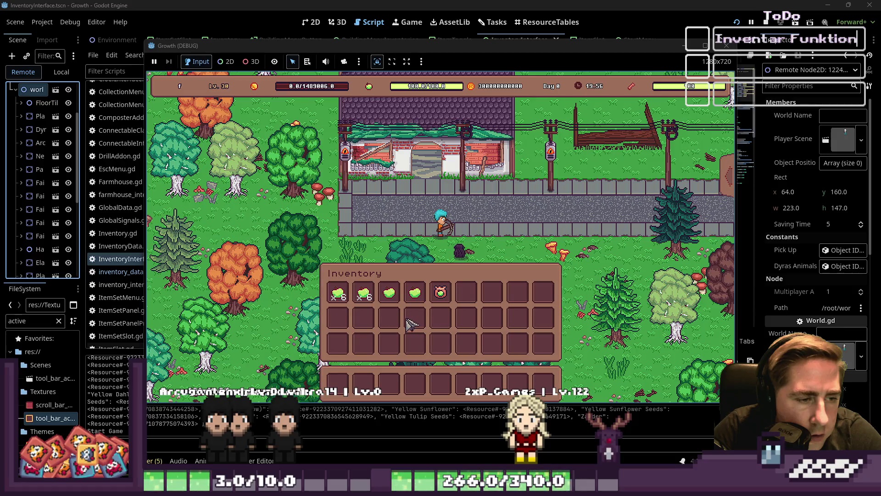
{"action": "left_click", "coordinate": [727, 46]}
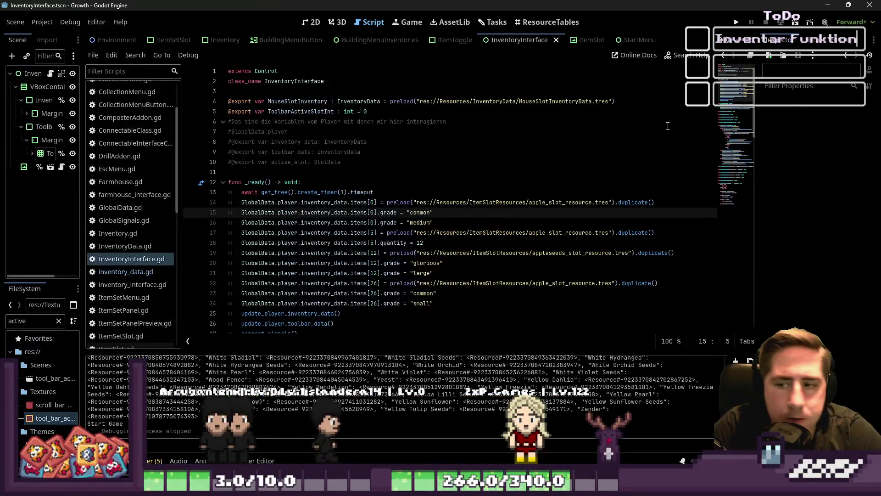
{"action": "left_click", "coordinate": [539, 26]}
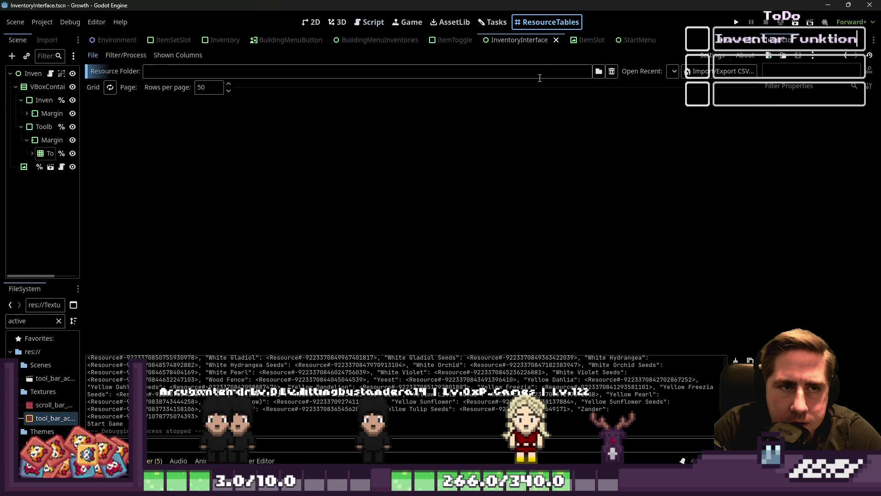
On the Tasks board, tick the Inventarsystem card's Sortier-Funktion step and close its details.
{"action": "left_click", "coordinate": [508, 21]}
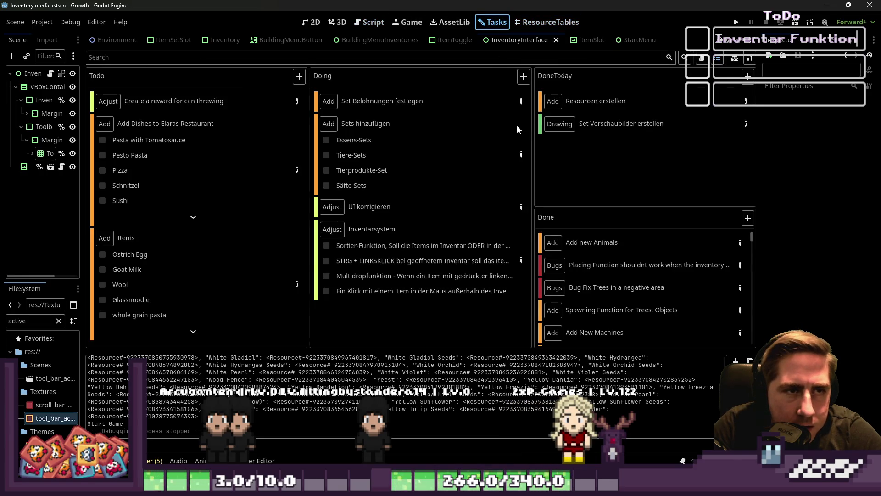
{"action": "left_click", "coordinate": [522, 260]}
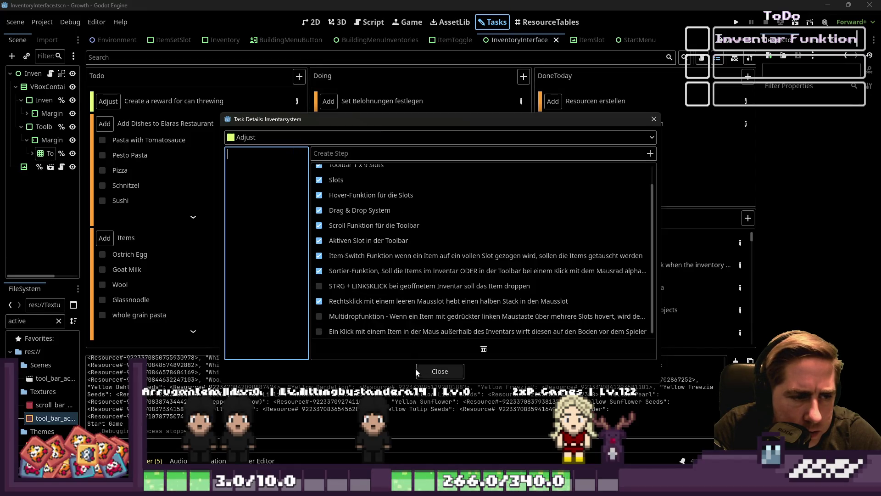
{"action": "scroll", "coordinate": [414, 303], "scroll_direction": "down", "scroll_amount": 1}
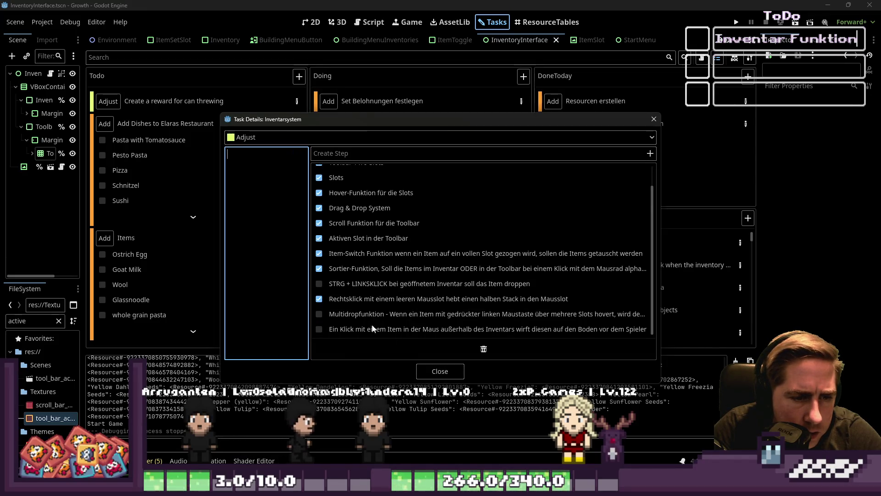
{"action": "left_click", "coordinate": [430, 376]}
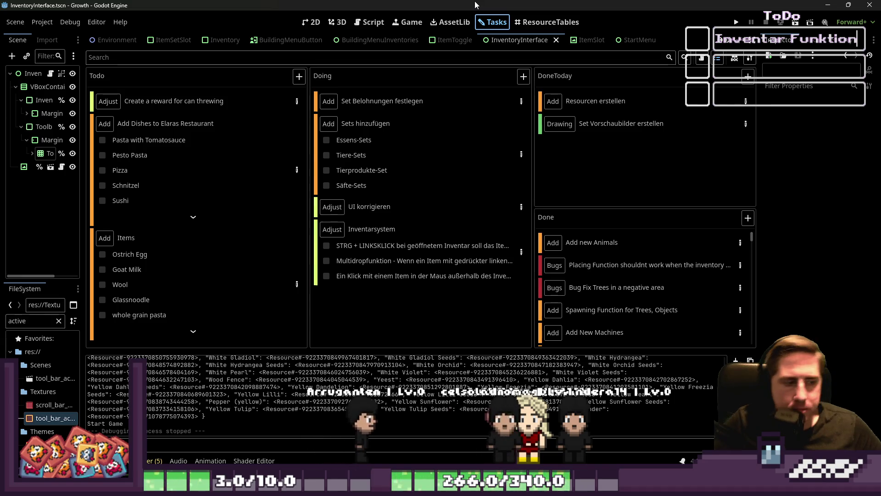
Review sort_items in InventoryInterface.gd in the Script workspace, then run the project.
{"action": "left_click", "coordinate": [313, 22]}
{"action": "scroll", "coordinate": [406, 239], "scroll_direction": "down", "scroll_amount": 5}
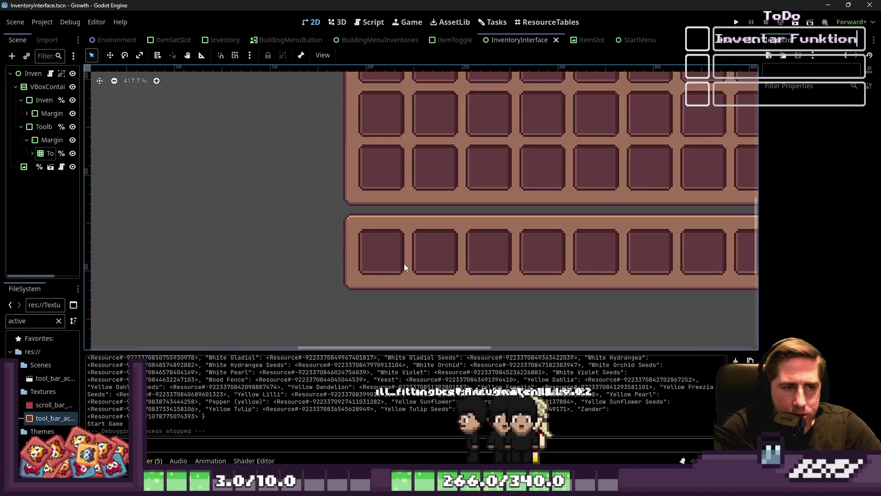
{"action": "scroll", "coordinate": [404, 267], "scroll_direction": "down", "scroll_amount": 3}
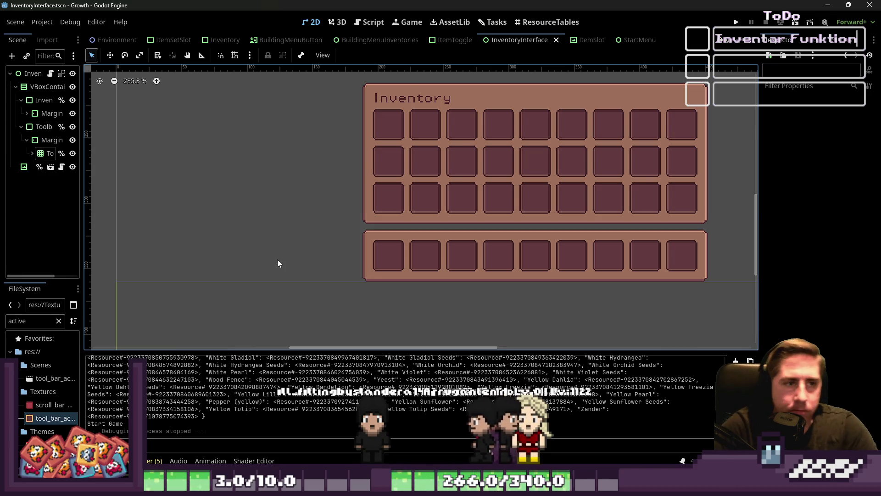
{"action": "scroll", "coordinate": [331, 197], "scroll_direction": "down", "scroll_amount": 2}
{"action": "scroll", "coordinate": [326, 197], "scroll_direction": "down", "scroll_amount": 2}
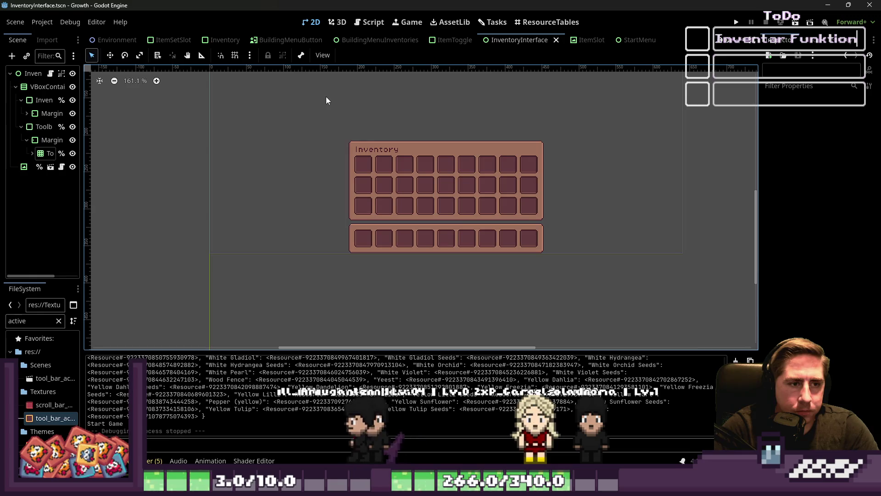
{"action": "left_click", "coordinate": [370, 22]}
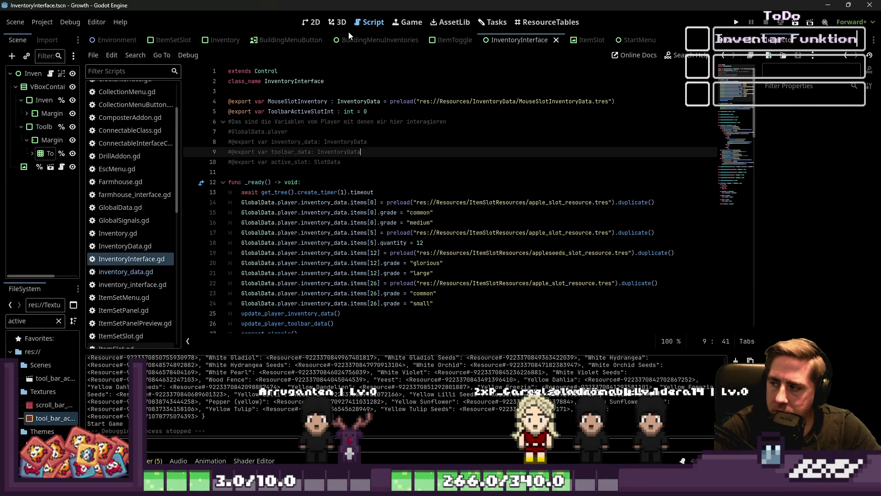
{"action": "left_click", "coordinate": [482, 283]}
{"action": "scroll", "coordinate": [426, 260], "scroll_direction": "down", "scroll_amount": 15}
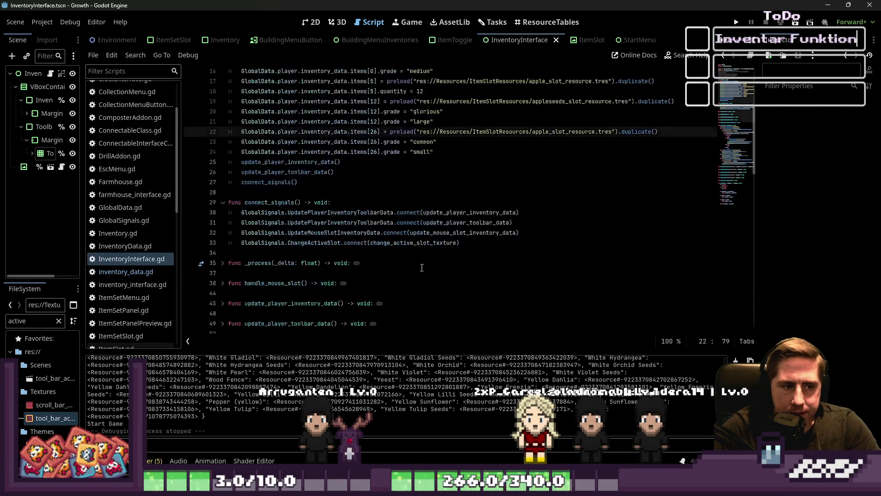
{"action": "scroll", "coordinate": [426, 260], "scroll_direction": "down", "scroll_amount": 10}
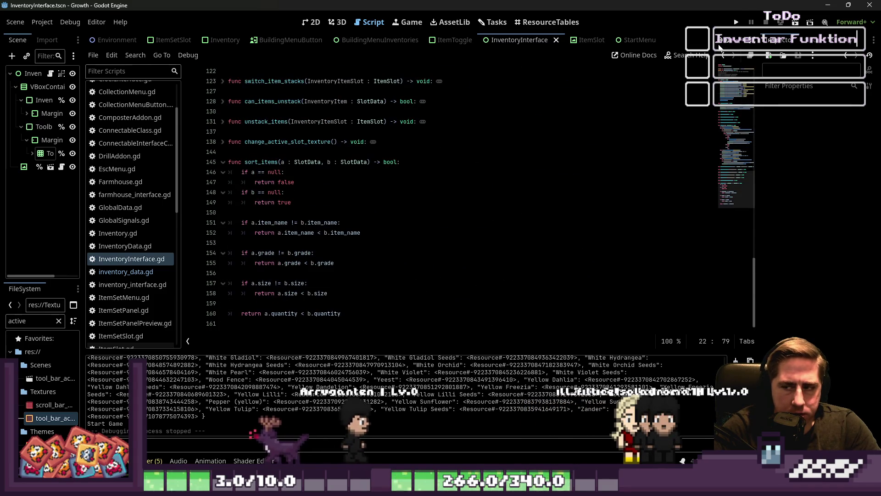
{"action": "key", "text": "F5"}
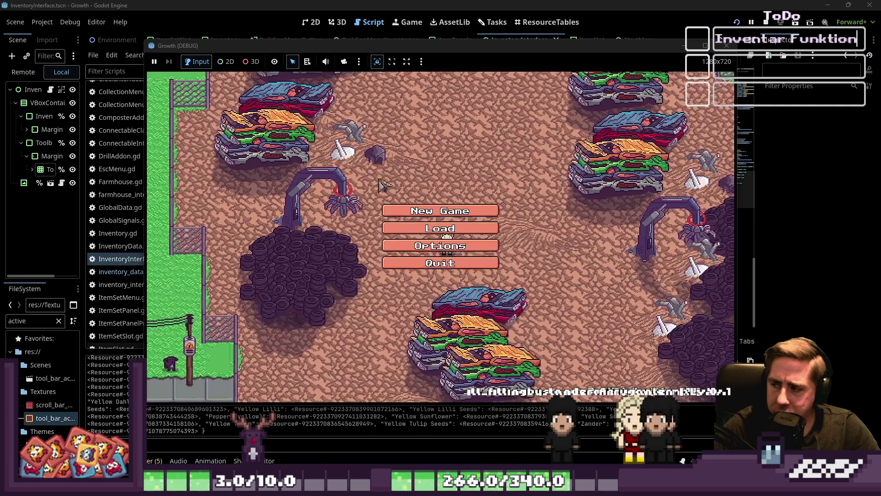
Start a fresh game, replacing the old save with a newly created character.
{"action": "left_click", "coordinate": [433, 226]}
{"action": "left_click", "coordinate": [471, 188]}
{"action": "left_click", "coordinate": [471, 188]}
{"action": "left_click", "coordinate": [449, 209]}
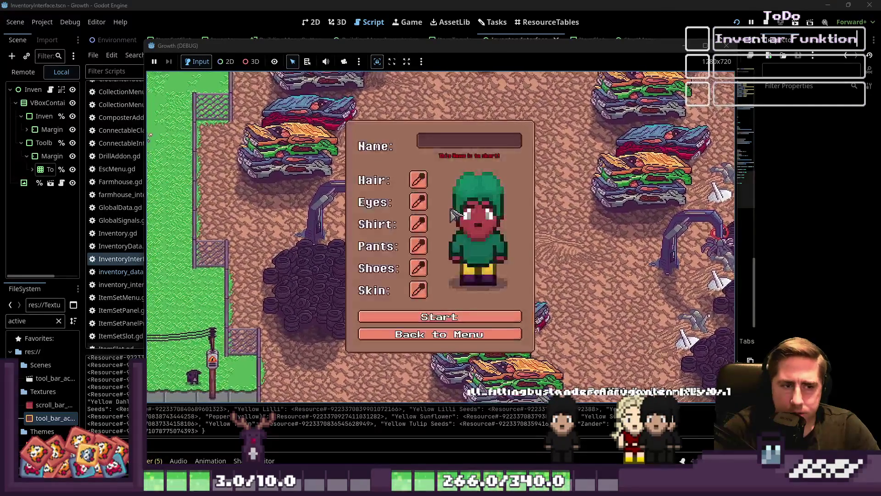
{"action": "type", "text": "d"}
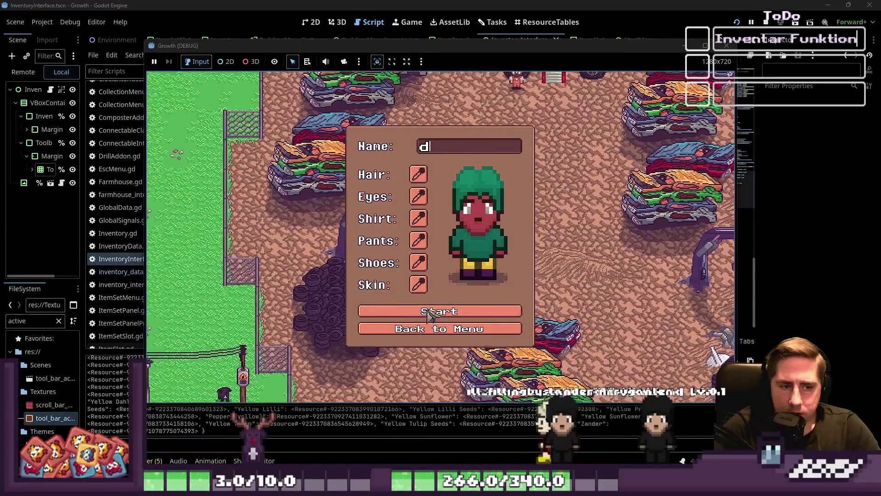
{"action": "left_click", "coordinate": [411, 312]}
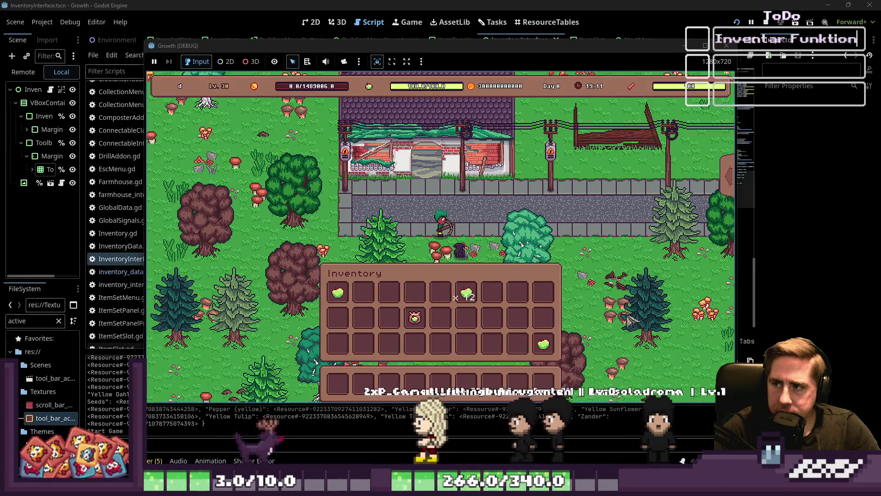
Drag the 12-apple stack between inventory slots, then close the game.
{"action": "left_click_drag", "start_coordinate": [479, 220], "coordinate": [441, 318]}
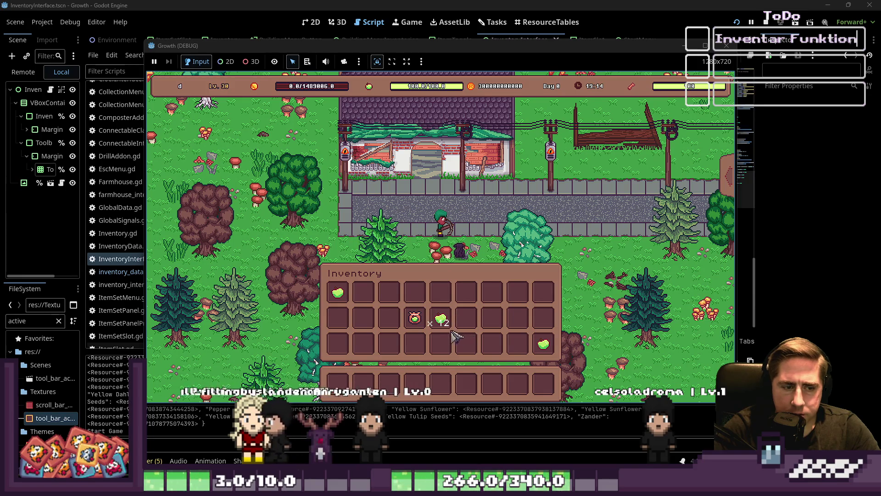
{"action": "mouse_move", "coordinate": [445, 325]}
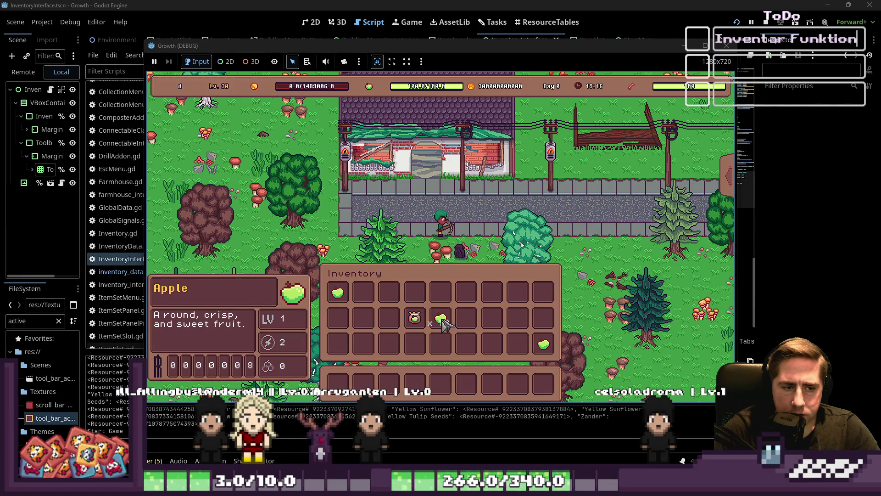
{"action": "left_click_drag", "start_coordinate": [444, 320], "coordinate": [496, 321]}
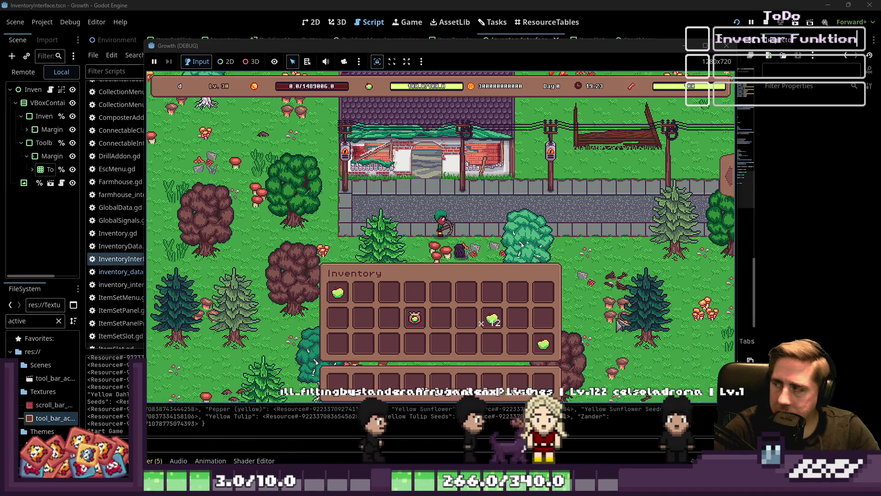
{"action": "mouse_move", "coordinate": [492, 320]}
{"action": "left_mouse_down"}
{"action": "mouse_move", "coordinate": [498, 211]}
{"action": "mouse_move", "coordinate": [467, 294]}
{"action": "left_mouse_up"}
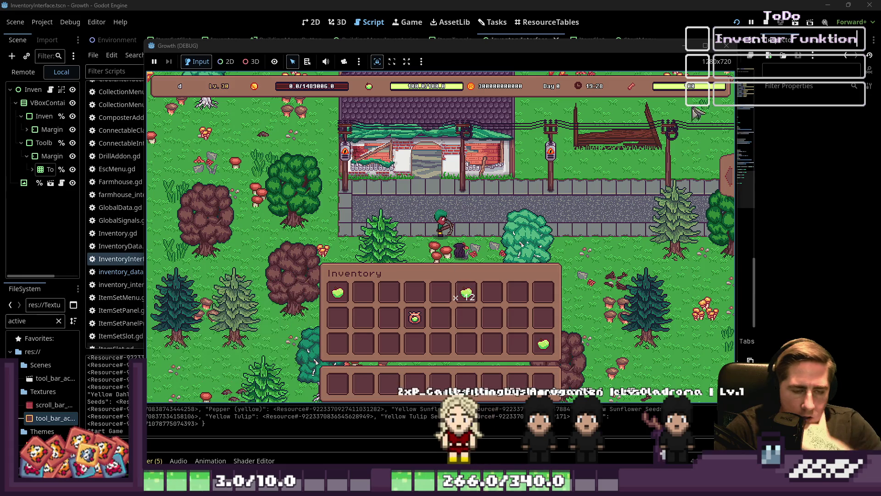
{"action": "left_click", "coordinate": [725, 45]}
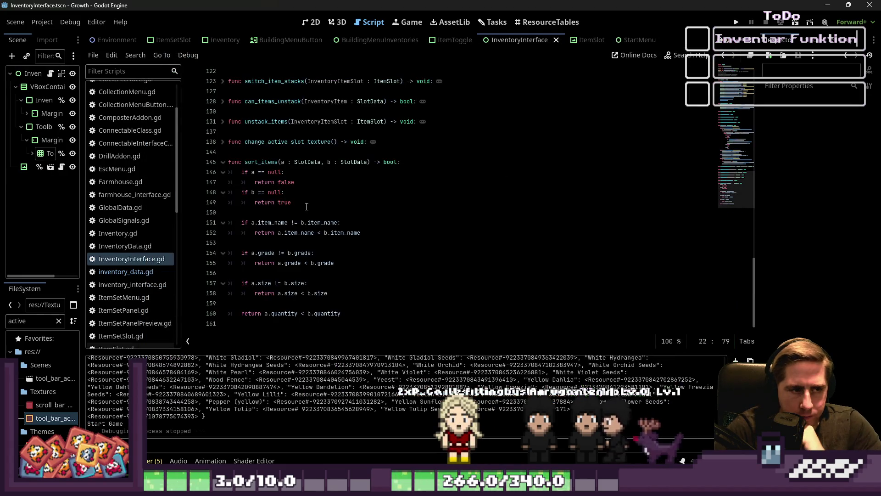
Collapse the _input and sort_items functions in InventoryInterface.gd.
{"action": "scroll", "coordinate": [303, 209], "scroll_direction": "up", "scroll_amount": 10}
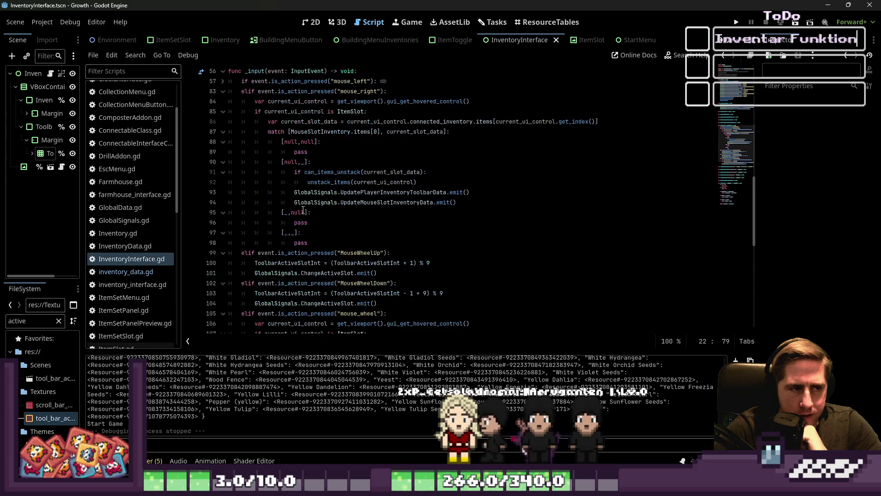
{"action": "left_click", "coordinate": [223, 255]}
{"action": "left_click", "coordinate": [223, 233]}
{"action": "left_click", "coordinate": [223, 233]}
{"action": "left_click", "coordinate": [222, 212]}
{"action": "left_click", "coordinate": [222, 212]}
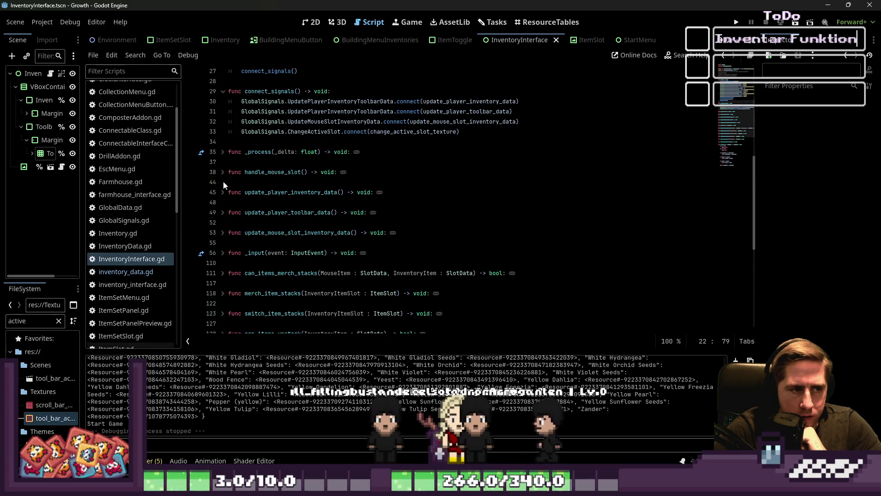
{"action": "scroll", "coordinate": [226, 159], "scroll_direction": "up", "scroll_amount": 7}
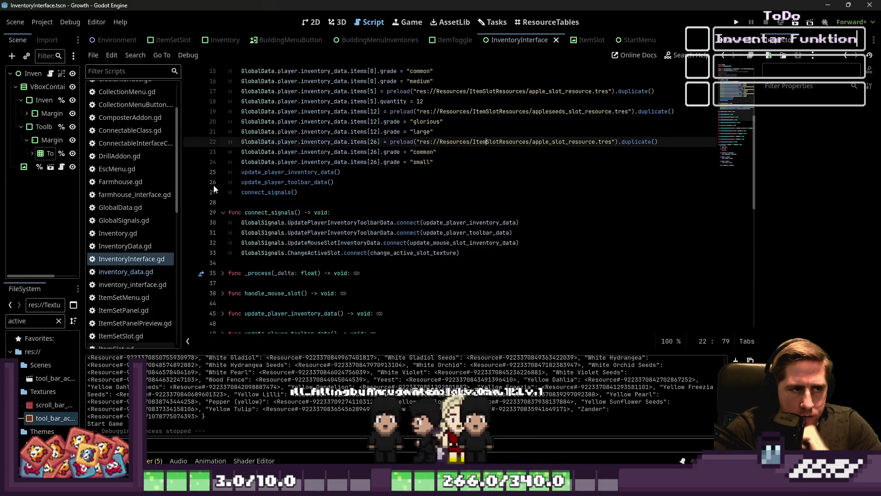
{"action": "scroll", "coordinate": [216, 185], "scroll_direction": "down", "scroll_amount": 10}
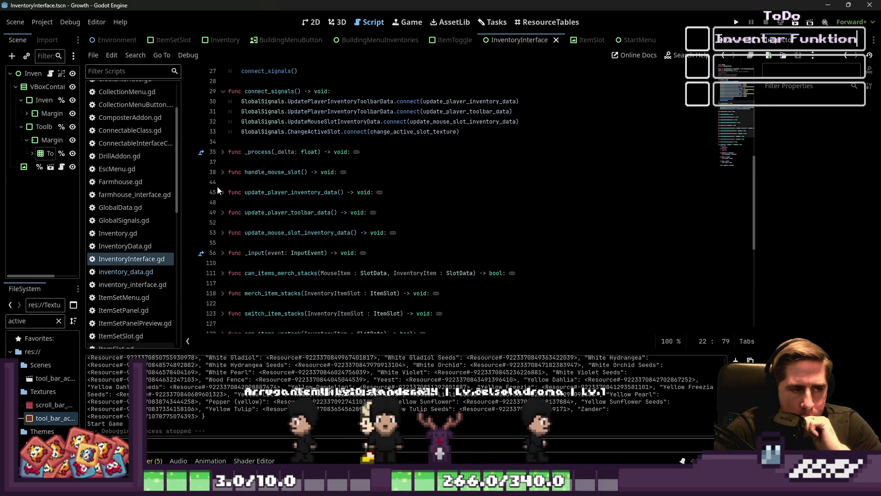
{"action": "scroll", "coordinate": [217, 188], "scroll_direction": "down", "scroll_amount": 3}
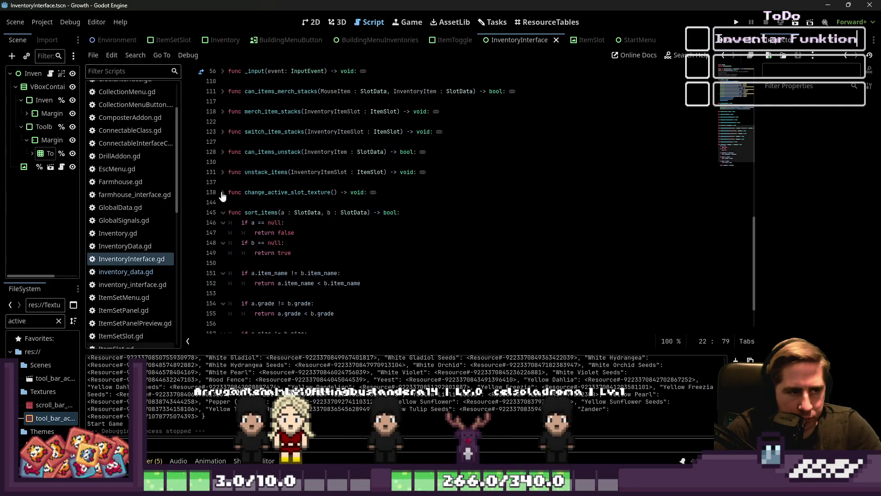
{"action": "left_click", "coordinate": [277, 237]}
{"action": "left_click", "coordinate": [273, 202]}
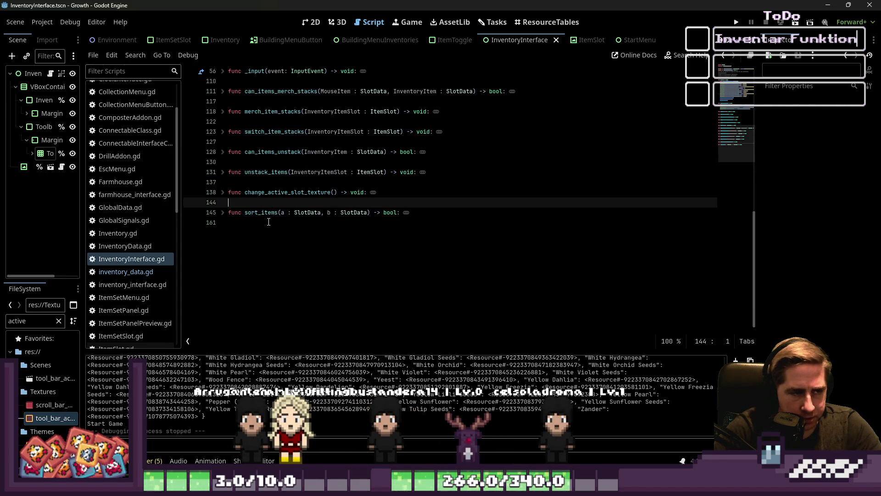
{"action": "scroll", "coordinate": [278, 202], "scroll_direction": "up", "scroll_amount": 3}
{"action": "left_click", "coordinate": [284, 293]}
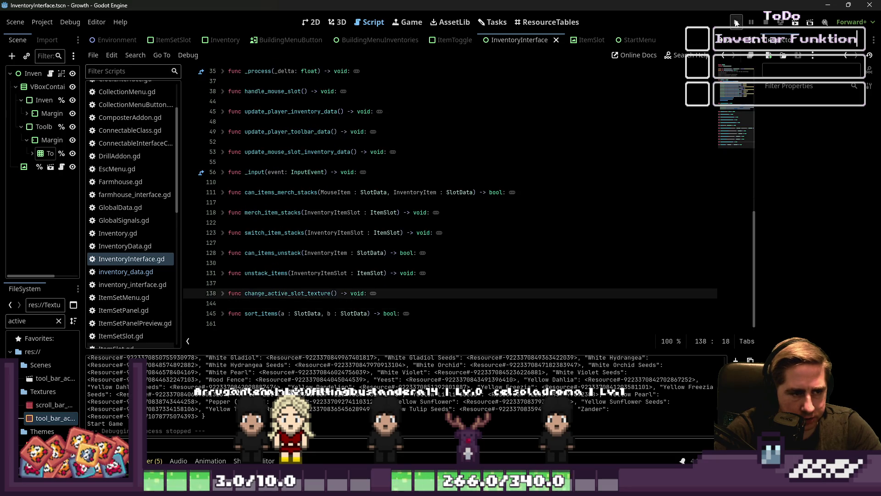
Run and stop the game, then unfold change_active_slot_texture and sort_items and scroll through the script.
{"action": "left_click", "coordinate": [736, 23]}
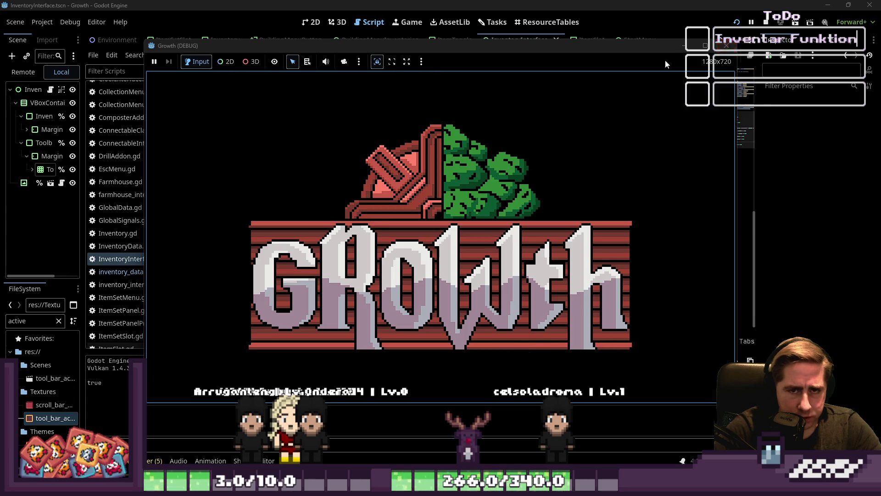
{"action": "left_click", "coordinate": [726, 45]}
{"action": "left_click", "coordinate": [223, 242]}
{"action": "left_click", "coordinate": [291, 283]}
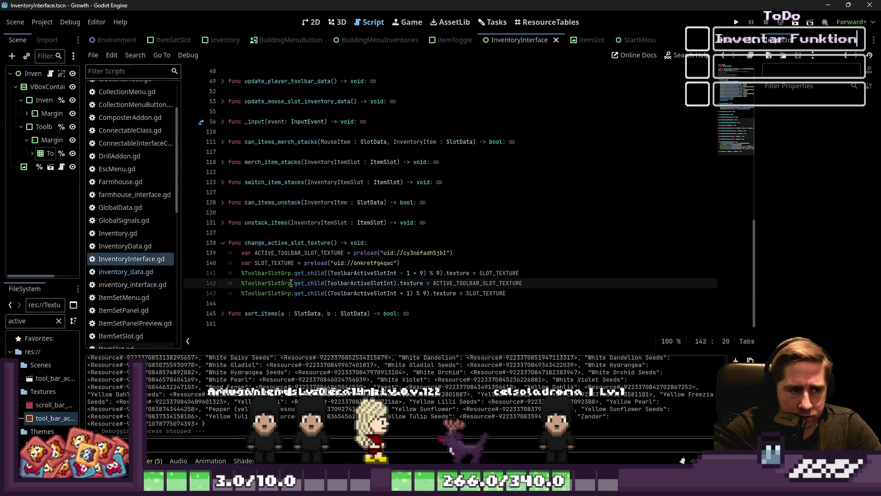
{"action": "left_click", "coordinate": [301, 252]}
{"action": "left_click", "coordinate": [223, 313]}
{"action": "scroll", "coordinate": [288, 287], "scroll_direction": "down", "scroll_amount": 3}
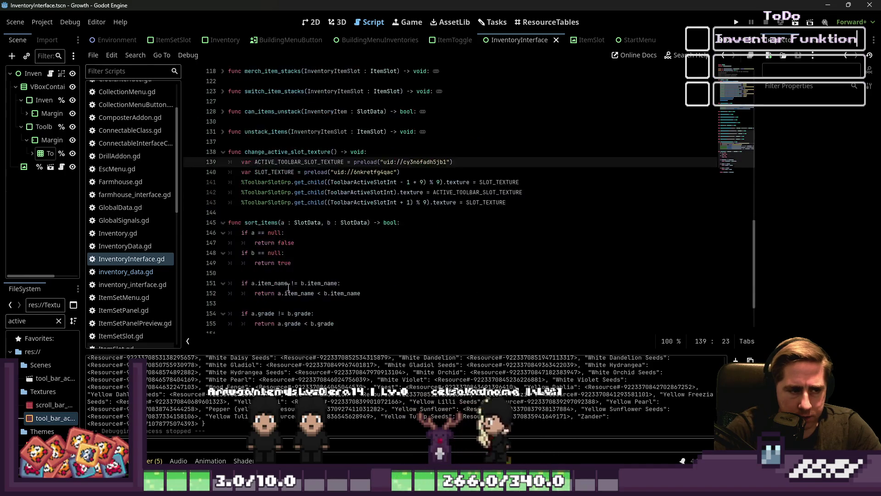
{"action": "scroll", "coordinate": [289, 286], "scroll_direction": "up", "scroll_amount": 20}
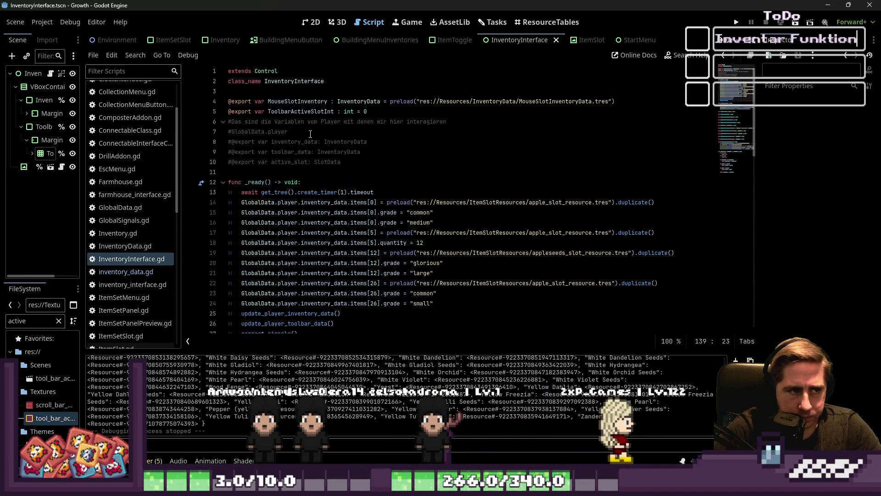
{"action": "left_click", "coordinate": [310, 134]}
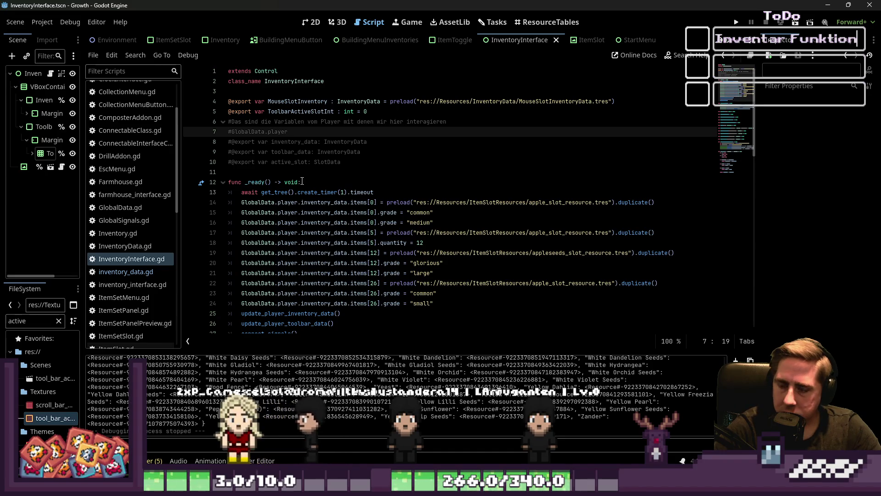
{"action": "scroll", "coordinate": [539, 276], "scroll_direction": "down", "scroll_amount": 5}
{"action": "scroll", "coordinate": [540, 276], "scroll_direction": "down", "scroll_amount": 3}
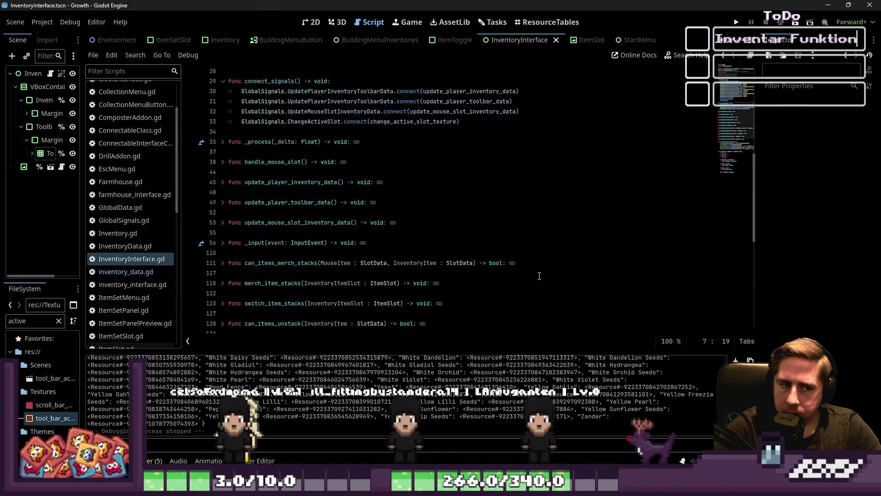
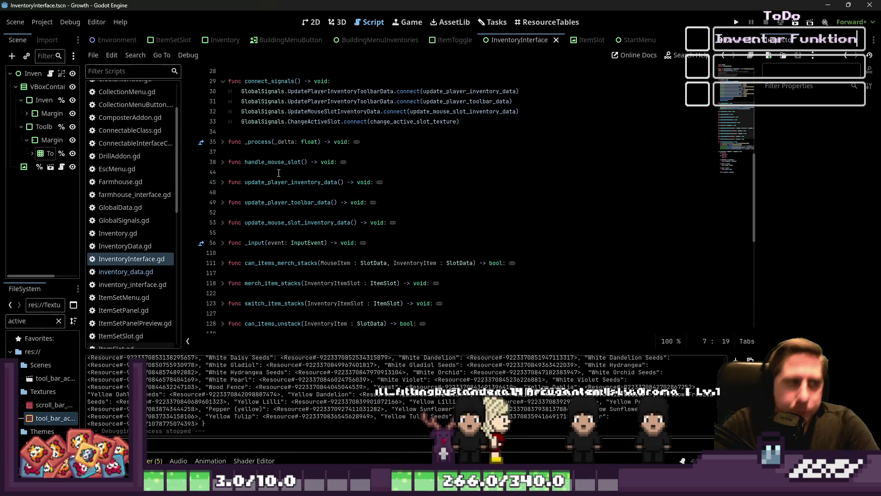
Unfold _process and handle_mouse_slot, and fold change_active_slot_texture and sort_items.
{"action": "left_click", "coordinate": [223, 142]}
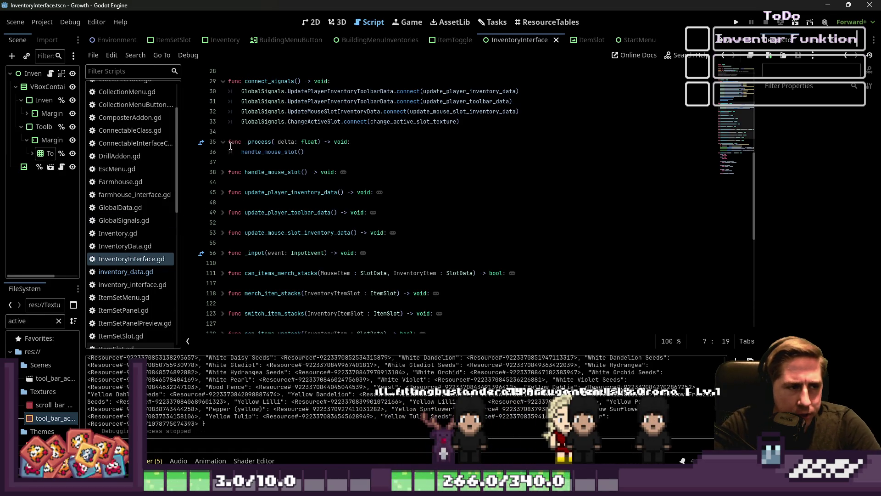
{"action": "left_click", "coordinate": [223, 172]}
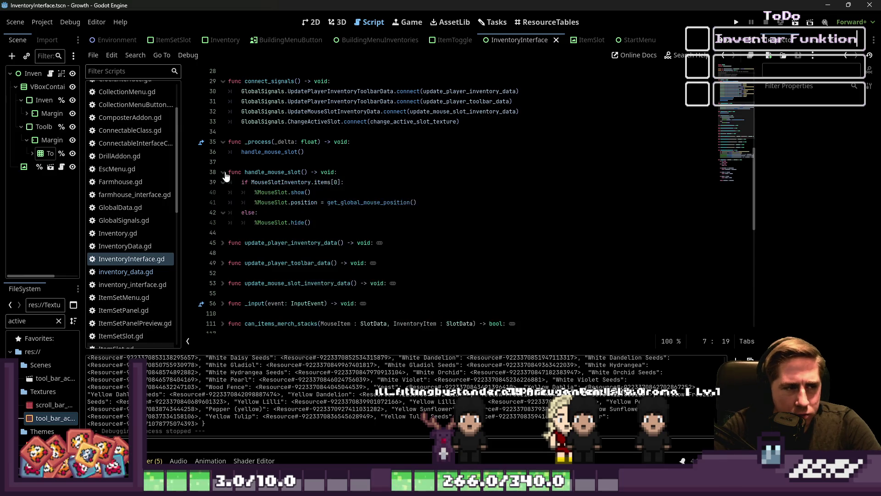
{"action": "left_click", "coordinate": [316, 202]}
{"action": "left_click", "coordinate": [223, 242]}
{"action": "left_click", "coordinate": [223, 243]}
{"action": "scroll", "coordinate": [224, 241], "scroll_direction": "down", "scroll_amount": 6}
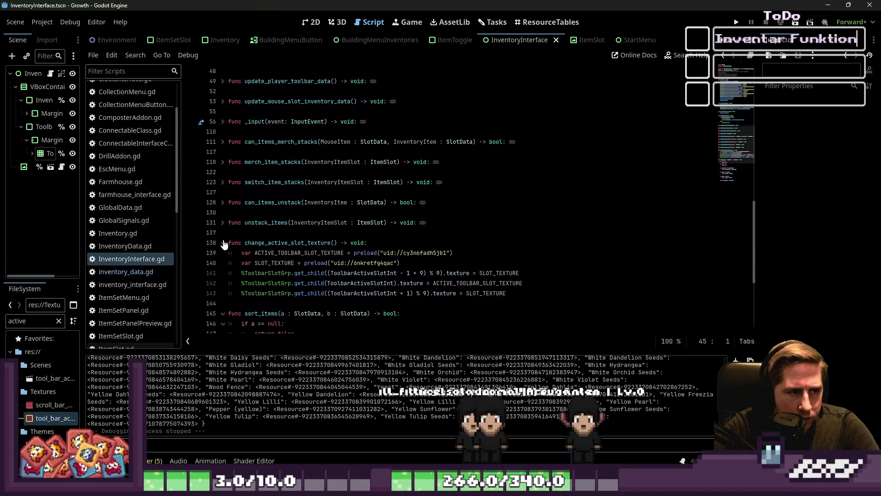
{"action": "left_click", "coordinate": [223, 242]}
{"action": "left_click", "coordinate": [223, 263]}
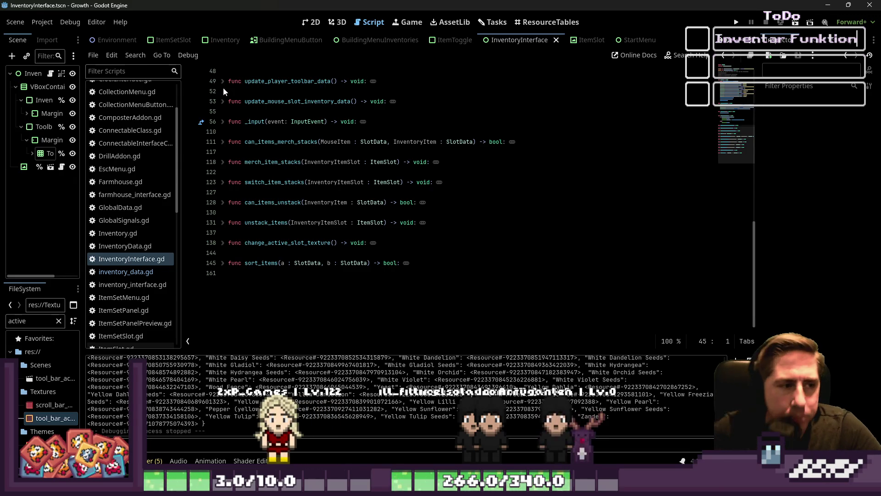
Expand _input and select its get_viewport().gui_get_hovered_control() call on line 58.
{"action": "scroll", "coordinate": [242, 223], "scroll_direction": "up", "scroll_amount": 4}
{"action": "left_click", "coordinate": [222, 233]}
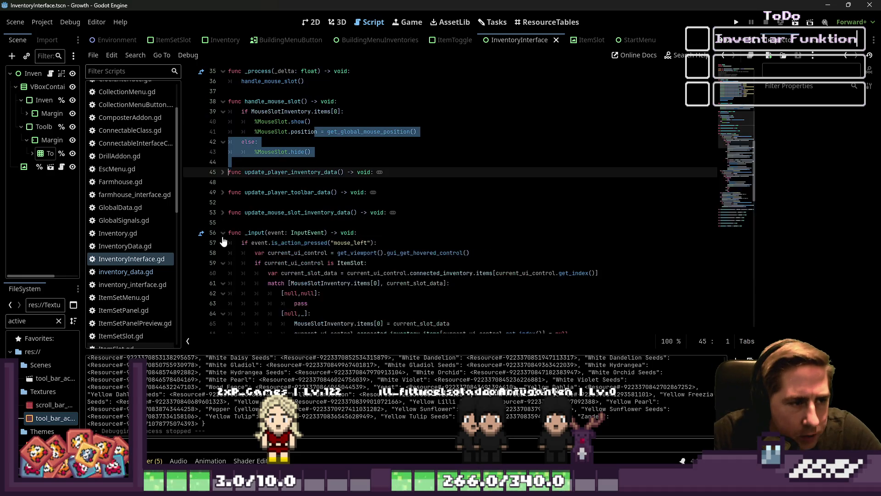
{"action": "left_click", "coordinate": [320, 251]}
{"action": "scroll", "coordinate": [336, 247], "scroll_direction": "down", "scroll_amount": 2}
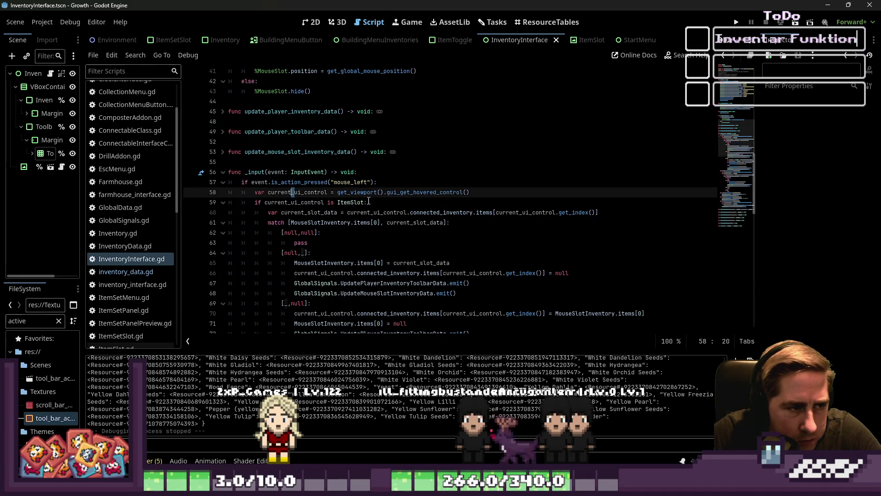
{"action": "left_click_drag", "start_coordinate": [432, 193], "coordinate": [469, 192]}
{"action": "key", "text": "ctrl+c"}
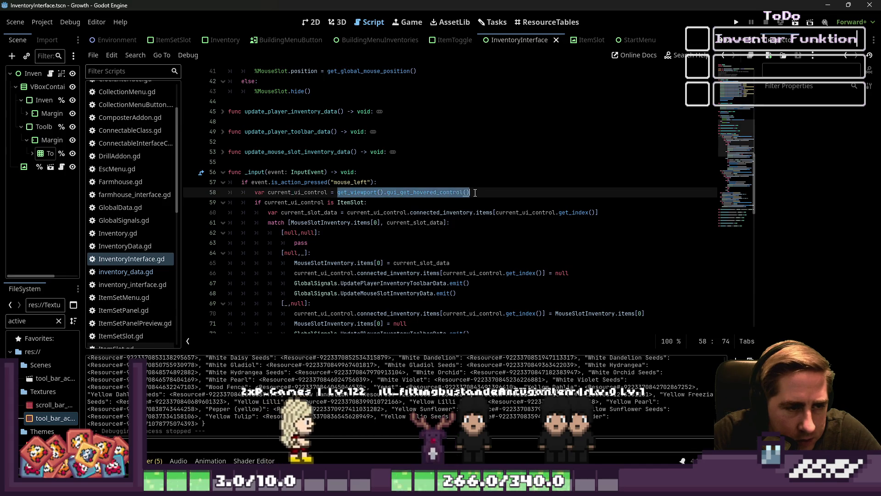
{"action": "scroll", "coordinate": [284, 187], "scroll_direction": "up", "scroll_amount": 5}
{"action": "left_click", "coordinate": [284, 183]}
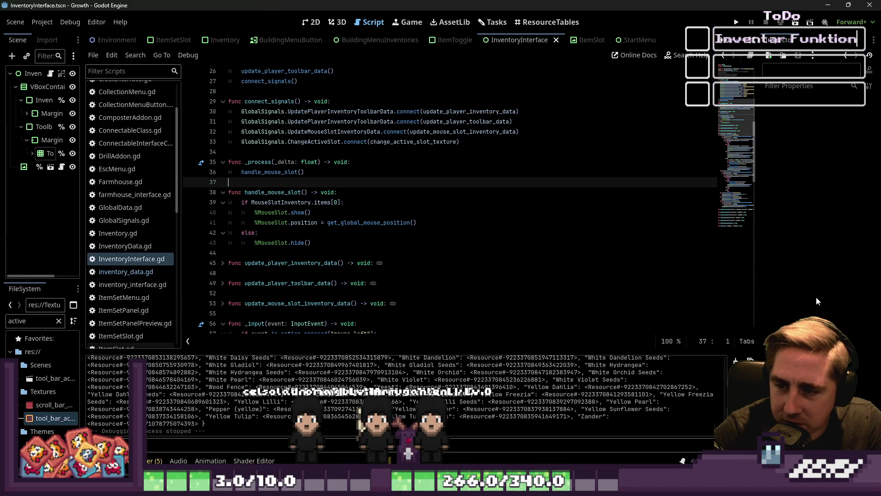
Switch to the ItemToggle scene and show the ResourceTables plugin view.
{"action": "left_click", "coordinate": [381, 266]}
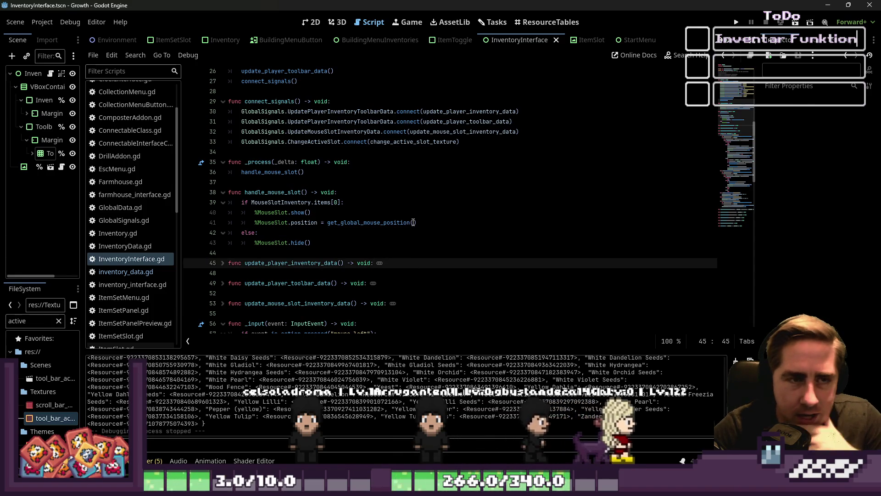
{"action": "left_click", "coordinate": [442, 41]}
{"action": "left_click", "coordinate": [546, 22]}
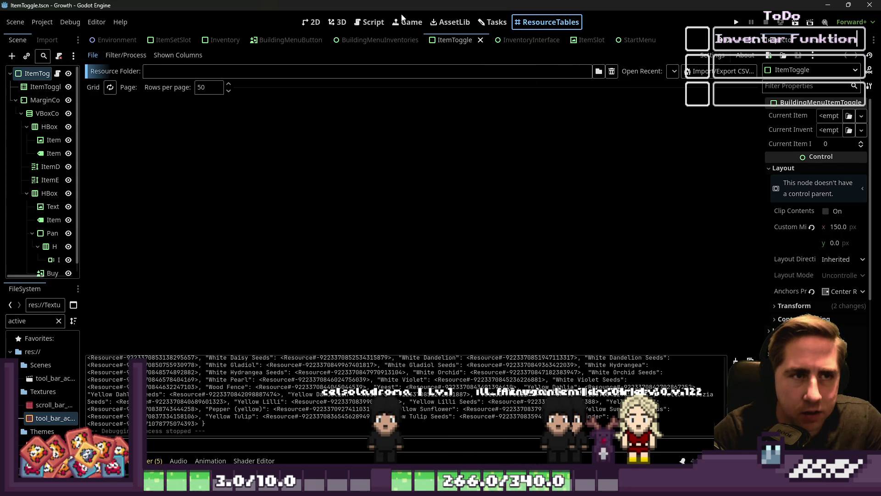
Return to ItemToggle.gd, look up 'out_of' in the help search, then close it.
{"action": "left_click", "coordinate": [368, 23]}
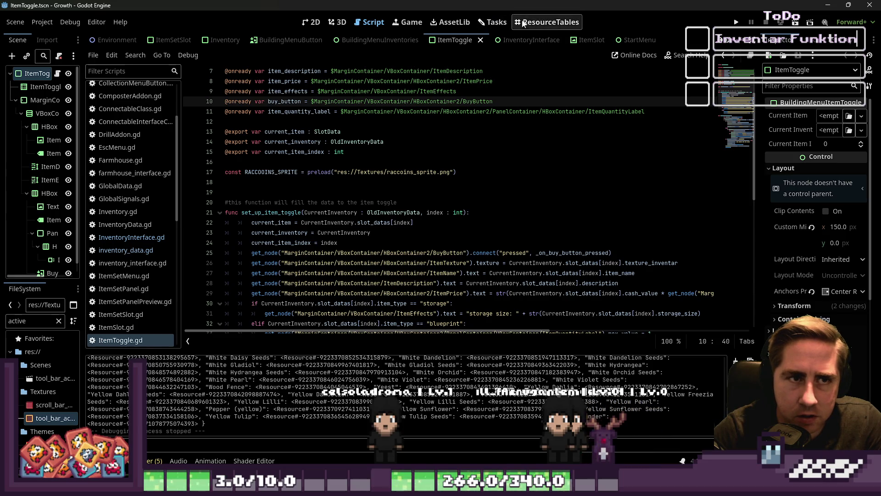
{"action": "left_click", "coordinate": [685, 55]}
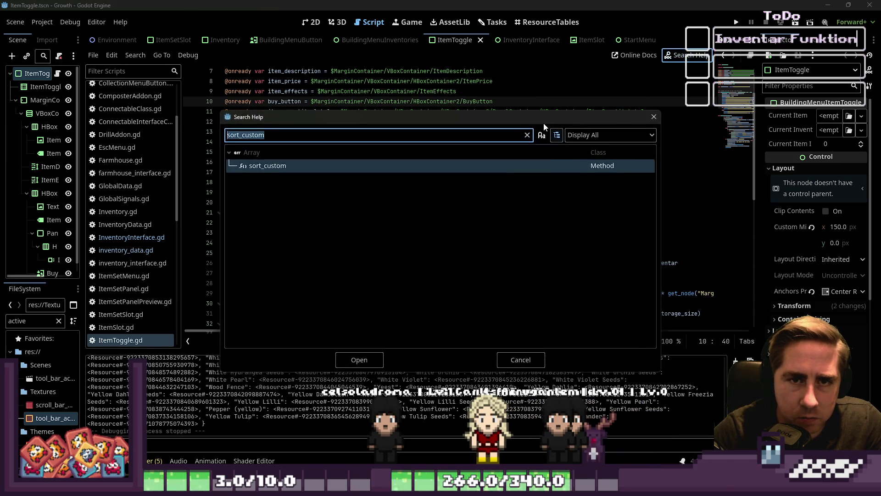
{"action": "type", "text": "out_of rectan"}
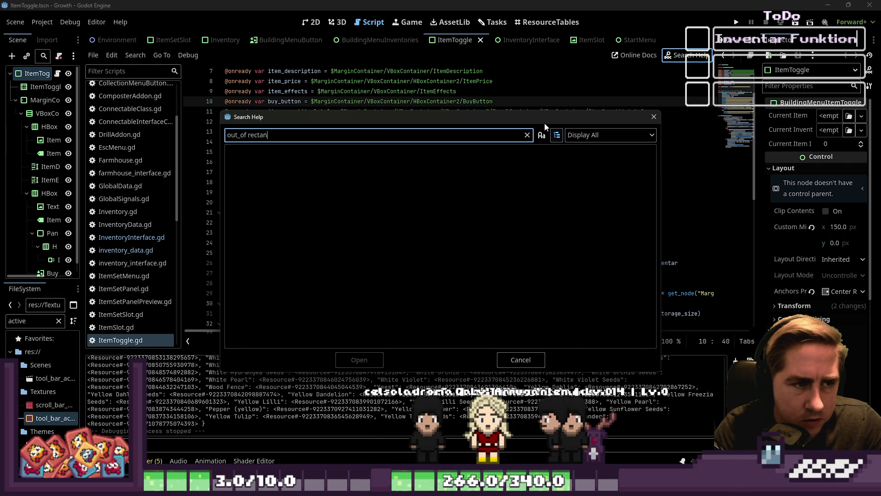
{"action": "key", "text": "ctrl+a"}
{"action": "type", "text": "out_of_"}
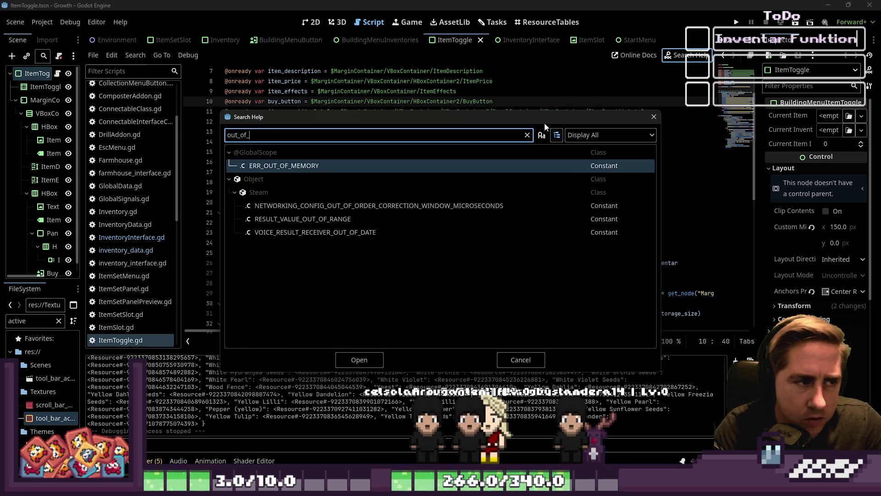
{"action": "key", "text": "ctrl+a"}
{"action": "key", "text": "BackSpace"}
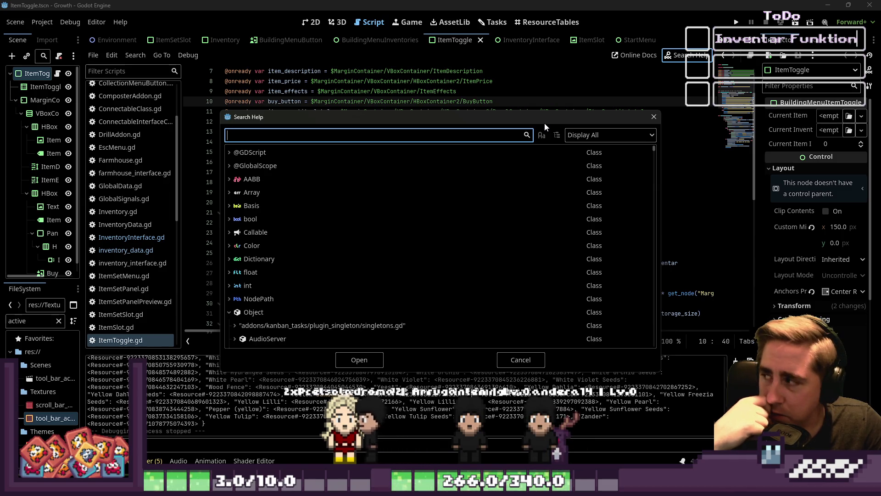
{"action": "key", "text": "Escape"}
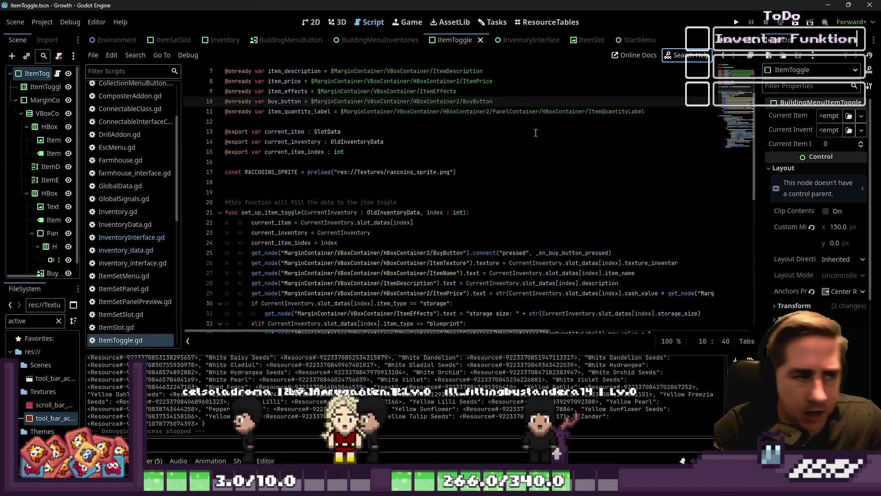
{"action": "scroll", "coordinate": [476, 233], "scroll_direction": "up", "scroll_amount": 1}
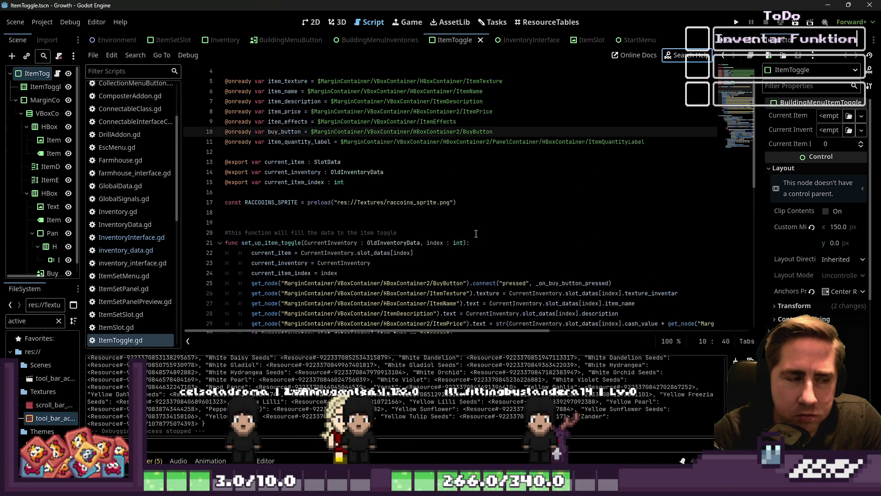
Go through the scene tabs to InventoryInterface, select its root node and open InventoryInterface.gd.
{"action": "left_click", "coordinate": [306, 23]}
{"action": "scroll", "coordinate": [506, 236], "scroll_direction": "down", "scroll_amount": 3}
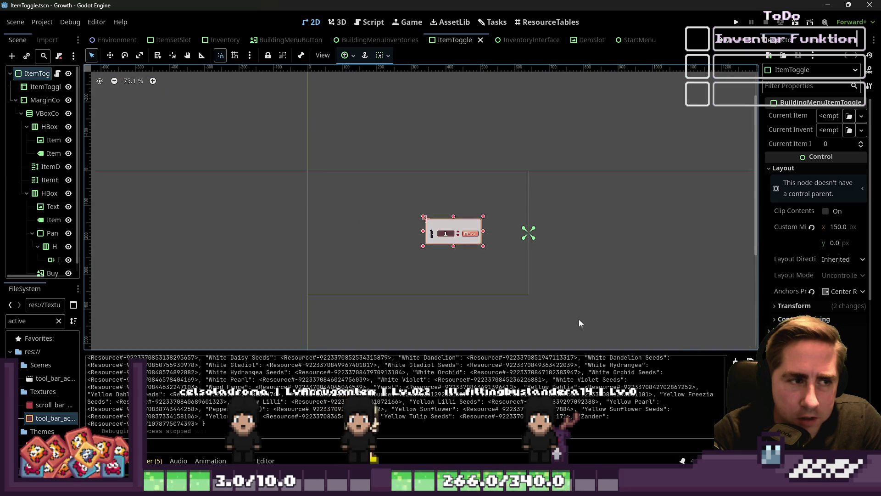
{"action": "left_click", "coordinate": [380, 40]}
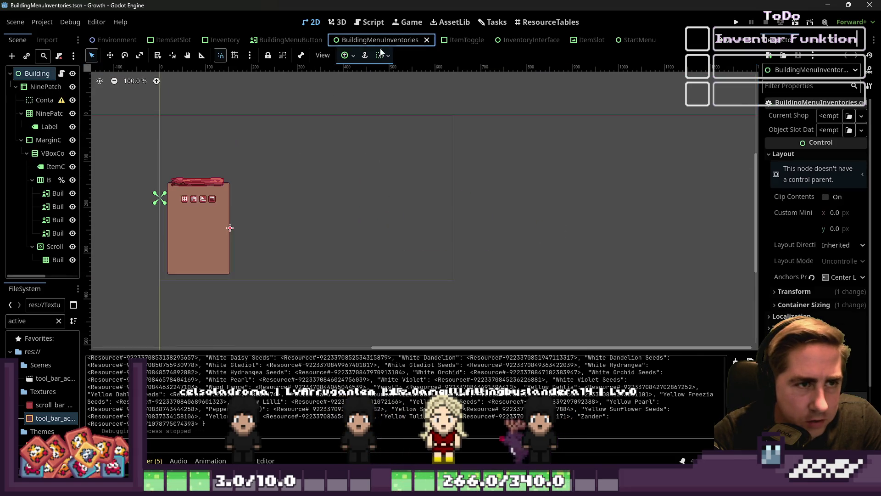
{"action": "left_click", "coordinate": [277, 40]}
{"action": "left_click", "coordinate": [219, 40]}
{"action": "left_click", "coordinate": [523, 40]}
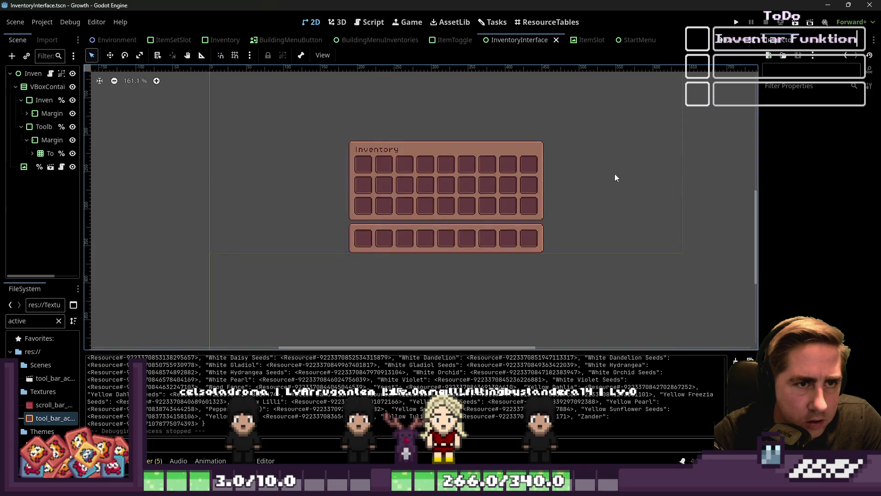
{"action": "scroll", "coordinate": [616, 177], "scroll_direction": "down", "scroll_amount": 3}
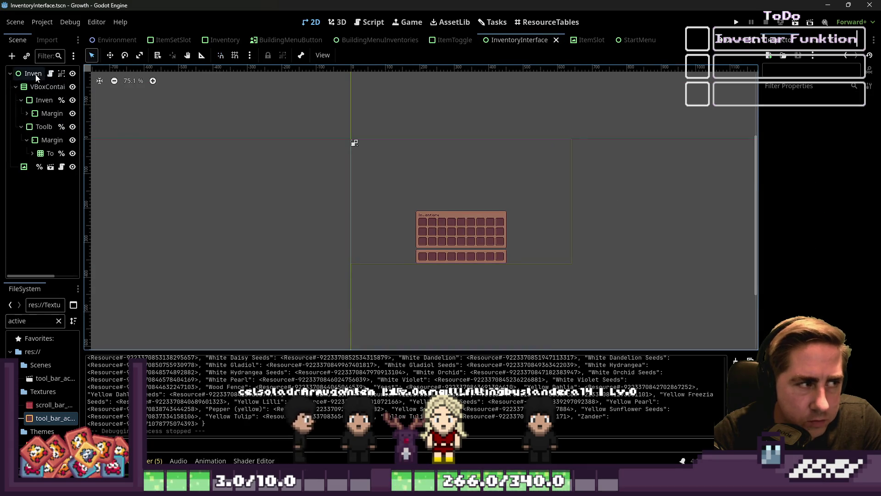
{"action": "left_click", "coordinate": [354, 142]}
{"action": "scroll", "coordinate": [298, 173], "scroll_direction": "up", "scroll_amount": 2}
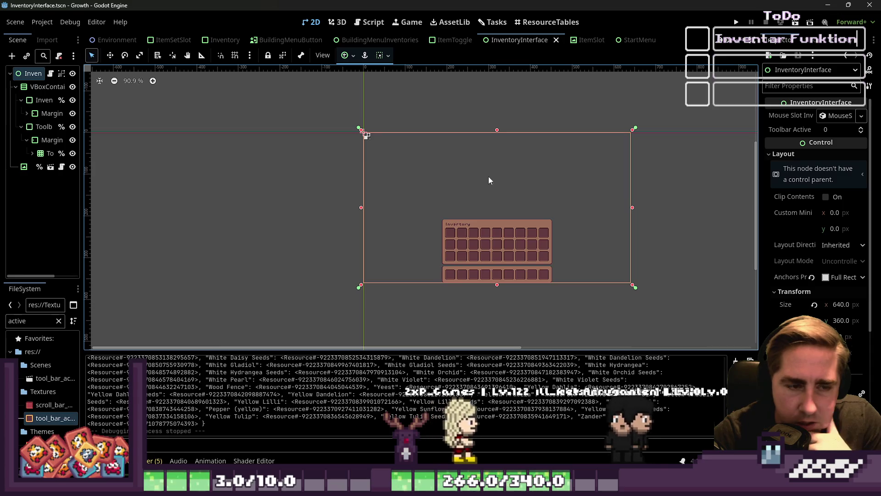
{"action": "left_click", "coordinate": [356, 25]}
{"action": "scroll", "coordinate": [334, 178], "scroll_direction": "up", "scroll_amount": 10}
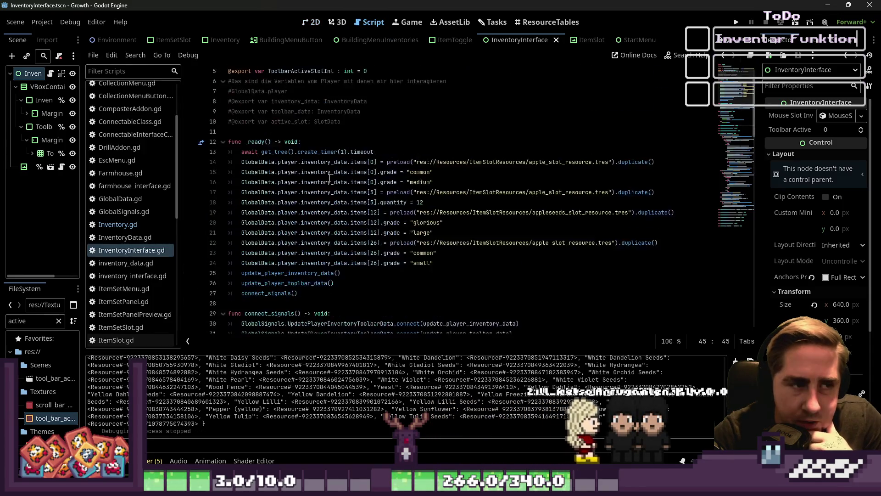
{"action": "left_click", "coordinate": [324, 151]}
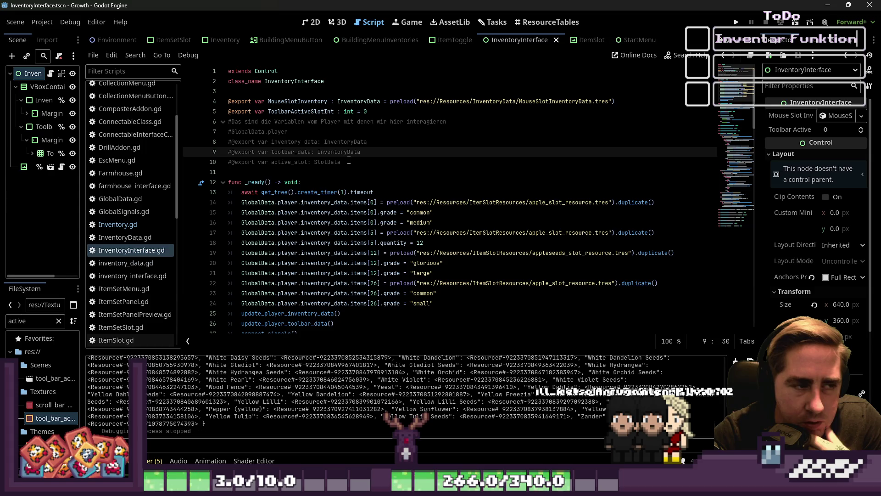
{"action": "left_click", "coordinate": [353, 163]}
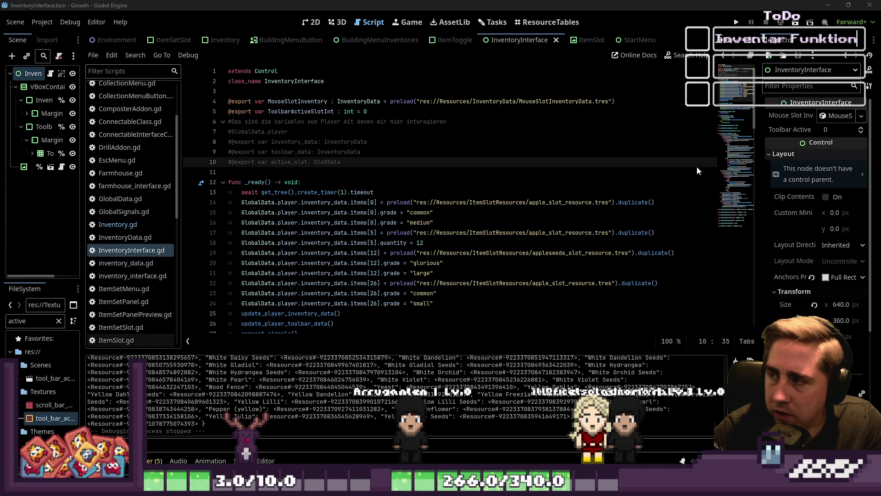
{"action": "mouse_move", "coordinate": [286, 196]}
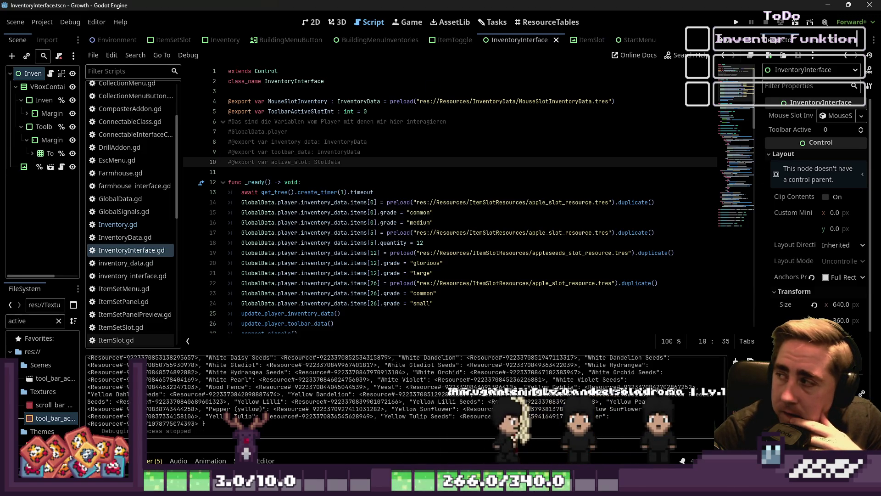
{"action": "left_click", "coordinate": [344, 173]}
{"action": "scroll", "coordinate": [344, 175], "scroll_direction": "down", "scroll_amount": 1}
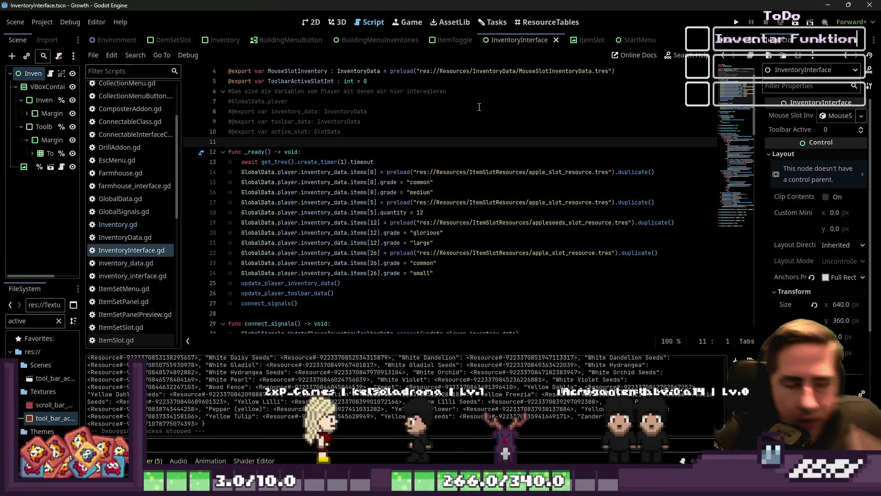
{"action": "scroll", "coordinate": [437, 252], "scroll_direction": "down", "scroll_amount": 2}
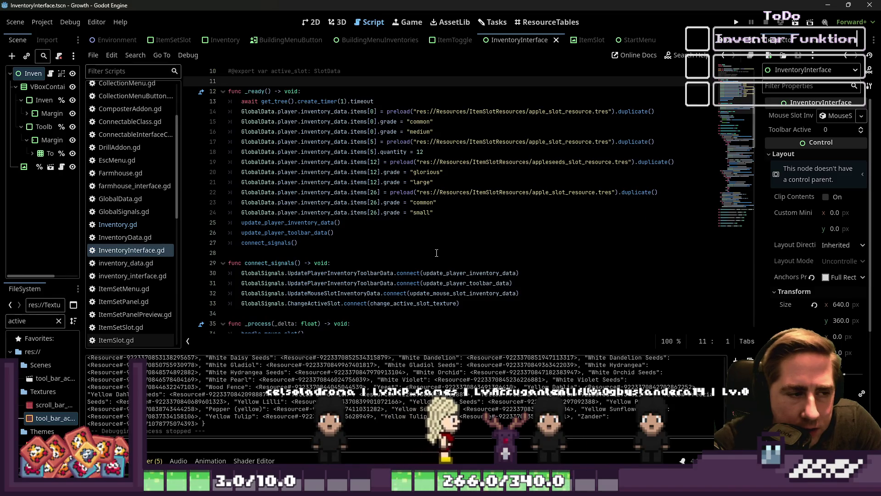
{"action": "scroll", "coordinate": [408, 235], "scroll_direction": "down", "scroll_amount": 3}
{"action": "scroll", "coordinate": [408, 234], "scroll_direction": "up", "scroll_amount": 4}
{"action": "scroll", "coordinate": [272, 184], "scroll_direction": "up", "scroll_amount": 2}
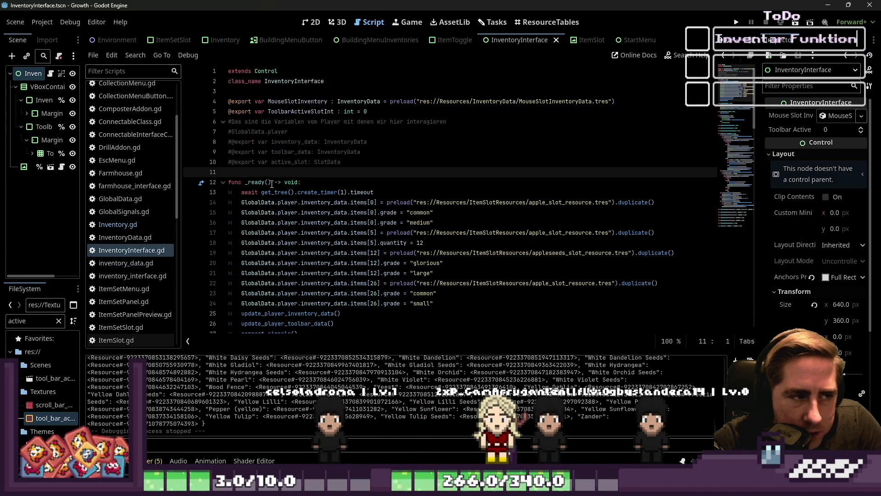
{"action": "scroll", "coordinate": [285, 166], "scroll_direction": "down", "scroll_amount": 7}
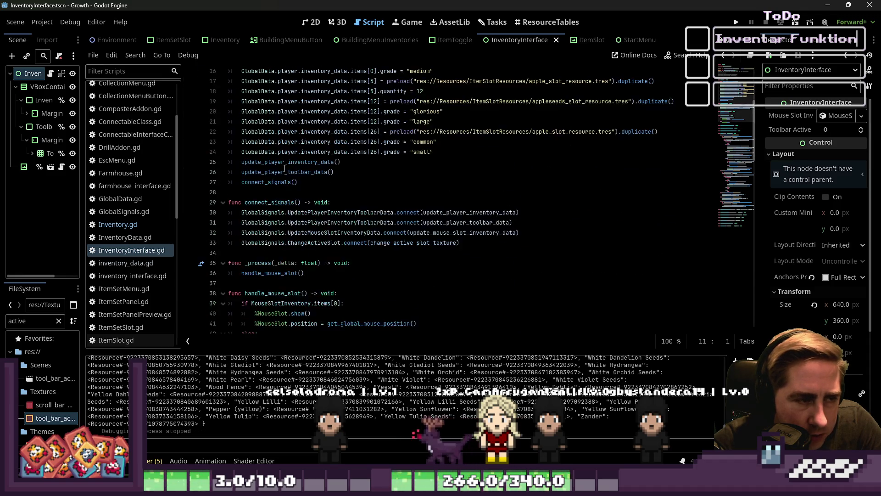
{"action": "scroll", "coordinate": [345, 202], "scroll_direction": "up", "scroll_amount": 1}
{"action": "left_click", "coordinate": [406, 233]}
Paste a hovered-control print into _process with 'if get_viewport().gui_get_hovered_control()' above it.
{"action": "key", "text": "Return"}
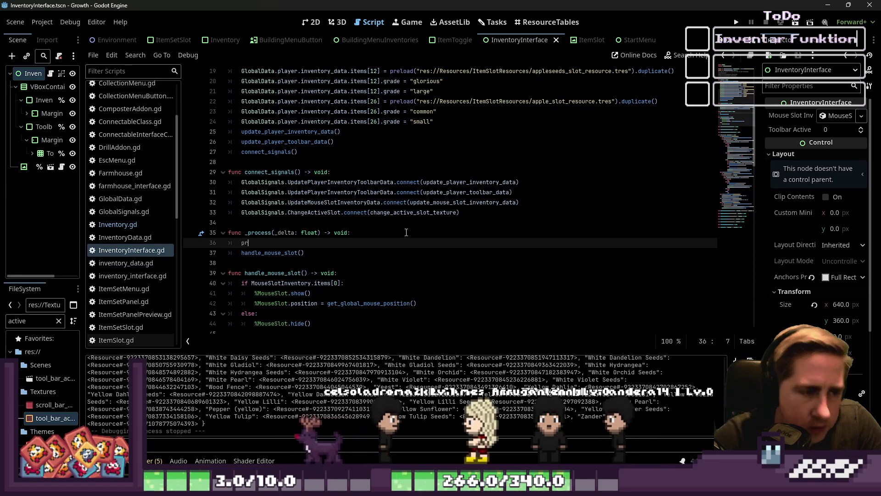
{"action": "key", "text": "ctrl+v"}
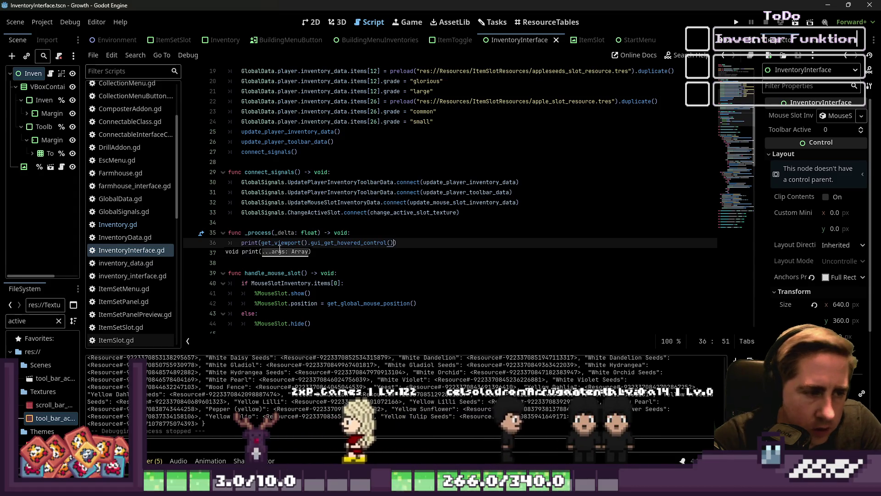
{"action": "key", "text": "Home"}
{"action": "key", "text": "Return"}
{"action": "key", "text": "Up"}
{"action": "type", "text": "if get_viewport().gui_get_hovered_control()"}
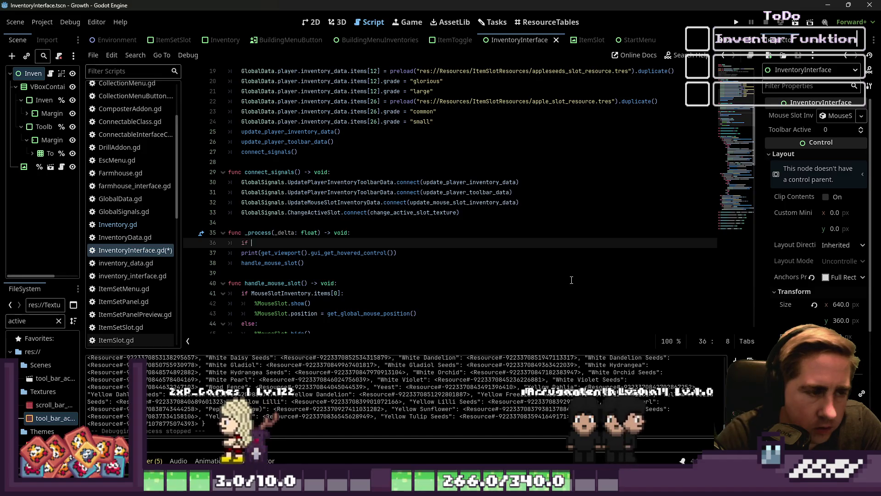
Indent the print under the hovered-control check and run the project.
{"action": "key", "text": "Down"}
{"action": "key", "text": "Home"}
{"action": "key", "text": "Tab"}
{"action": "key", "text": "Up"}
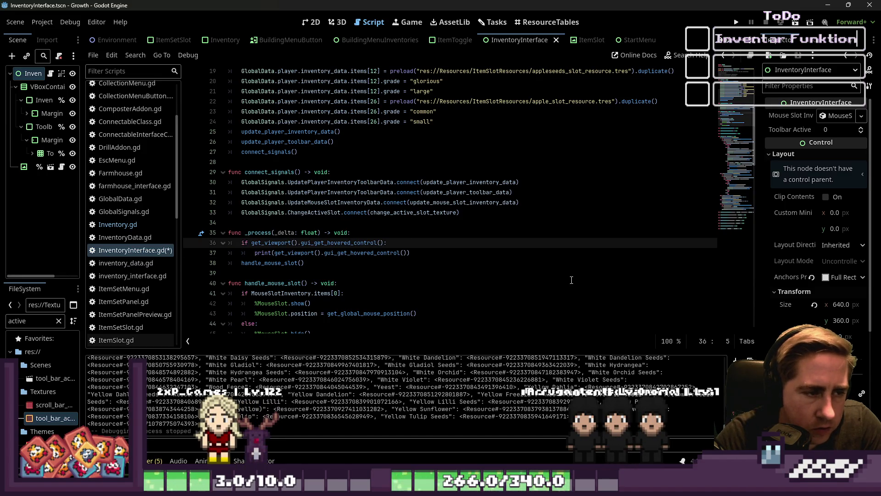
{"action": "left_click", "coordinate": [506, 192]}
{"action": "left_click", "coordinate": [735, 21]}
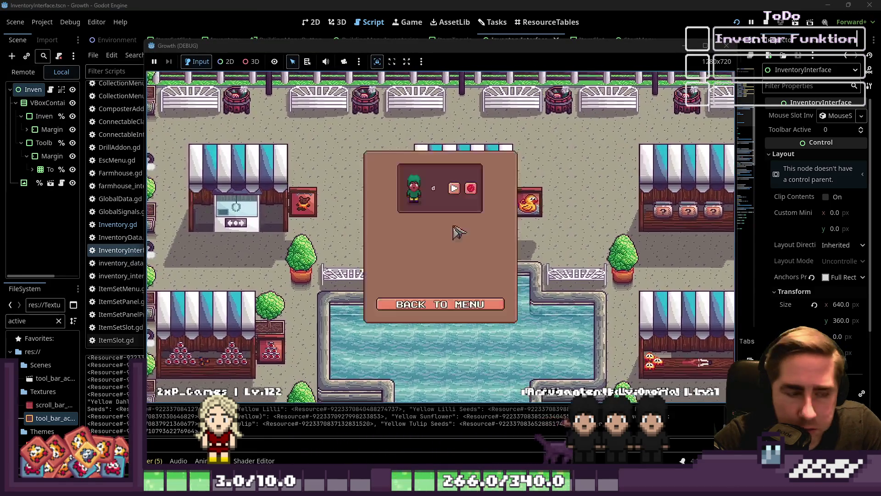
Delete the existing save and start the game with a new character named 'ed'.
{"action": "left_click", "coordinate": [471, 188]}
{"action": "left_click", "coordinate": [440, 304]}
{"action": "left_click", "coordinate": [439, 207]}
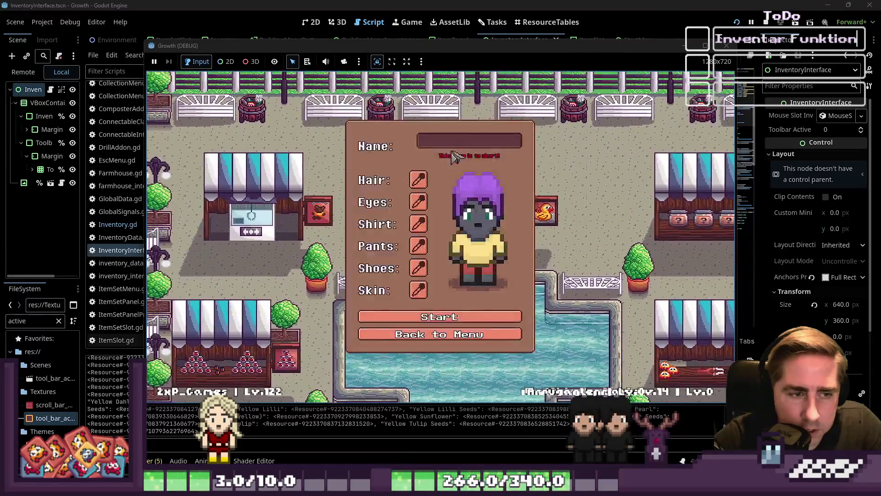
{"action": "type", "text": "ed"}
{"action": "left_click", "coordinate": [439, 317]}
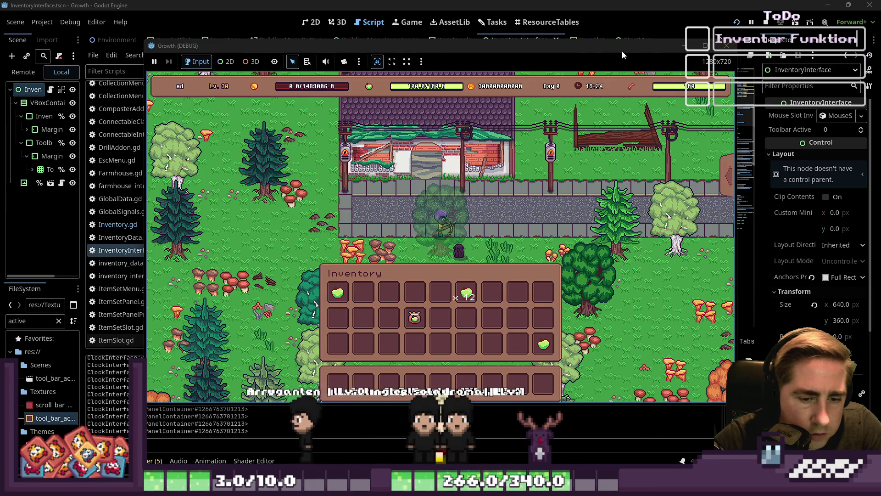
Resize the game window to check the inventory, then stop the test run.
{"action": "left_click", "coordinate": [704, 46]}
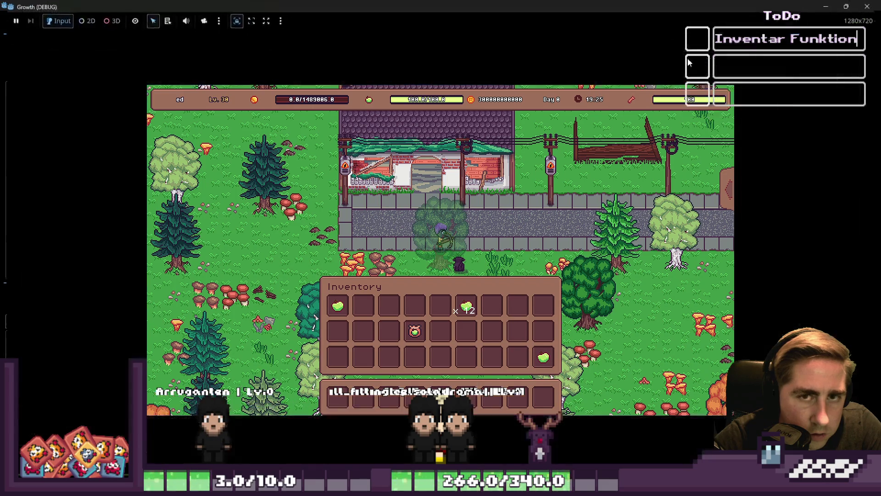
{"action": "left_click_drag", "start_coordinate": [473, 4], "coordinate": [497, 32]}
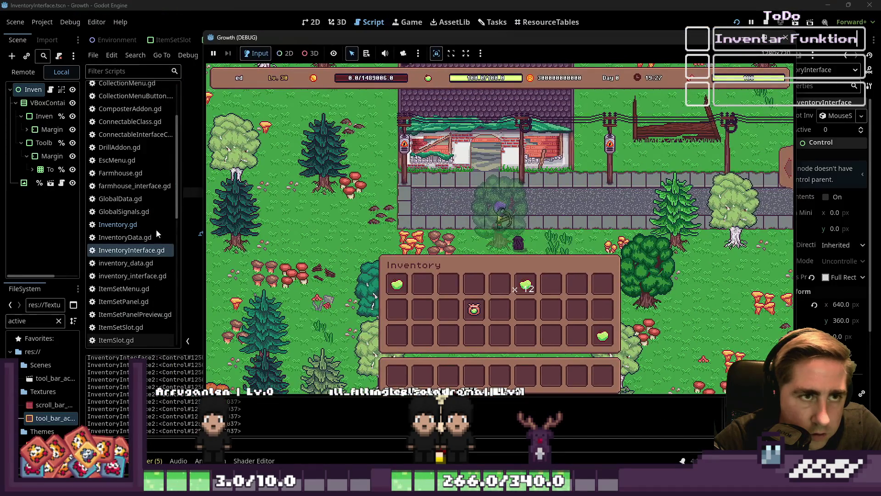
{"action": "left_click_drag", "start_coordinate": [188, 228], "coordinate": [119, 236]}
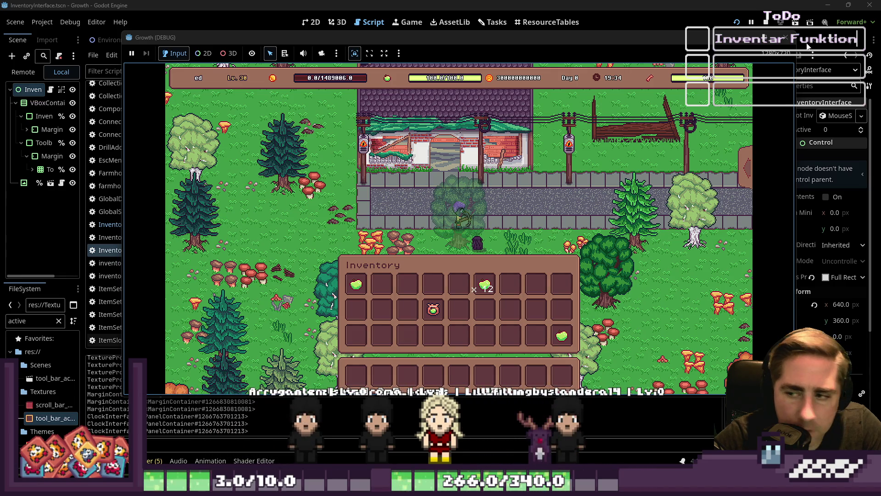
{"action": "left_click", "coordinate": [786, 37]}
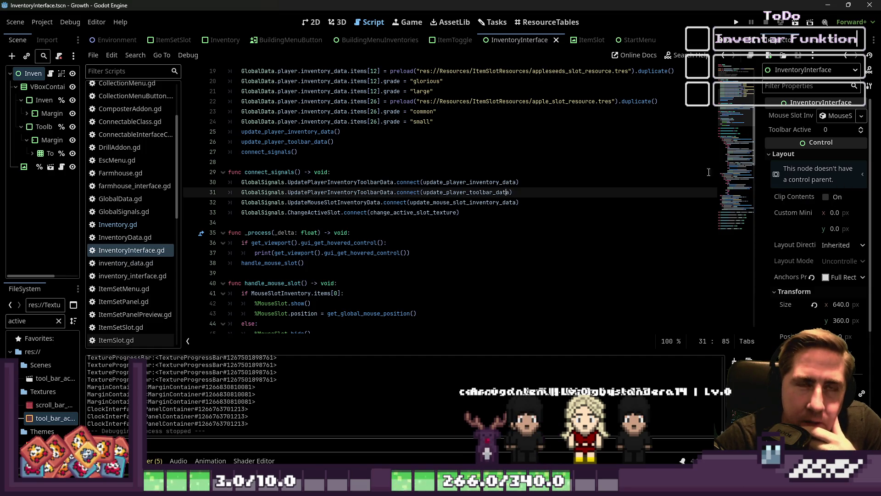
Delete the hovered-control if/print debug lines from _process.
{"action": "left_click", "coordinate": [307, 233]}
{"action": "scroll", "coordinate": [306, 233], "scroll_direction": "down", "scroll_amount": 3}
{"action": "scroll", "coordinate": [306, 232], "scroll_direction": "up", "scroll_amount": 2}
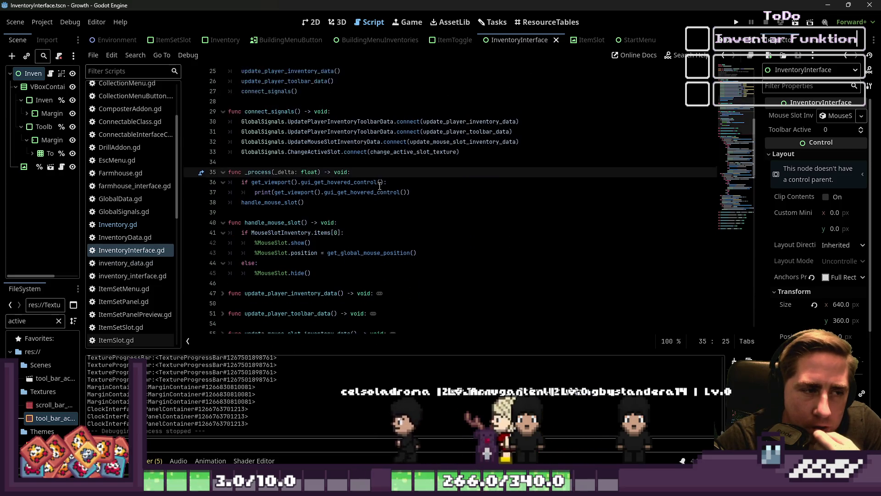
{"action": "left_click_drag", "start_coordinate": [410, 223], "coordinate": [256, 225]}
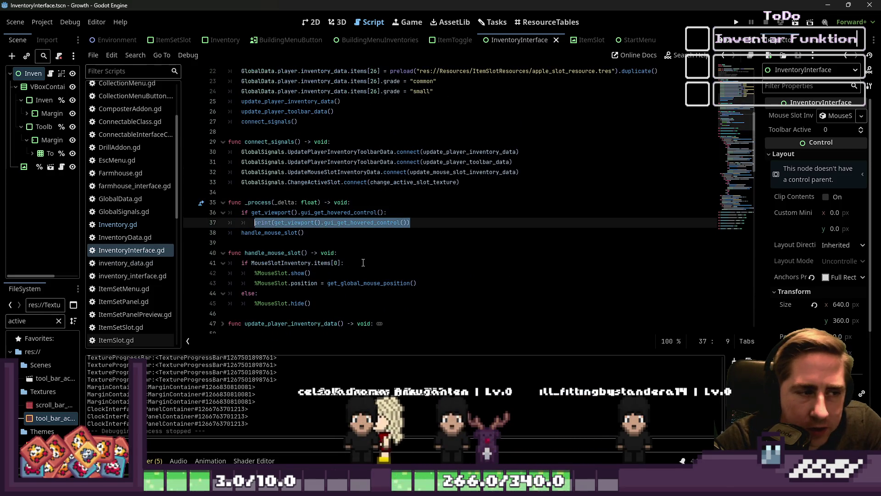
{"action": "left_click", "coordinate": [241, 212], "text": "shift"}
{"action": "key", "text": "BackSpace"}
{"action": "key", "text": "BackSpace"}
{"action": "key", "text": "BackSpace"}
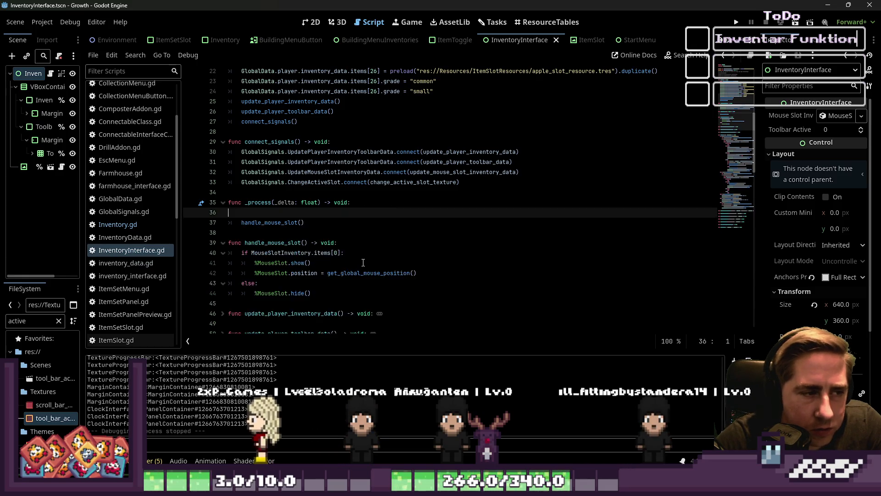
Fold the mouse_left, mouse_right, MouseWheelUp, MouseWheelDown and mouse_wheel blocks, then reopen mouse_left.
{"action": "scroll", "coordinate": [363, 266], "scroll_direction": "down", "scroll_amount": 9}
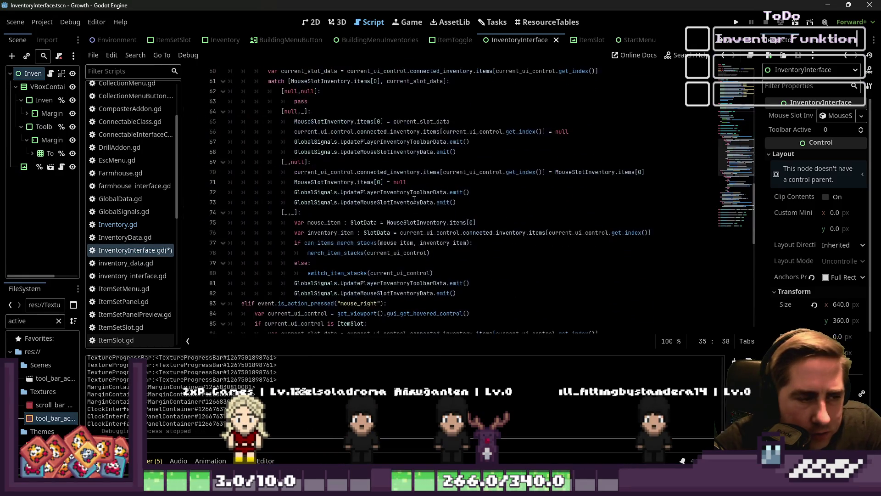
{"action": "left_click", "coordinate": [223, 133]}
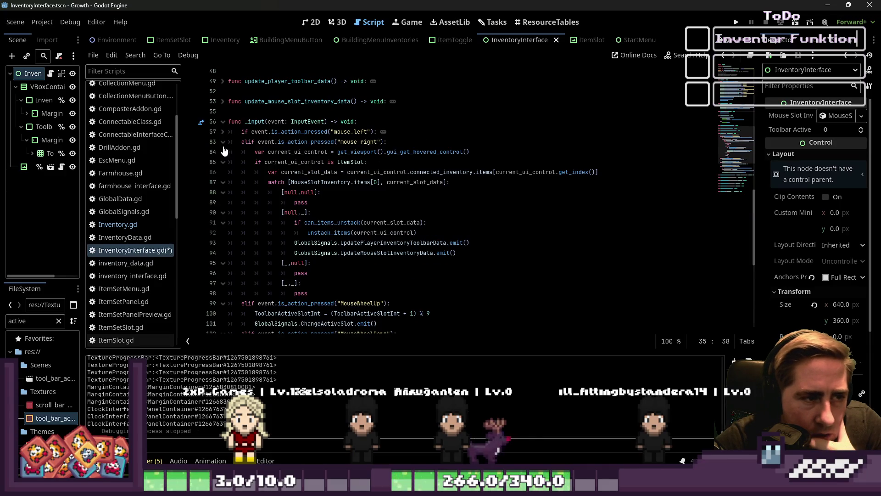
{"action": "left_click", "coordinate": [223, 141]}
{"action": "left_click", "coordinate": [223, 152]}
{"action": "left_click", "coordinate": [223, 161]}
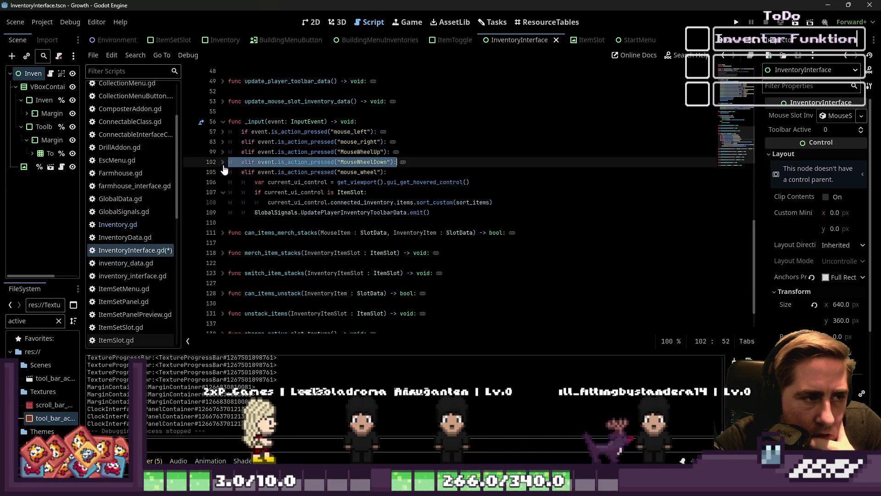
{"action": "left_click", "coordinate": [223, 172]}
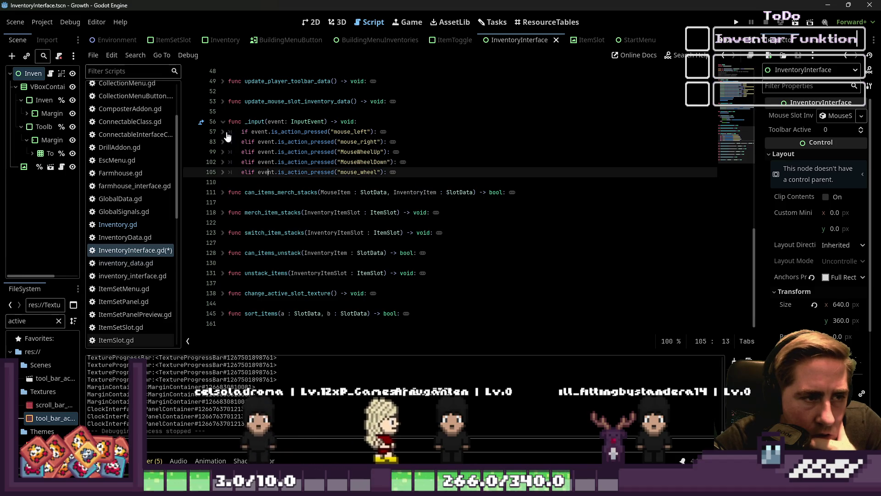
{"action": "left_click", "coordinate": [225, 132]}
Collapse the ItemSlot branch and insert a blank line 83 after it.
{"action": "left_click", "coordinate": [317, 141]}
{"action": "left_click", "coordinate": [333, 132]}
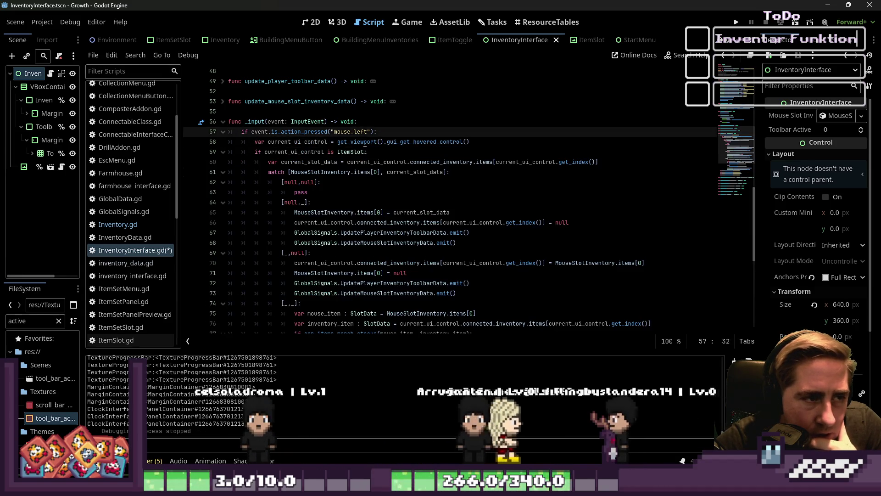
{"action": "left_click", "coordinate": [346, 153]}
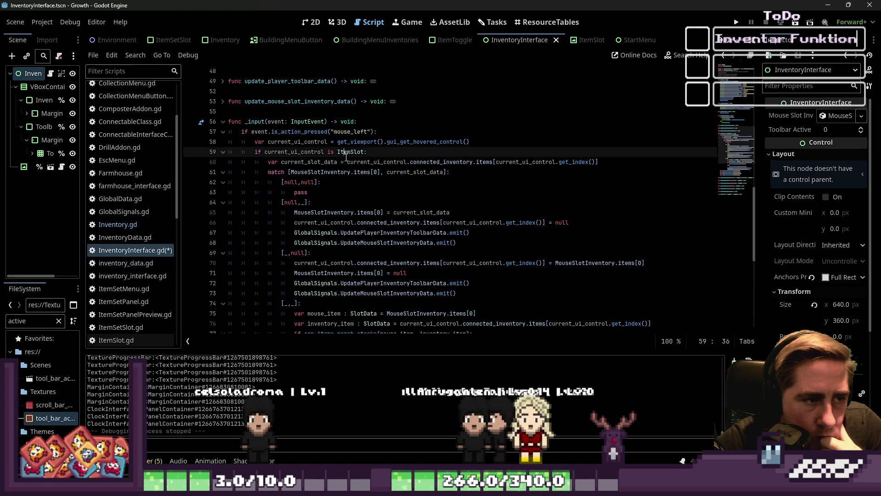
{"action": "left_click", "coordinate": [223, 152]}
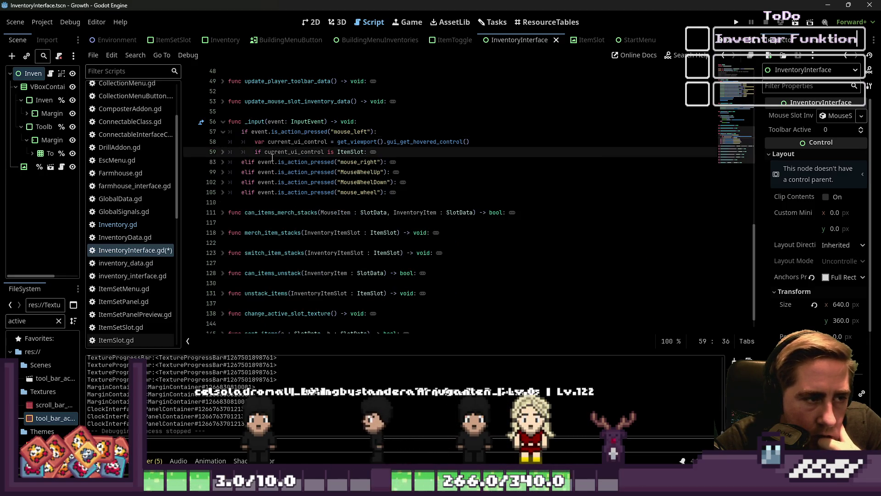
{"action": "key", "text": "Home"}
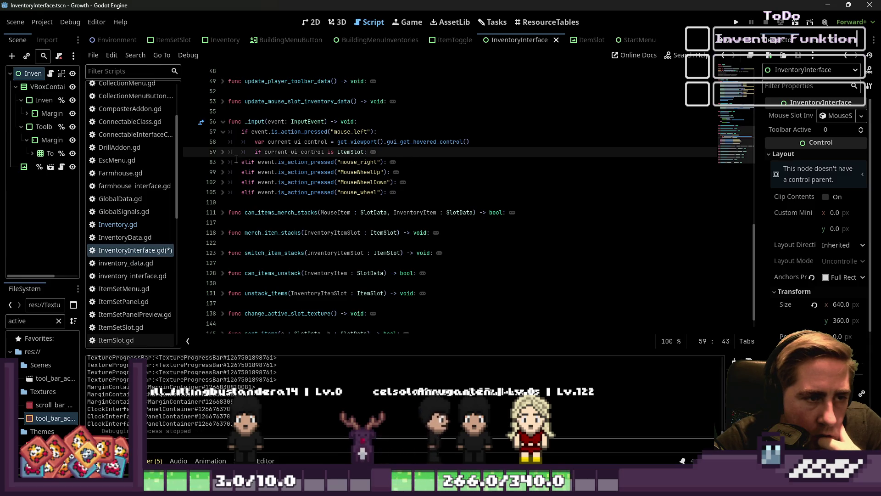
{"action": "key", "text": "Down"}
{"action": "key", "text": "ctrl+shift+Return"}
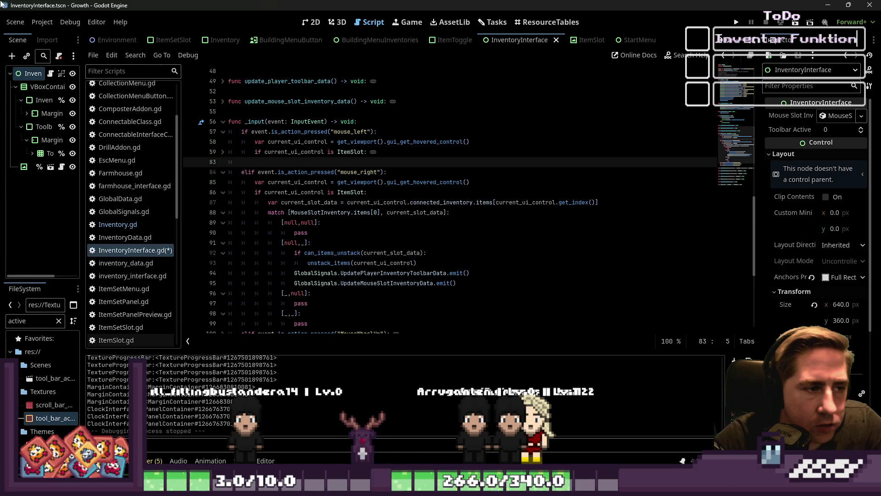
{"action": "left_click", "coordinate": [223, 172]}
Add 'elif current_ui_control is InventoryInterface:' using the class name copied from the top.
{"action": "key", "text": "Tab"}
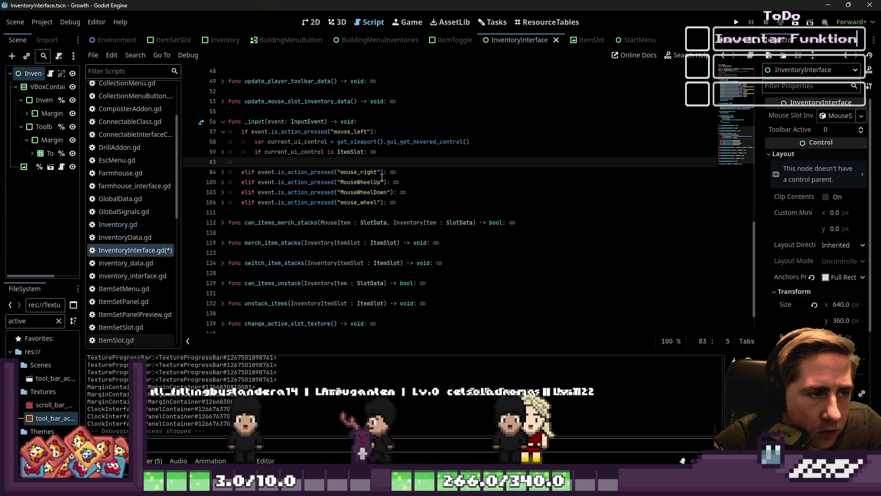
{"action": "type", "text": "elif curr"}
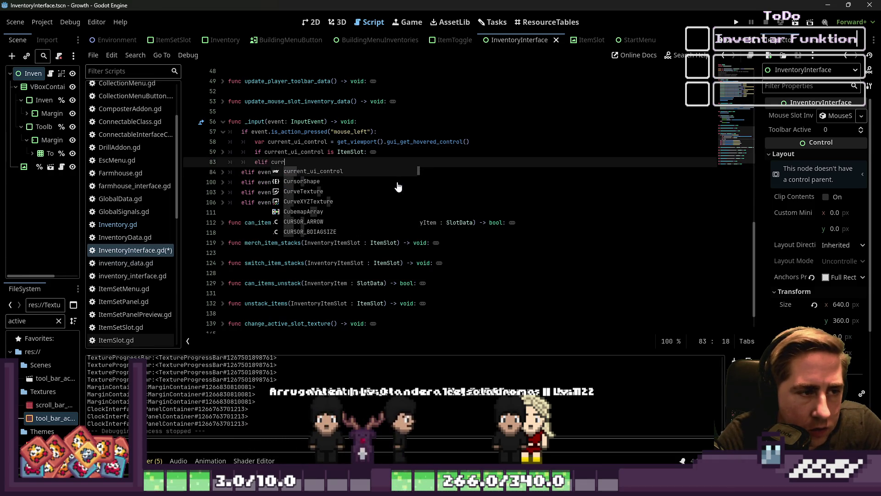
{"action": "key", "text": "Return"}
{"action": "type", "text": "."}
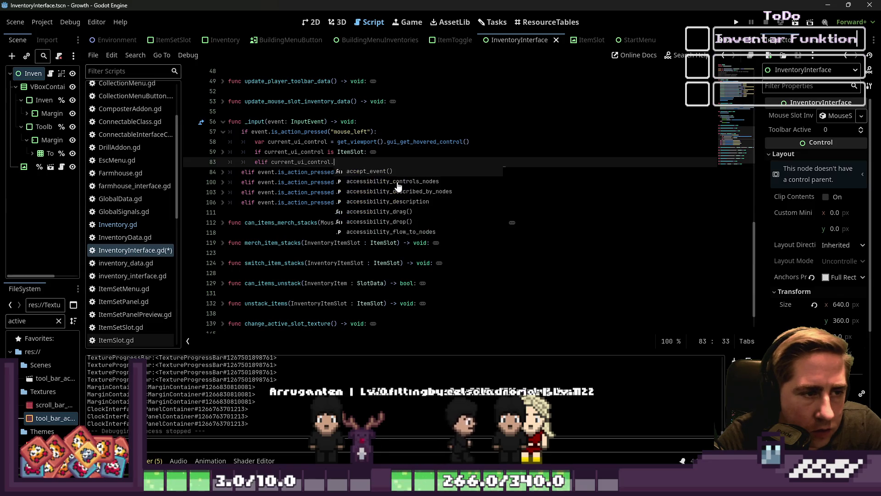
{"action": "key", "text": "BackSpace"}
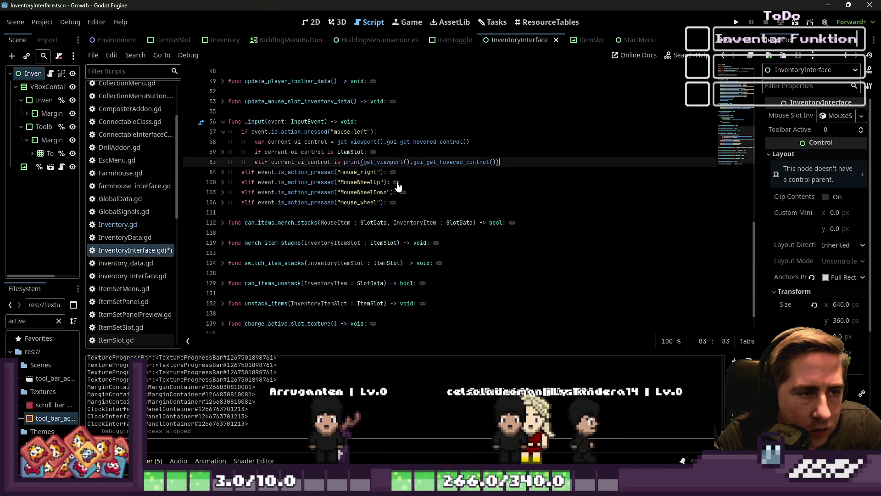
{"action": "scroll", "coordinate": [398, 184], "scroll_direction": "up", "scroll_amount": 10}
{"action": "scroll", "coordinate": [398, 181], "scroll_direction": "up", "scroll_amount": 5}
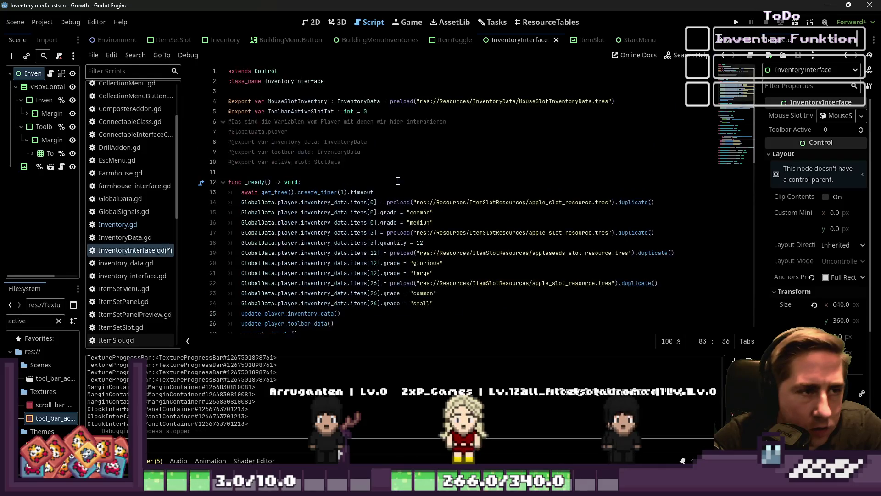
{"action": "double_click", "coordinate": [288, 85]}
{"action": "key", "text": "ctrl+c"}
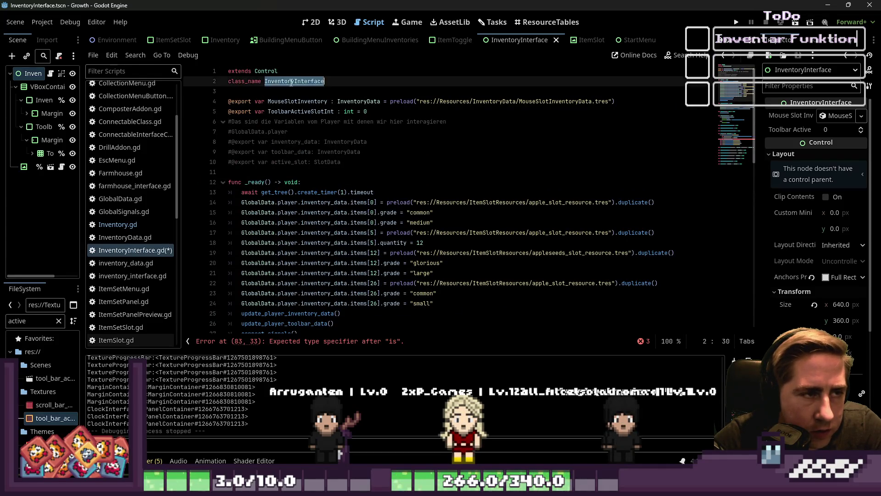
{"action": "scroll", "coordinate": [383, 225], "scroll_direction": "down", "scroll_amount": 13}
{"action": "left_click", "coordinate": [384, 223]}
{"action": "key", "text": "ctrl+v"}
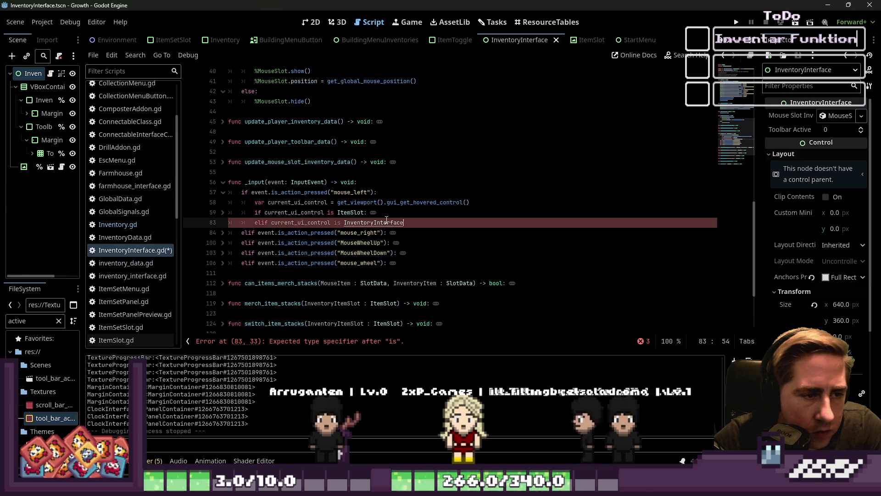
Put a 'pass' placeholder inside the new InventoryInterface branch.
{"action": "key", "text": "Return"}
{"action": "type", "text": "oas"}
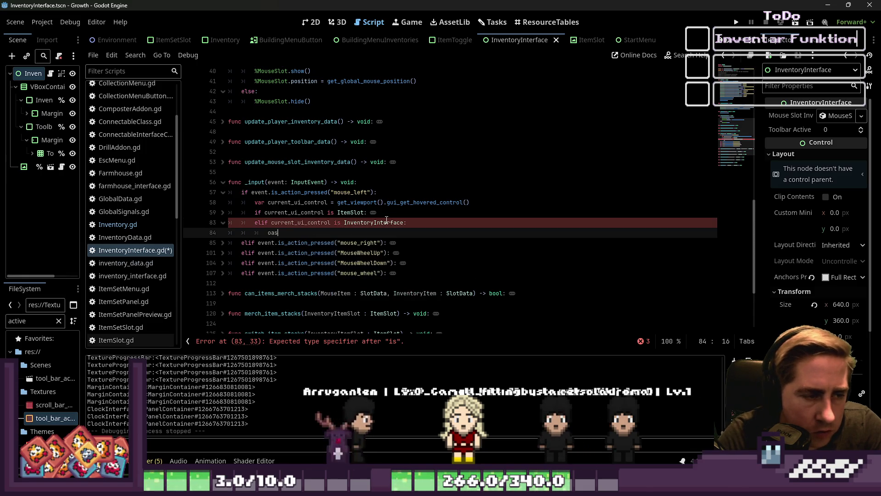
{"action": "key", "text": "BackSpace"}
{"action": "key", "text": "BackSpace"}
{"action": "type", "text": "pass"}
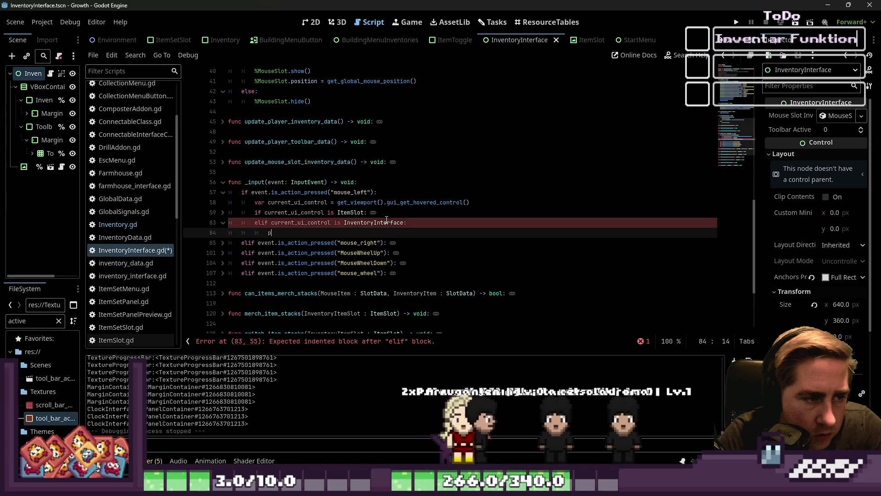
{"action": "key", "text": "Escape"}
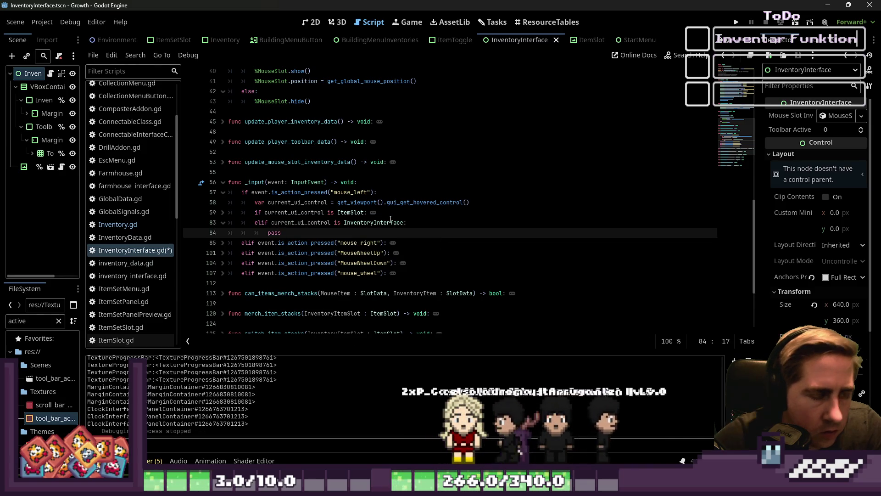
Unfold the mouse_right branch and review its match block and MouseSlotInventory.items[0] reference.
{"action": "scroll", "coordinate": [229, 262], "scroll_direction": "down", "scroll_amount": 1}
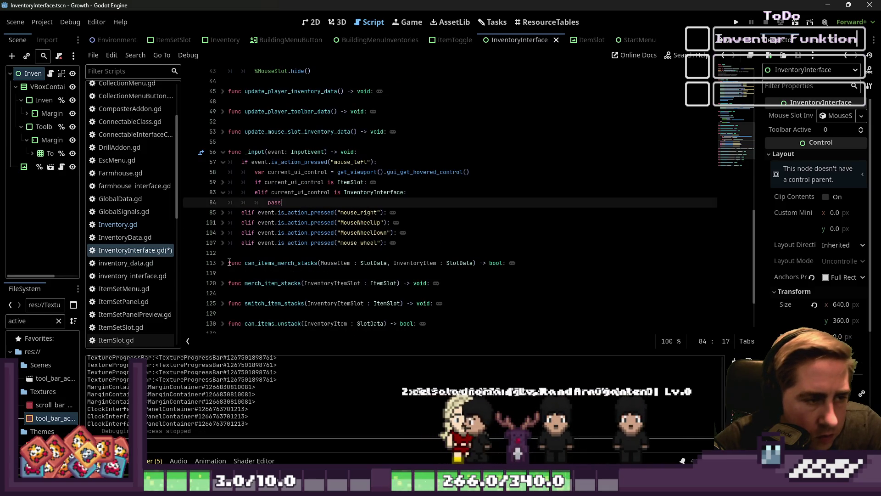
{"action": "left_click", "coordinate": [222, 213]}
{"action": "scroll", "coordinate": [305, 273], "scroll_direction": "down", "scroll_amount": 2}
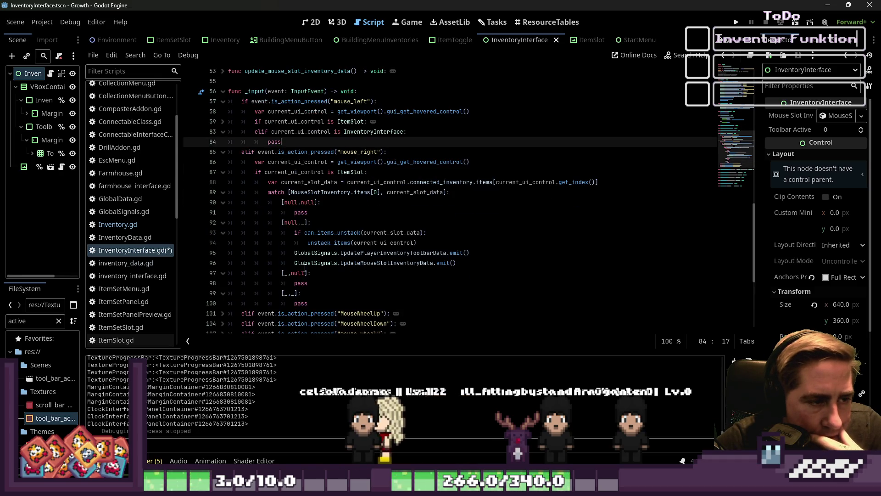
{"action": "left_click_drag", "start_coordinate": [308, 303], "coordinate": [203, 192]}
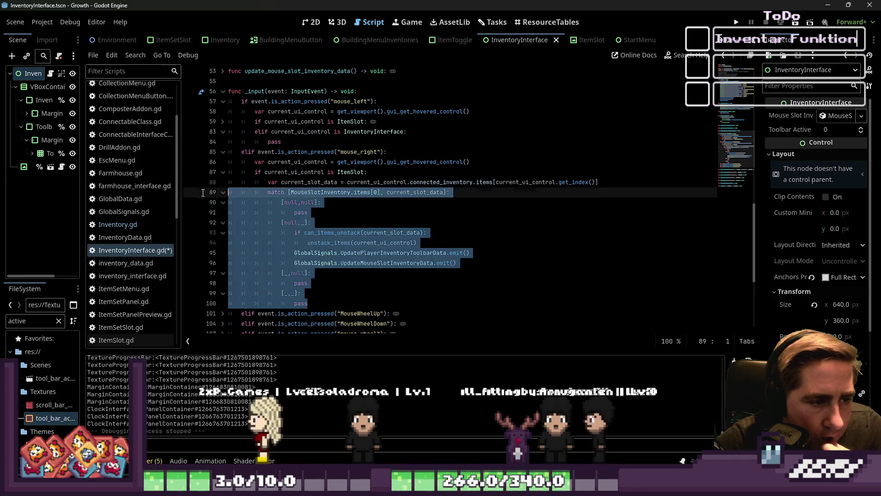
{"action": "left_click", "coordinate": [405, 243]}
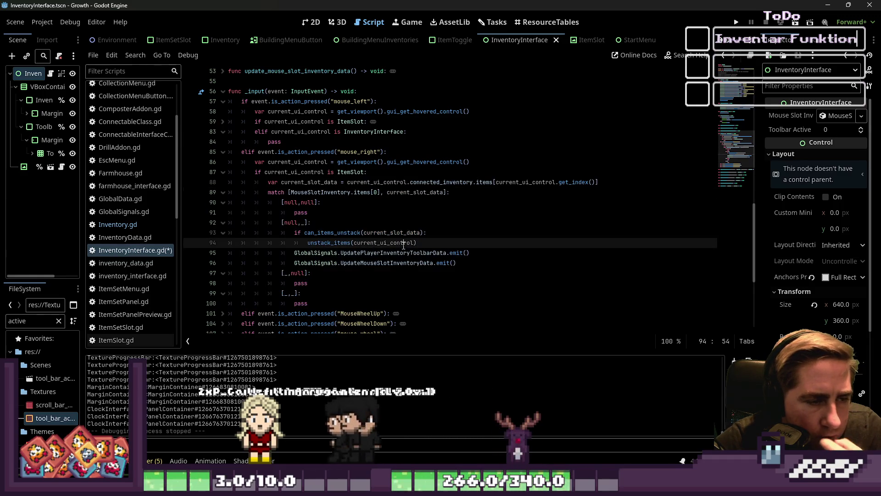
{"action": "left_click_drag", "start_coordinate": [301, 132], "coordinate": [285, 142]}
{"action": "left_click", "coordinate": [286, 143]}
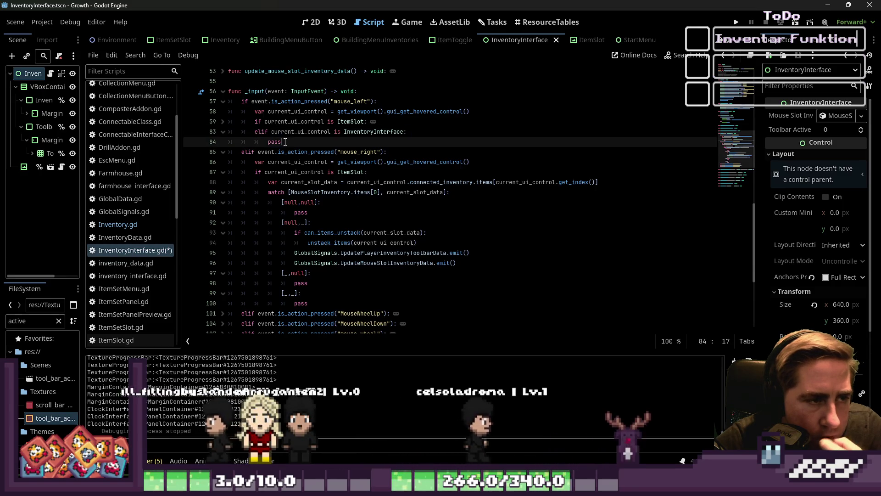
{"action": "mouse_move", "coordinate": [381, 193]}
{"action": "left_mouse_down"}
{"action": "mouse_move", "coordinate": [452, 193]}
{"action": "mouse_move", "coordinate": [298, 202]}
{"action": "mouse_move", "coordinate": [291, 192]}
{"action": "left_mouse_up"}
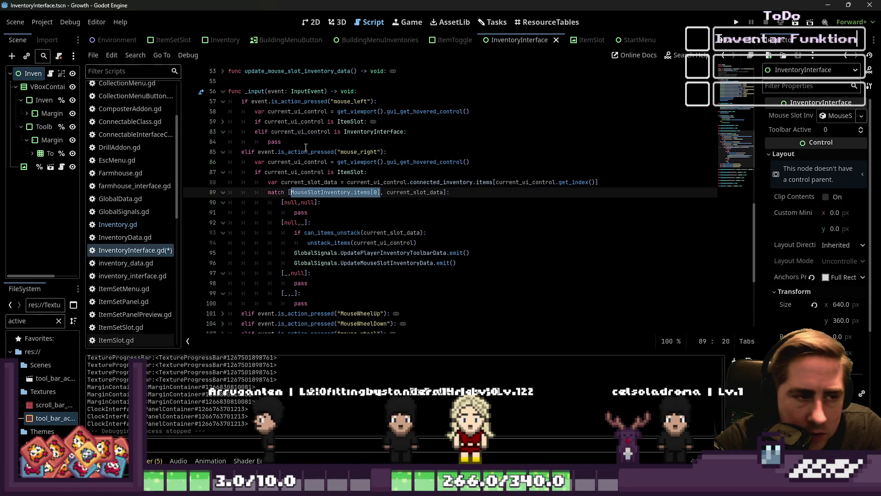
Replace pass with 'if MouseSlotInventory.items[0] != null:' that prints "drop Item hier!".
{"action": "left_click", "coordinate": [276, 142]}
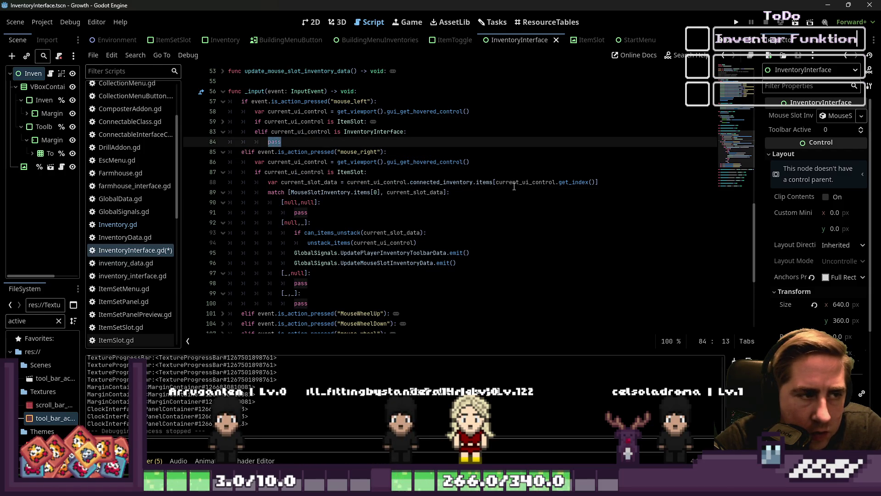
{"action": "type", "text": "if "}
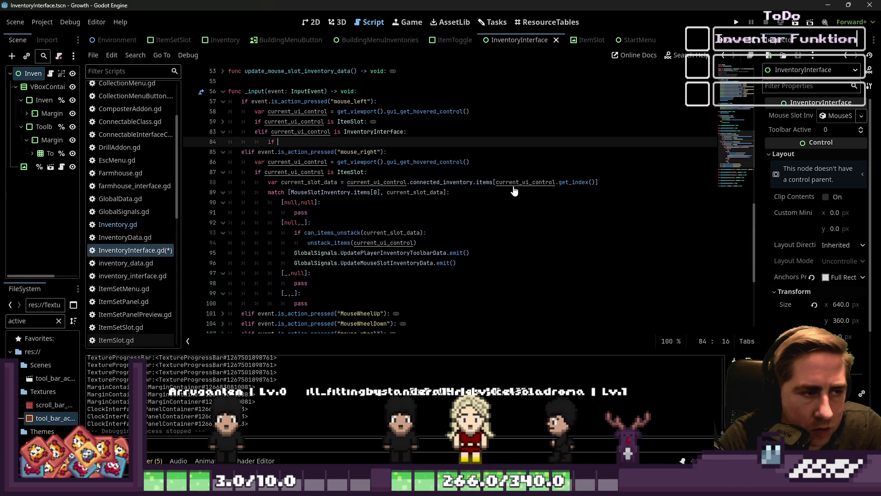
{"action": "type", "text": "MouseSlotInventory.items[0]"}
{"action": "key", "text": "BackSpace"}
{"action": "type", "text": "!= null:"}
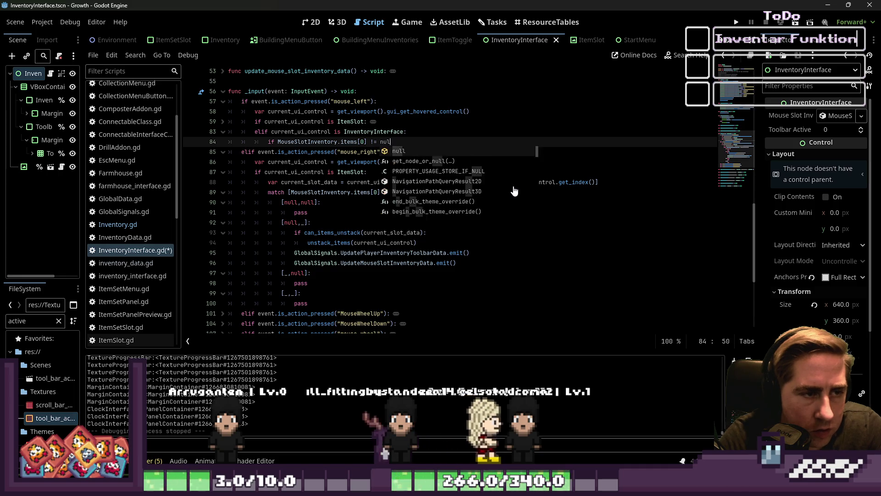
{"action": "key", "text": "Return"}
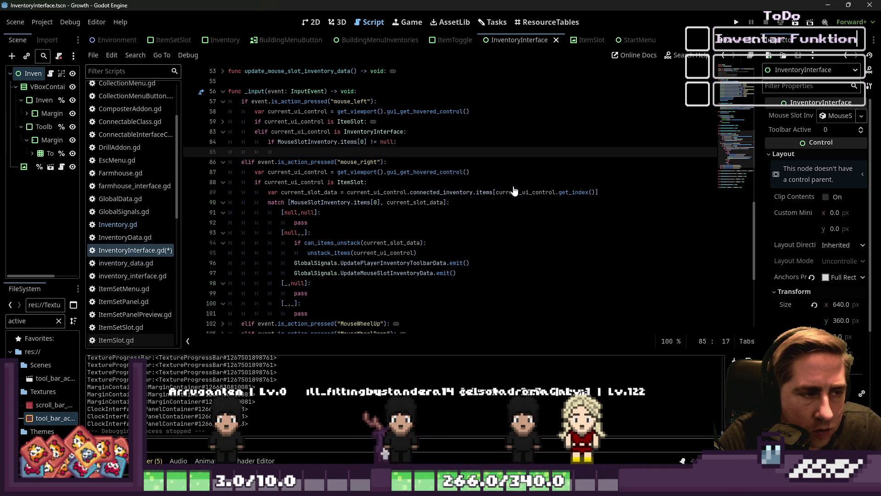
{"action": "type", "text": "print(\"drop Item hier!\""}
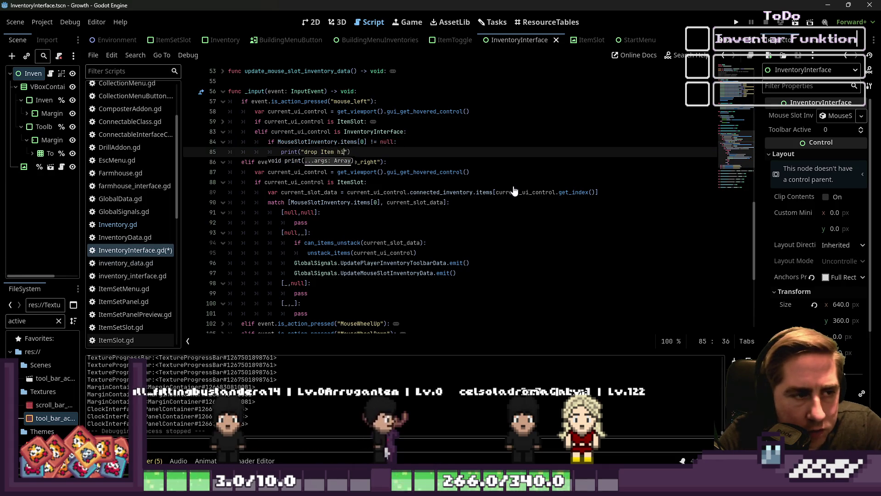
{"action": "type", "text": ")"}
{"action": "key", "text": "Return"}
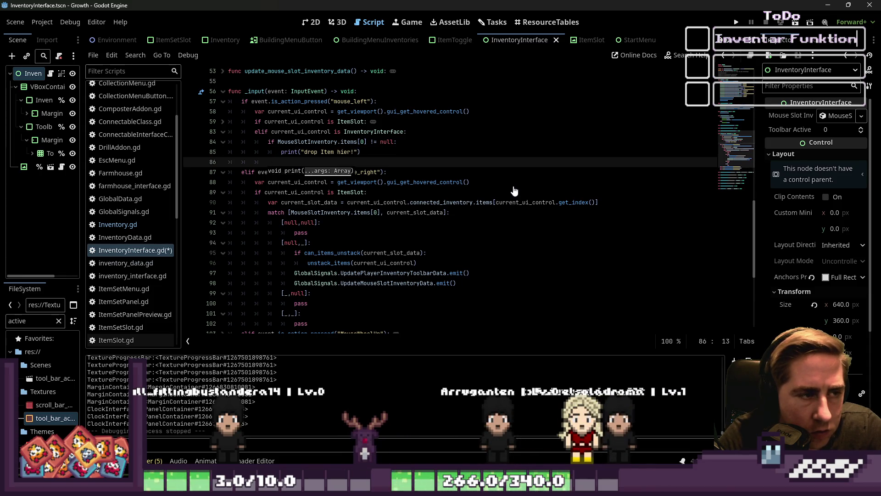
{"action": "key", "text": "BackSpace"}
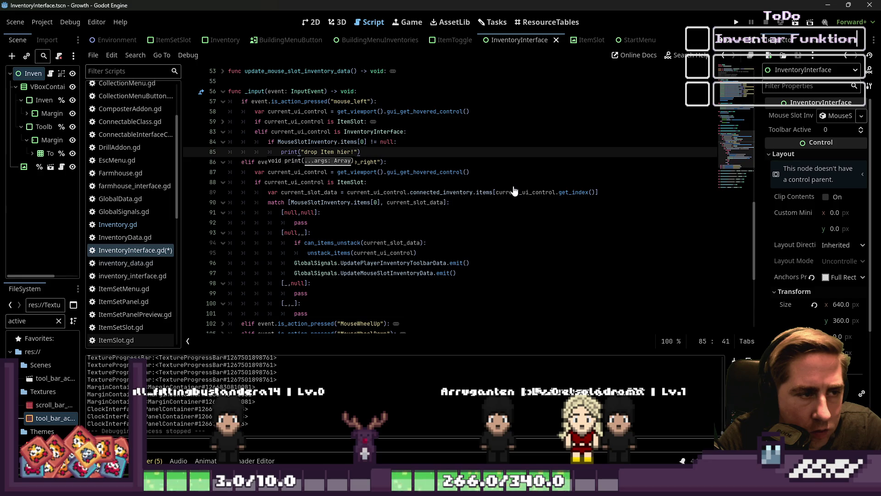
{"action": "key", "text": "Return"}
{"action": "key", "text": "BackSpace"}
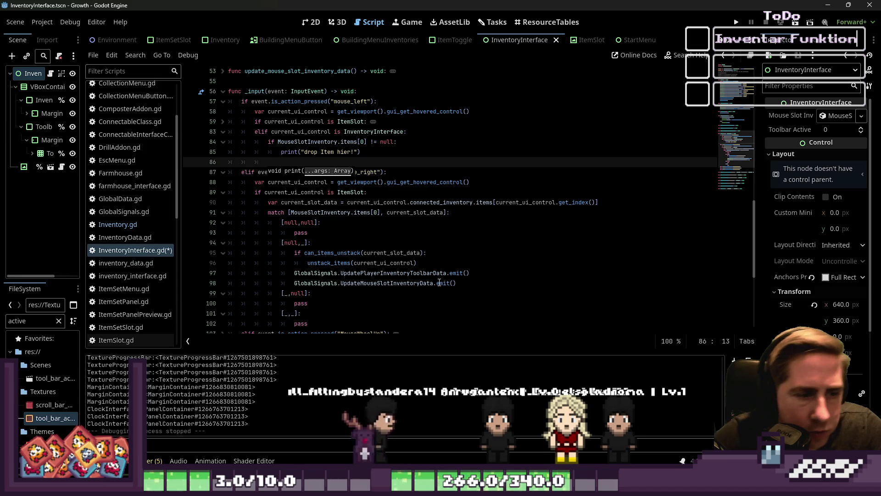
Copy the UpdateMouseSlotInventoryData emit onto line 86, save, and run the game.
{"action": "left_click", "coordinate": [437, 283]}
{"action": "left_click_drag", "start_coordinate": [477, 281], "coordinate": [294, 283]}
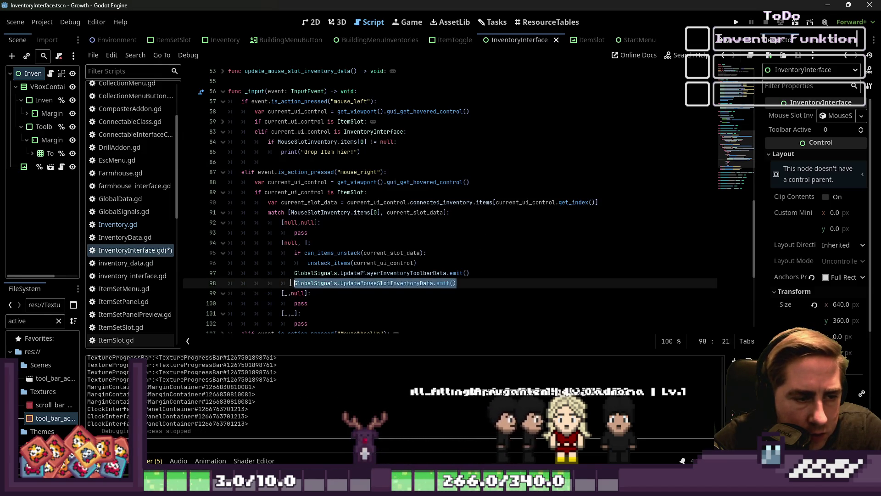
{"action": "left_click", "coordinate": [318, 162]}
{"action": "key", "text": "ctrl+v"}
{"action": "key", "text": "ctrl+s"}
{"action": "left_click", "coordinate": [736, 23]}
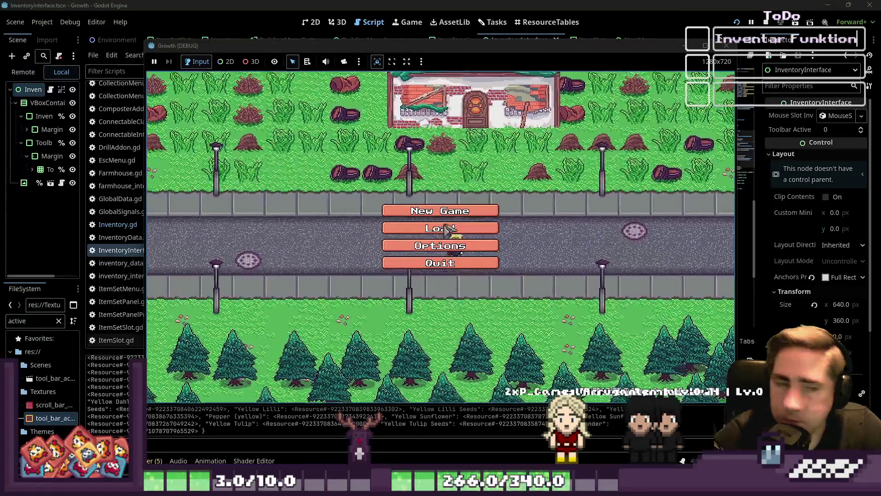
Delete the old save and start a new game with a character named 'd'.
{"action": "left_click", "coordinate": [443, 231]}
{"action": "left_click", "coordinate": [471, 188]}
{"action": "left_click", "coordinate": [440, 304]}
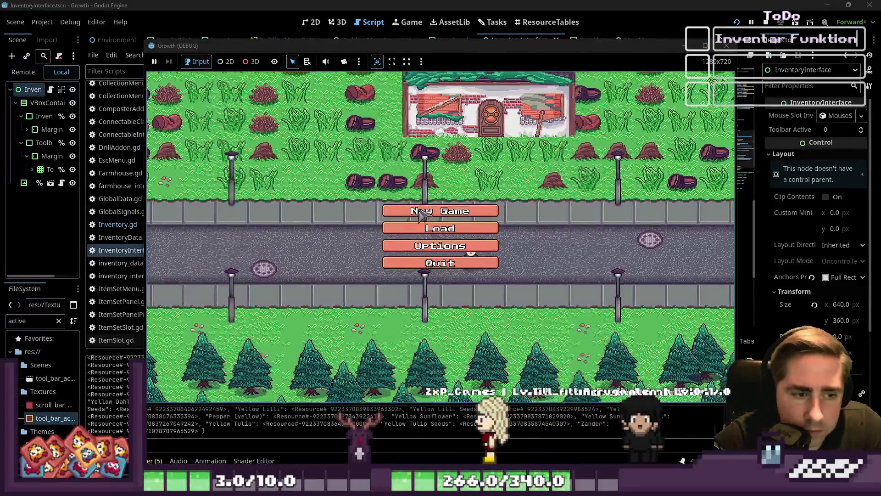
{"action": "left_click", "coordinate": [441, 210]}
{"action": "type", "text": "d"}
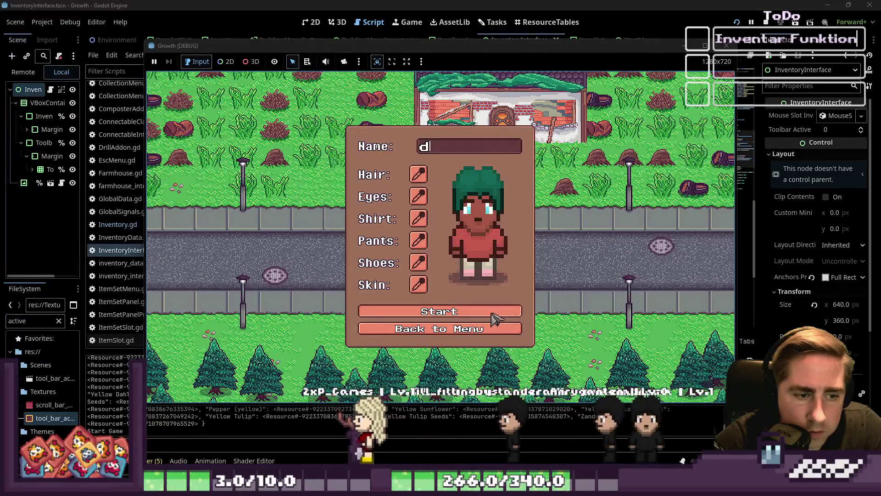
{"action": "left_click", "coordinate": [489, 317]}
Pick up the x12 stack, click in the inventory to trigger the drop print, then close the game.
{"action": "left_click", "coordinate": [467, 292]}
{"action": "key", "text": "d"}
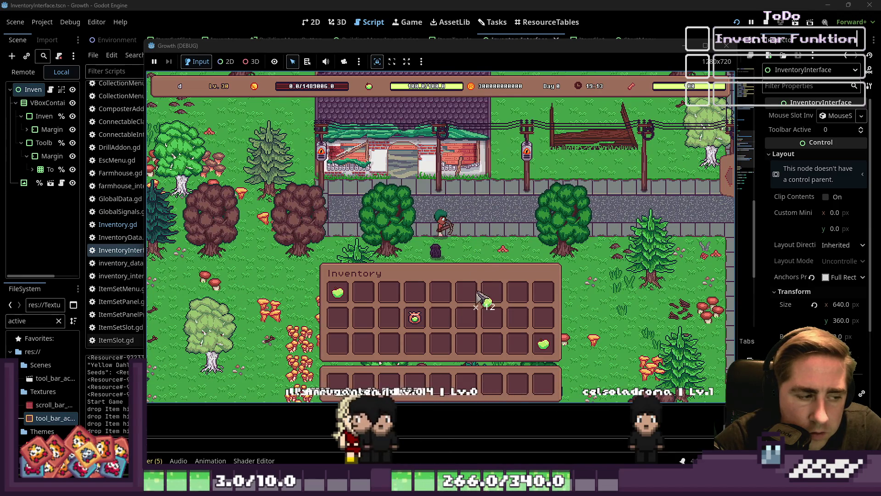
{"action": "left_click", "coordinate": [468, 291]}
{"action": "left_click", "coordinate": [468, 291]}
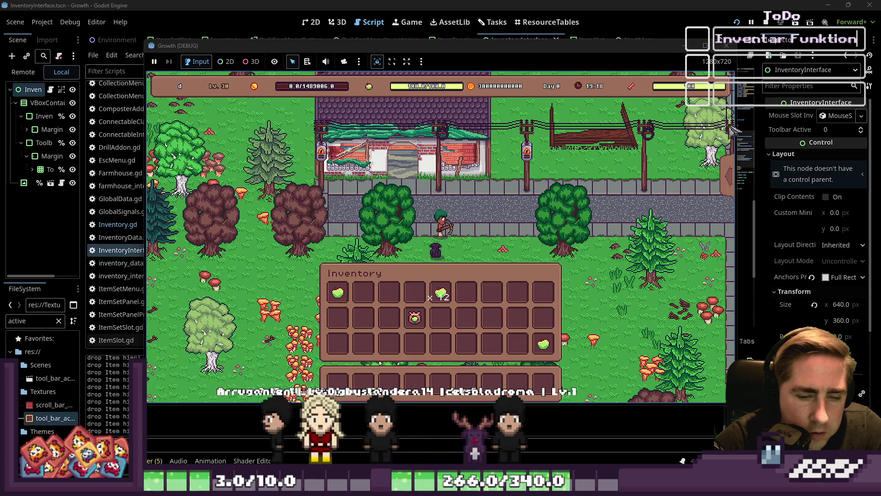
{"action": "left_click", "coordinate": [726, 45]}
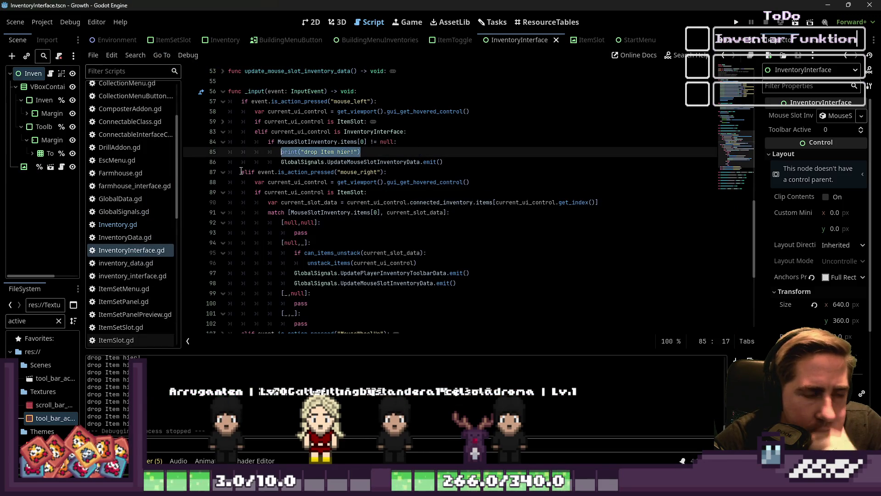
Call drop_item() inside the mouse slot inventory check.
{"action": "type", "text": "drop_item("}
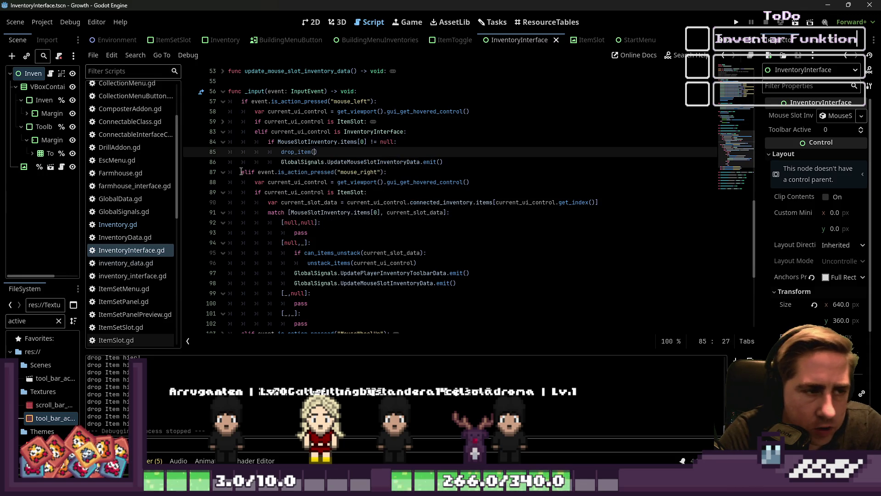
{"action": "key", "text": "Left"}
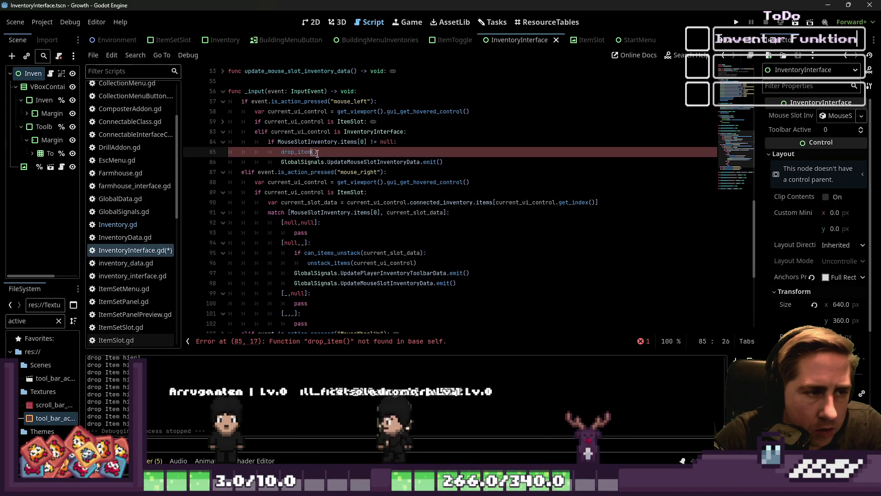
{"action": "left_click", "coordinate": [323, 144]}
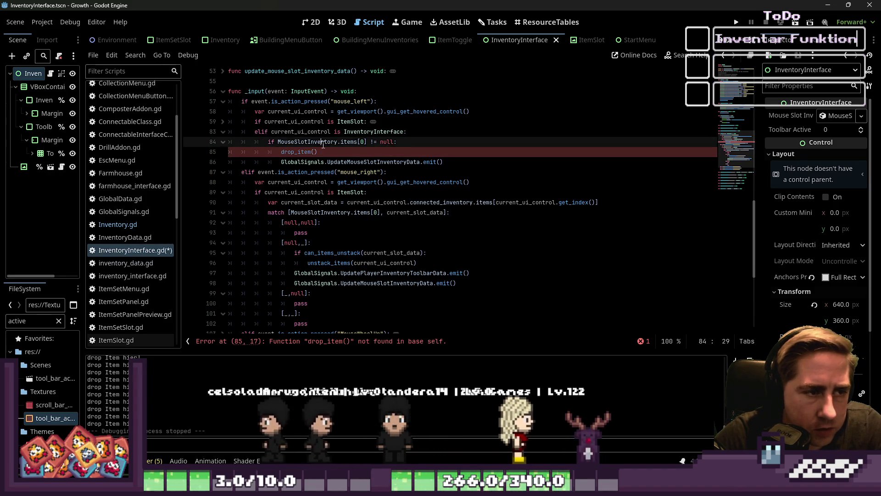
{"action": "left_click", "coordinate": [281, 152]}
Declare func drop_item() -> void below sort_items, with its placeholder pass removed.
{"action": "scroll", "coordinate": [414, 220], "scroll_direction": "down", "scroll_amount": 6}
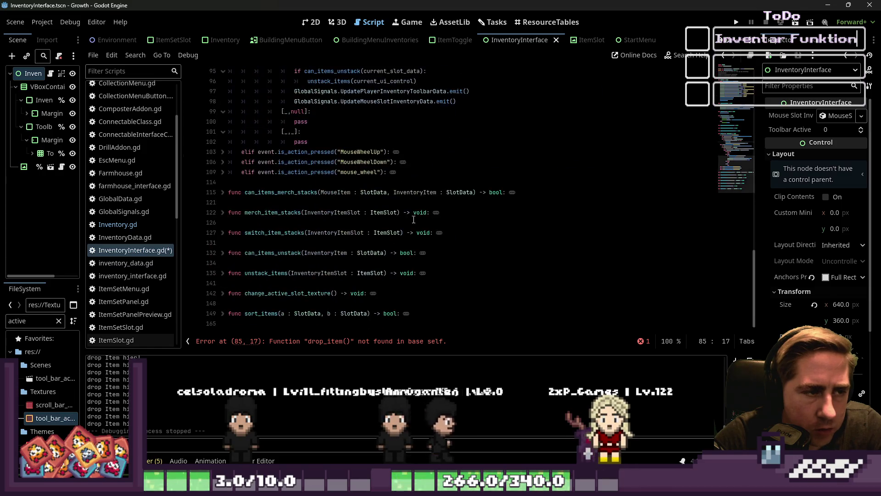
{"action": "left_click", "coordinate": [221, 326]}
{"action": "key", "text": "Return"}
{"action": "type", "text": "func "}
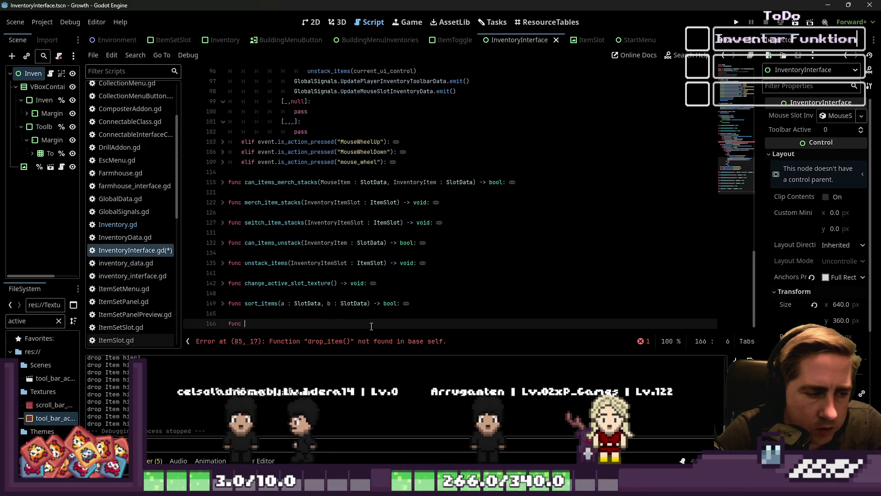
{"action": "type", "text": "drop_item() -> void:p"}
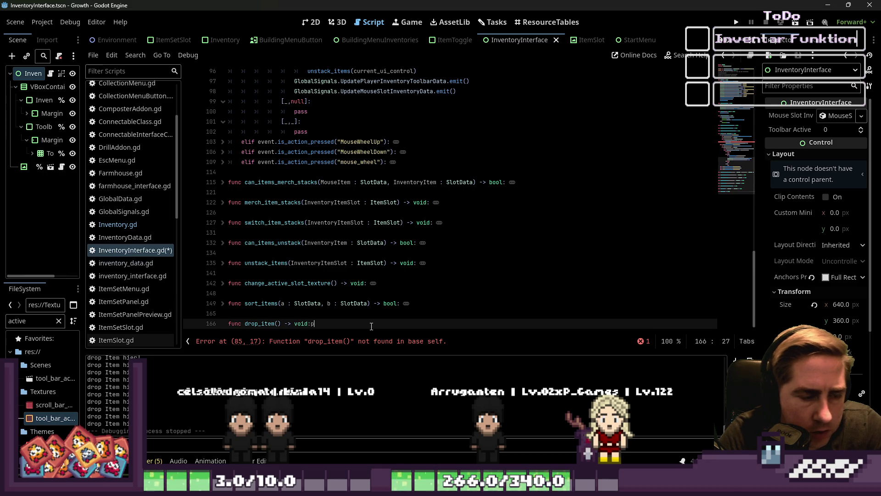
{"action": "key", "text": "BackSpace"}
{"action": "key", "text": "Return"}
{"action": "type", "text": "pass"}
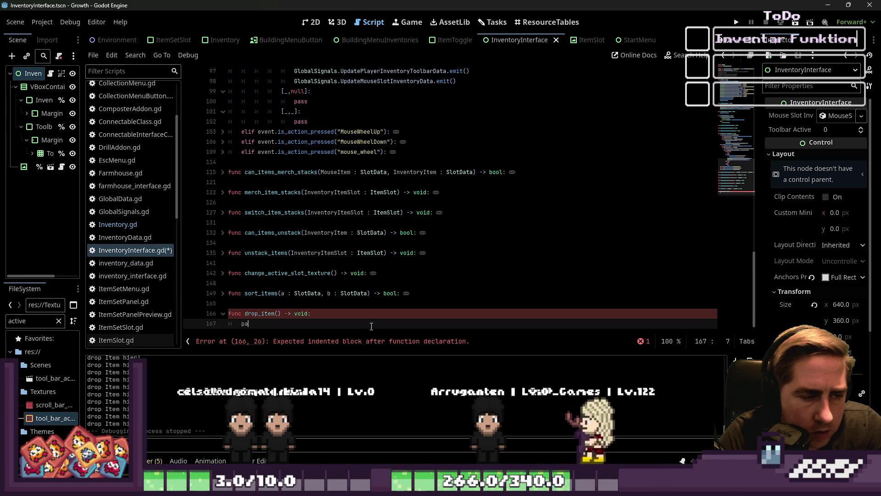
{"action": "key", "text": "BackSpace"}
{"action": "key", "text": "BackSpace"}
{"action": "key", "text": "BackSpace"}
{"action": "type", "text": "var"}
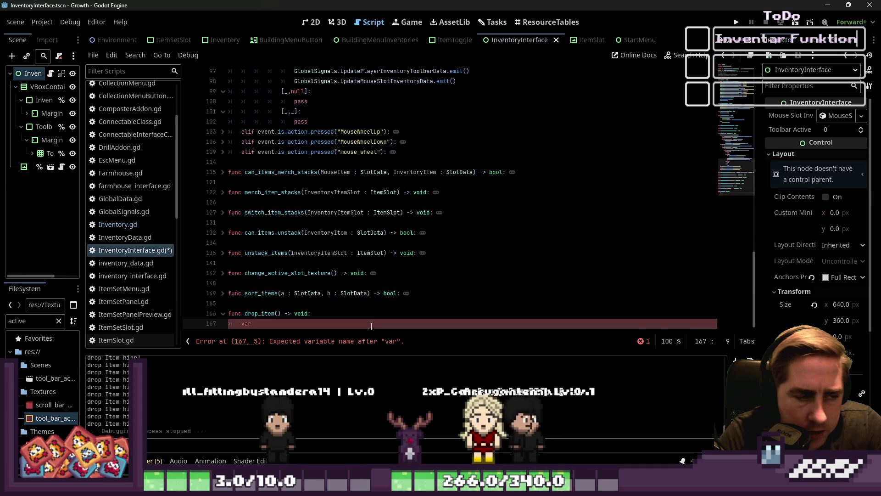
{"action": "scroll", "coordinate": [117, 225], "scroll_direction": "down", "scroll_amount": 5}
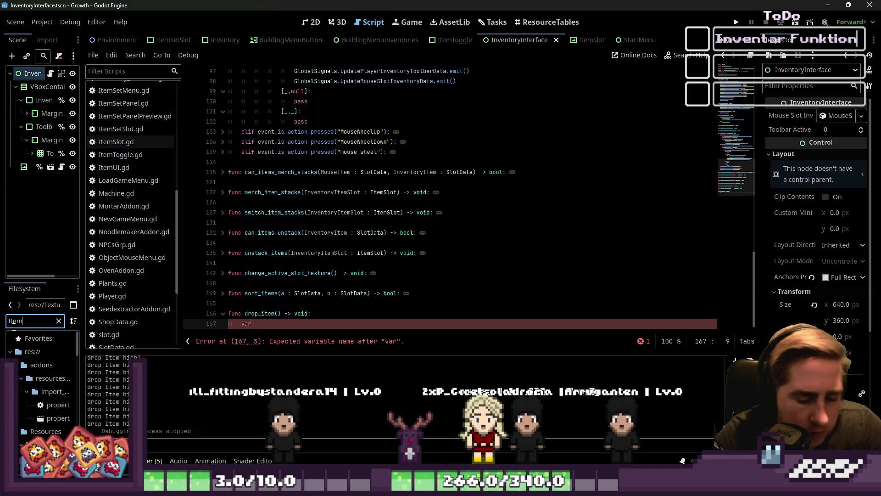
{"action": "left_click_drag", "start_coordinate": [83, 238], "coordinate": [187, 239]}
Drag item.tscn into drop_item to insert a preload of the item scene.
{"action": "scroll", "coordinate": [92, 395], "scroll_direction": "down", "scroll_amount": 2}
{"action": "scroll", "coordinate": [92, 387], "scroll_direction": "down", "scroll_amount": 5}
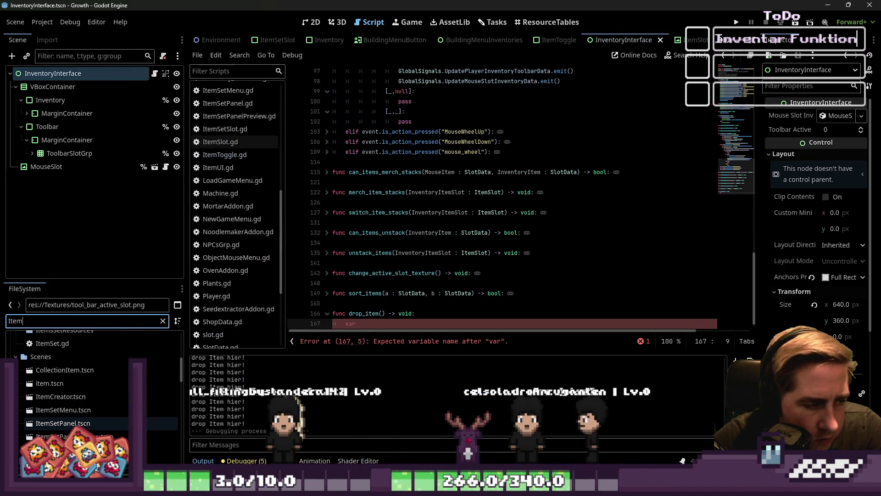
{"action": "left_click", "coordinate": [91, 384]}
{"action": "scroll", "coordinate": [318, 306], "scroll_direction": "right", "scroll_amount": 3}
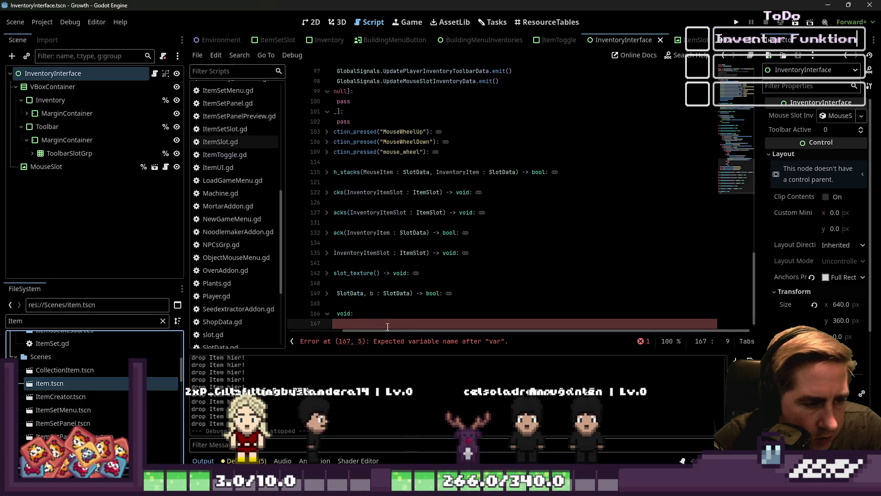
{"action": "scroll", "coordinate": [378, 273], "scroll_direction": "down", "scroll_amount": 1}
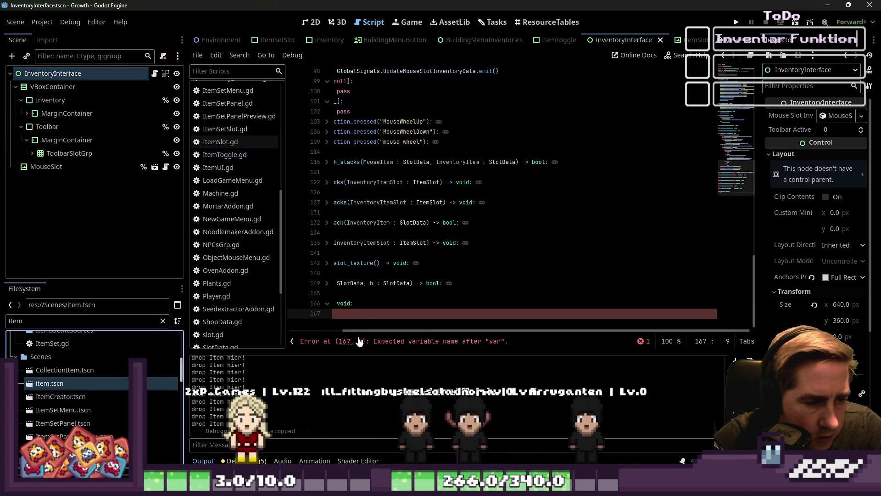
{"action": "left_click_drag", "start_coordinate": [359, 331], "coordinate": [263, 339]}
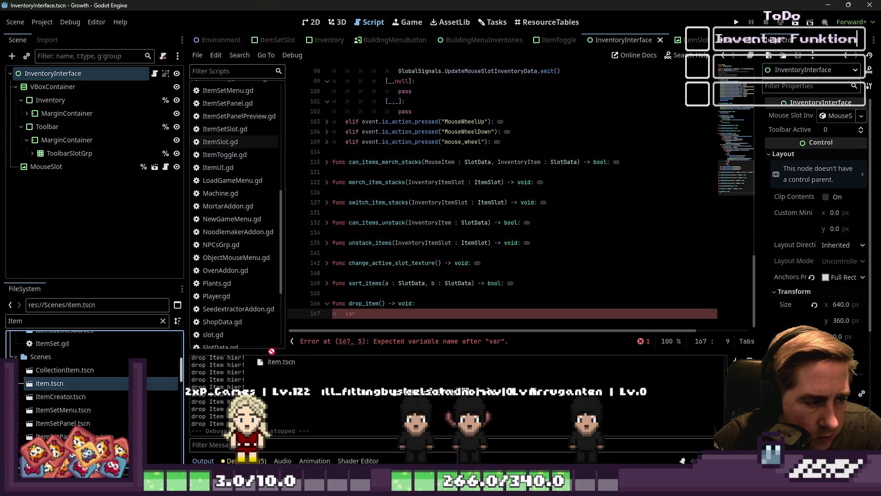
Store the preload's .instantiate() result in var new_item : Item, then open item.gd.
{"action": "key", "text": "Left"}
{"action": "type", "text": "i"}
{"action": "key", "text": "BackSpace"}
{"action": "type", "text": "new_it"}
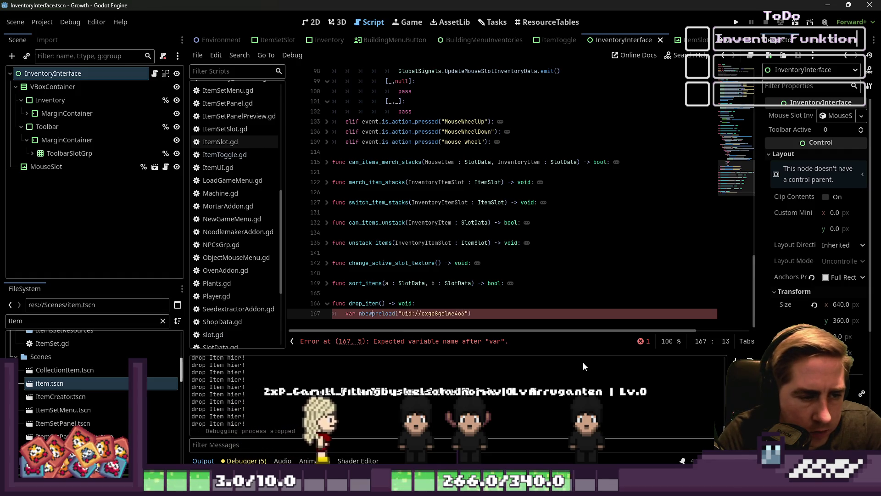
{"action": "type", "text": "em : "}
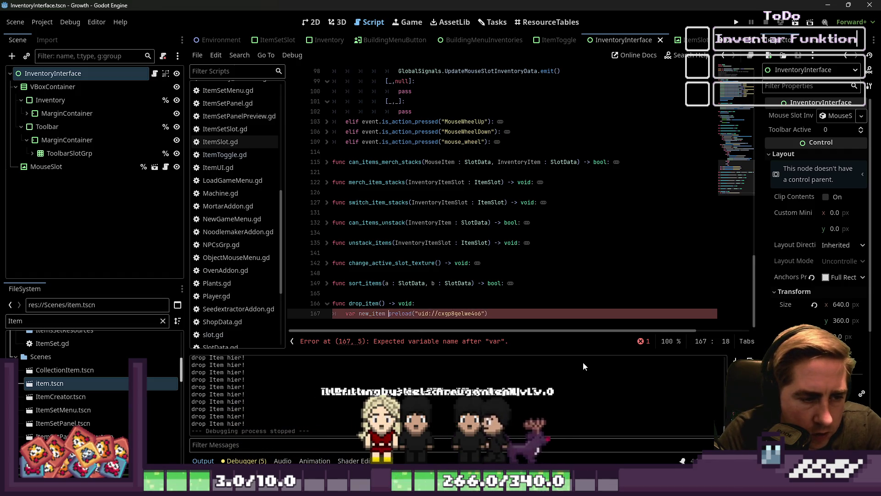
{"action": "type", "text": "Item ="}
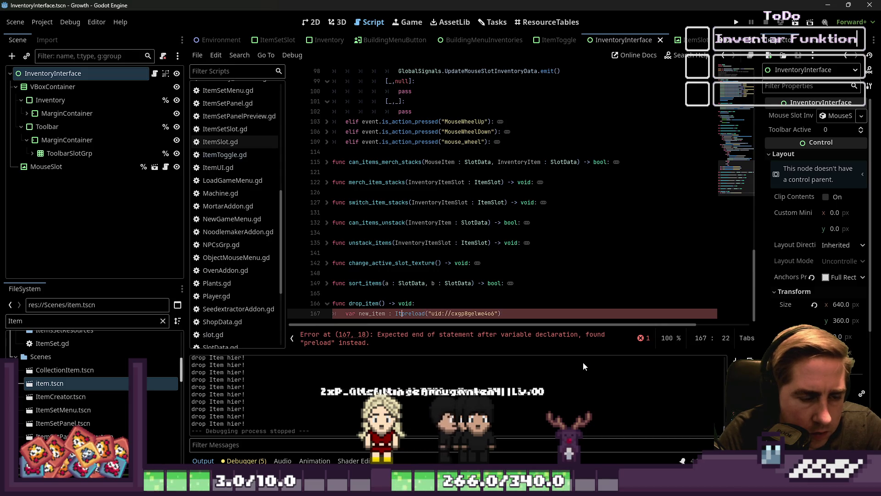
{"action": "key", "text": "End"}
{"action": "type", "text": ".insta"}
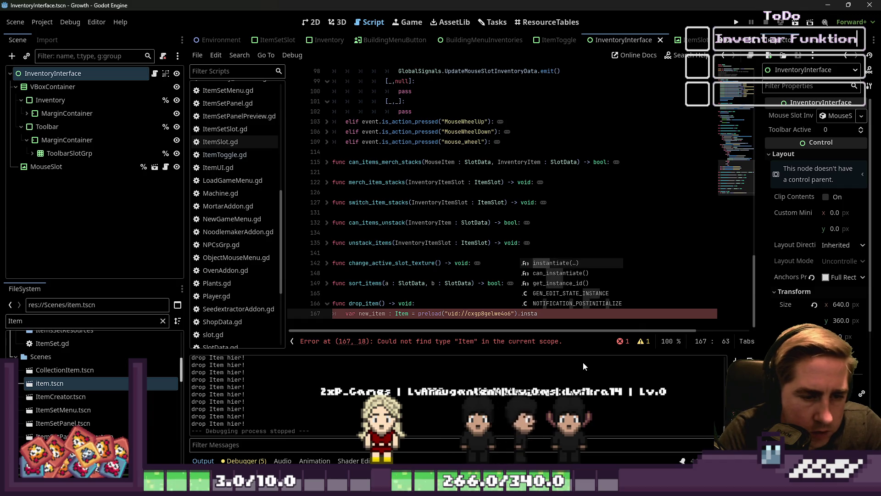
{"action": "key", "text": "Return"}
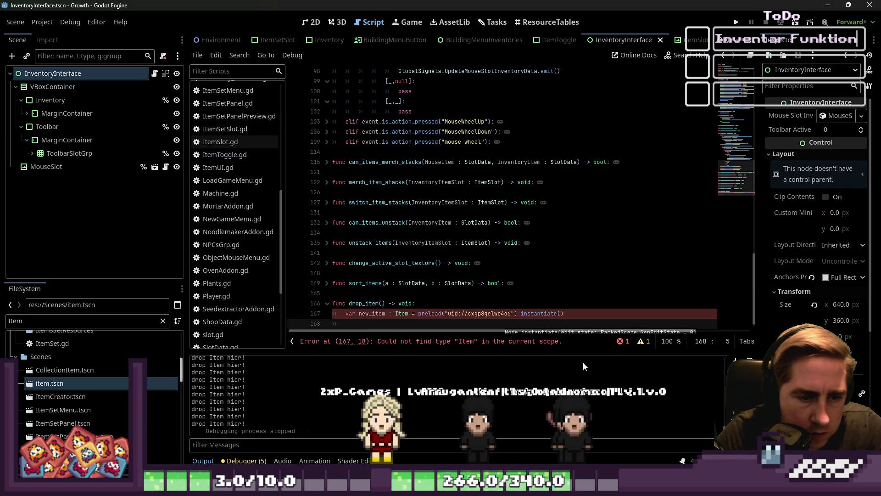
{"action": "key", "text": "Return"}
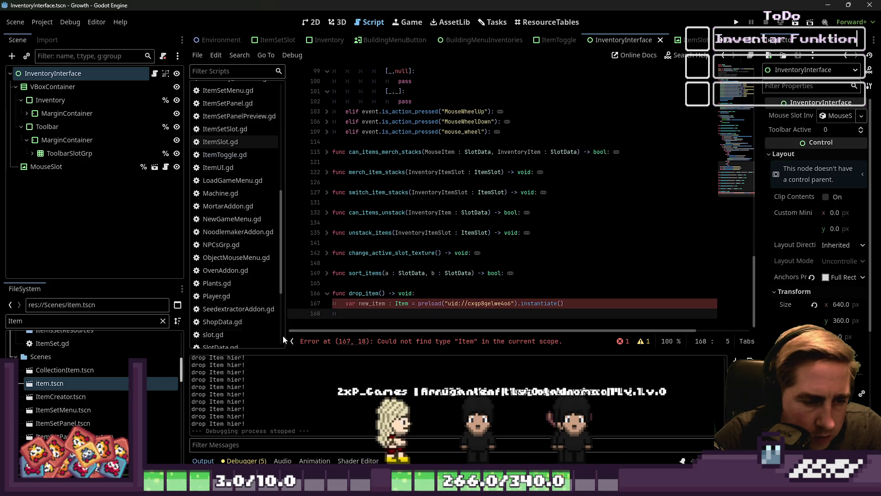
{"action": "double_click", "coordinate": [68, 383]}
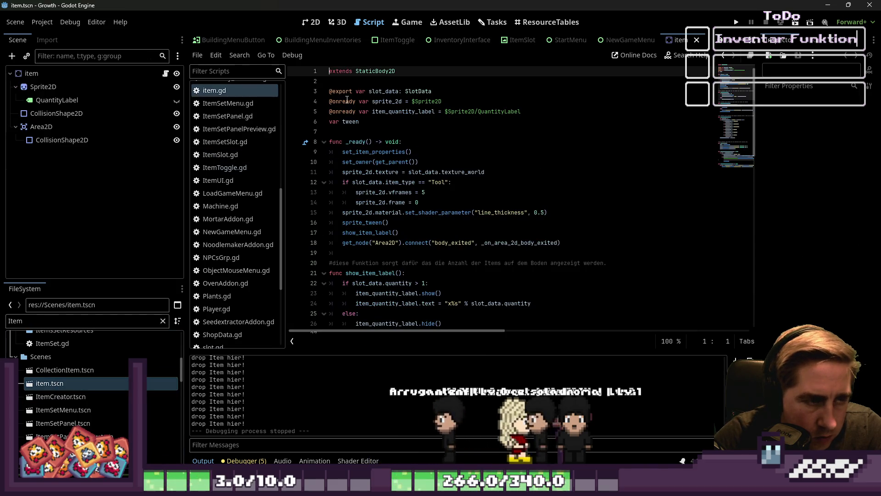
Add class_name Item under extends StaticBody2D in item.gd and save it.
{"action": "left_click", "coordinate": [384, 81]}
{"action": "key", "text": "Return"}
{"action": "key", "text": "Up"}
{"action": "type", "text": "class"}
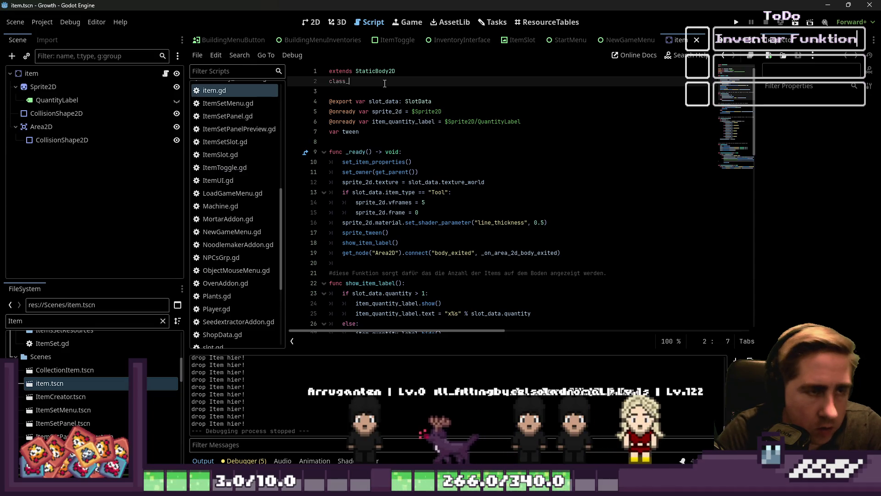
{"action": "type", "text": "name Item"}
{"action": "key", "text": "ctrl+s"}
In InventoryInterface.gd, confirm drop_item only warns that new_item is unused.
{"action": "left_click", "coordinate": [367, 111]}
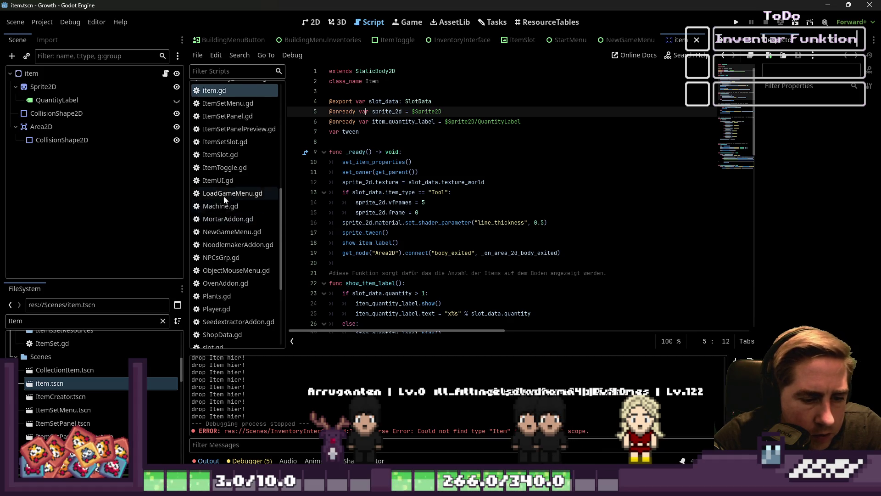
{"action": "scroll", "coordinate": [225, 189], "scroll_direction": "up", "scroll_amount": 5}
{"action": "left_click", "coordinate": [219, 185]}
{"action": "left_click", "coordinate": [423, 303]}
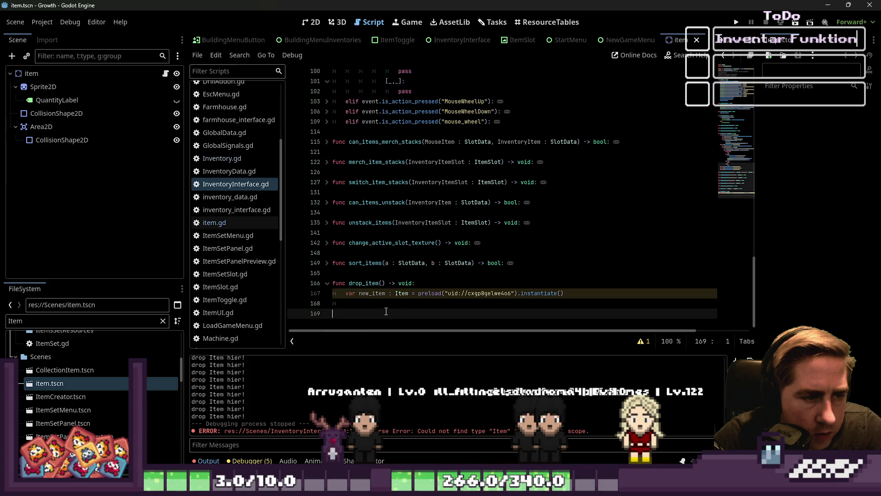
{"action": "key", "text": "Up"}
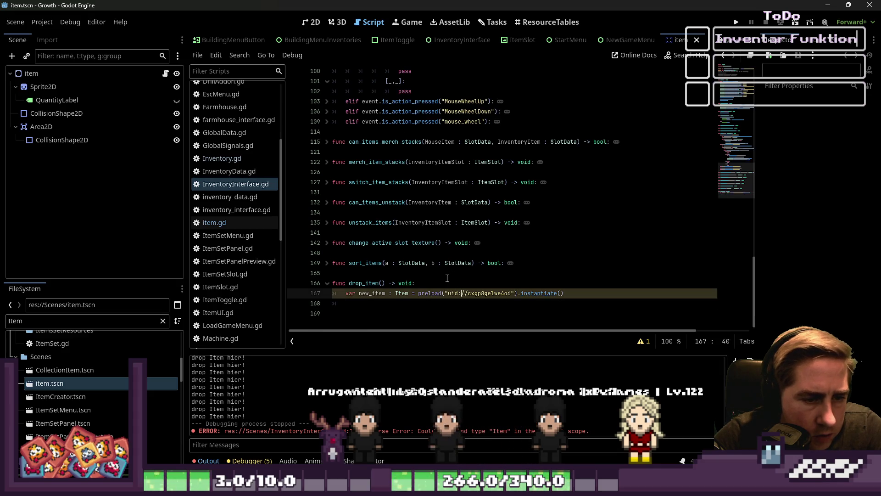
{"action": "left_click", "coordinate": [443, 274]}
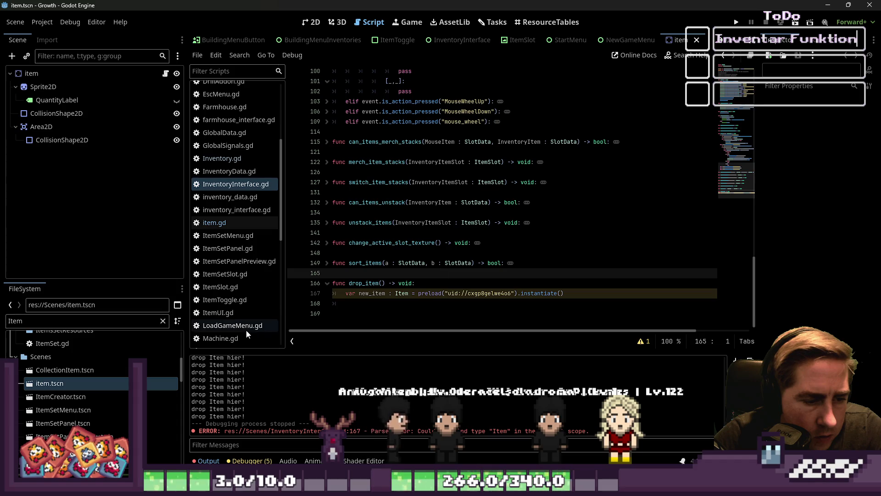
{"action": "left_click", "coordinate": [387, 303]}
{"action": "left_click", "coordinate": [373, 293]}
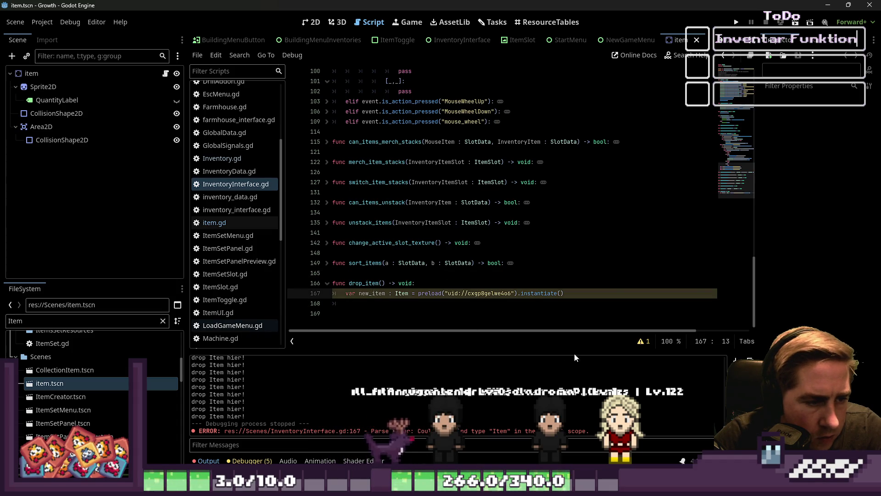
{"action": "left_click", "coordinate": [642, 342]}
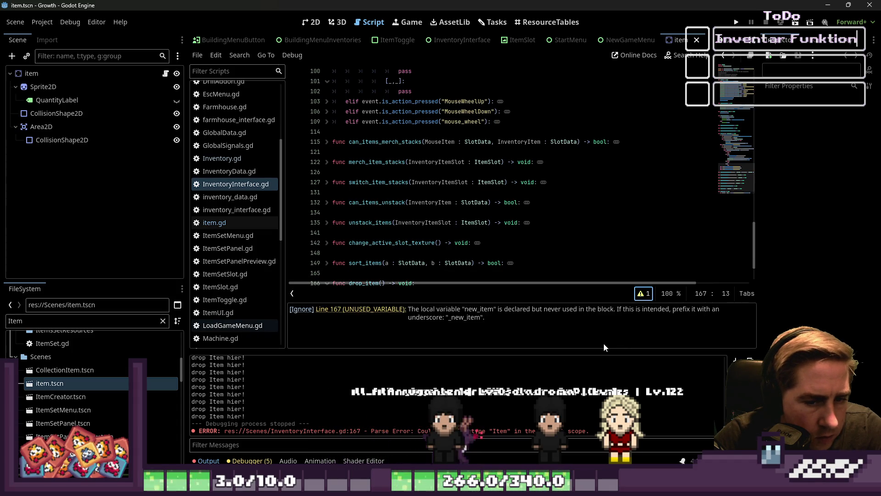
{"action": "left_click", "coordinate": [644, 297]}
{"action": "left_click", "coordinate": [357, 302]}
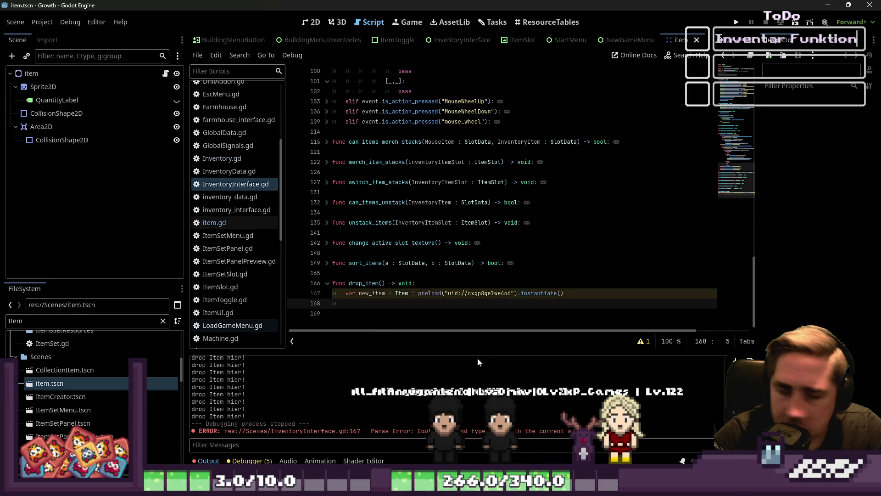
Begin a new_item. assignment after checking item.gd's slot_data and label variables.
{"action": "type", "text": "new:"}
{"action": "key", "text": "BackSpace"}
{"action": "type", "text": "_item."}
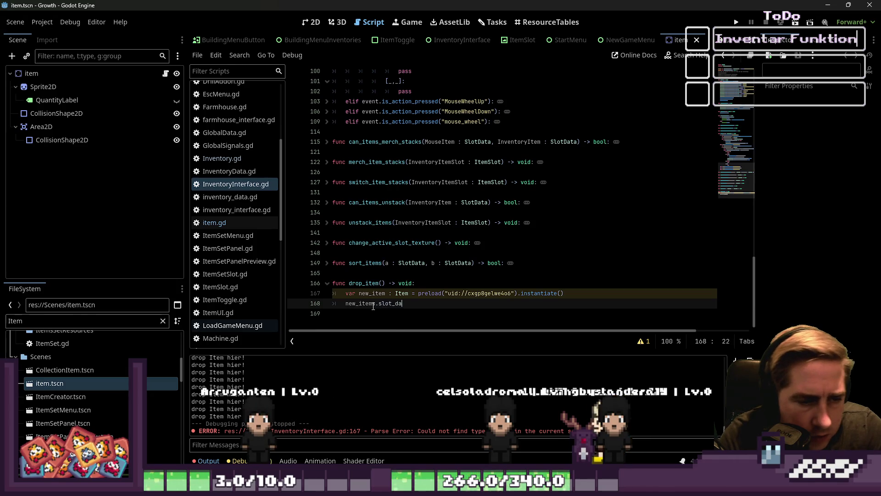
{"action": "left_click", "coordinate": [216, 223]}
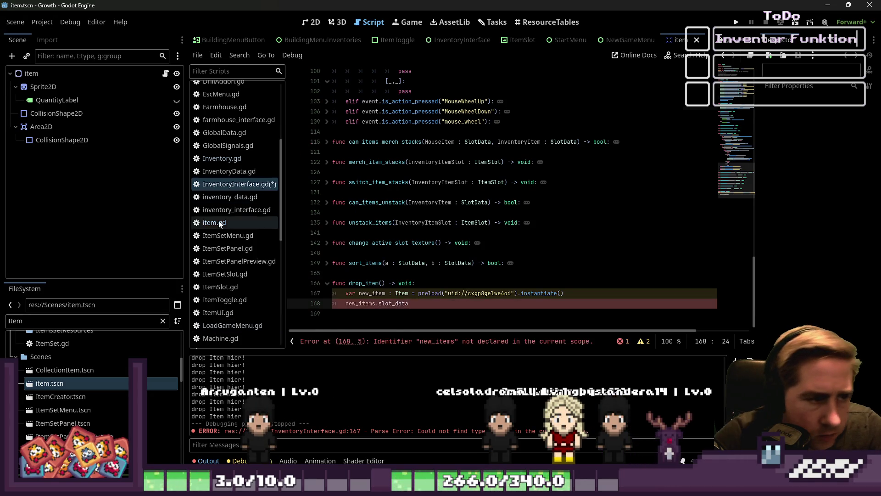
{"action": "double_click", "coordinate": [384, 101]}
{"action": "scroll", "coordinate": [363, 138], "scroll_direction": "down", "scroll_amount": 1}
{"action": "scroll", "coordinate": [363, 160], "scroll_direction": "up", "scroll_amount": 1}
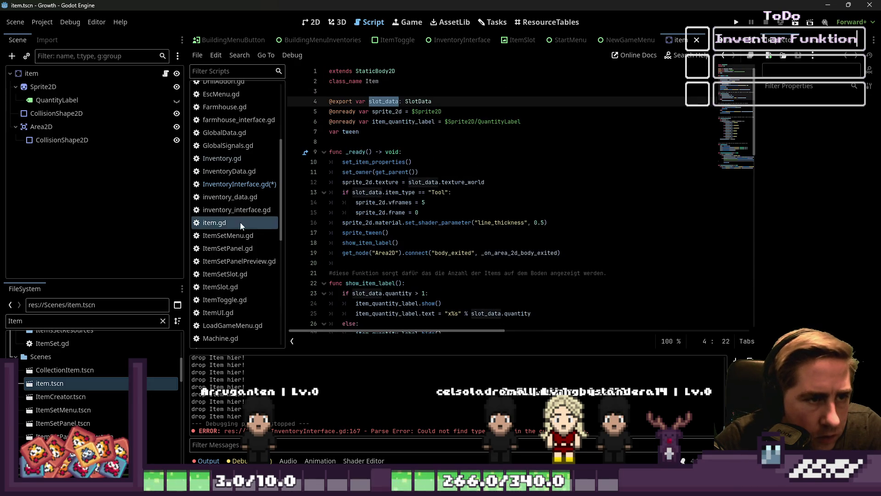
{"action": "left_click", "coordinate": [239, 184]}
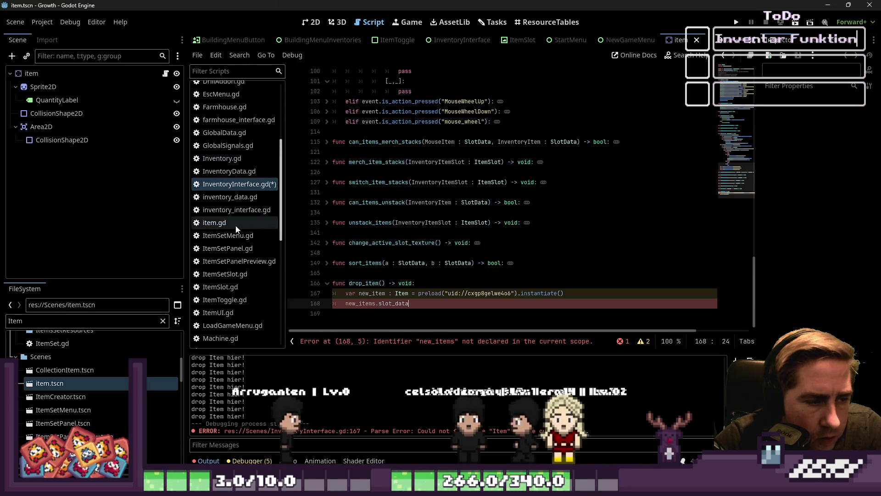
{"action": "left_click", "coordinate": [233, 225]}
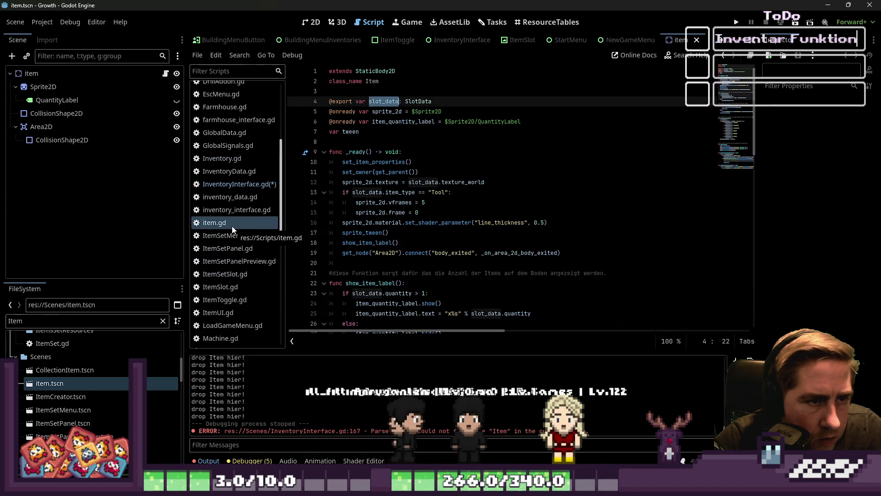
{"action": "double_click", "coordinate": [403, 121]}
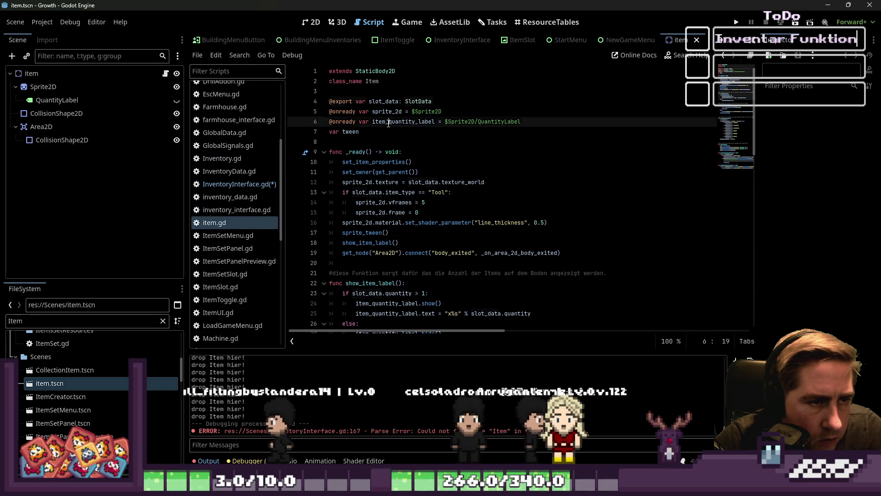
{"action": "scroll", "coordinate": [393, 157], "scroll_direction": "down", "scroll_amount": 2}
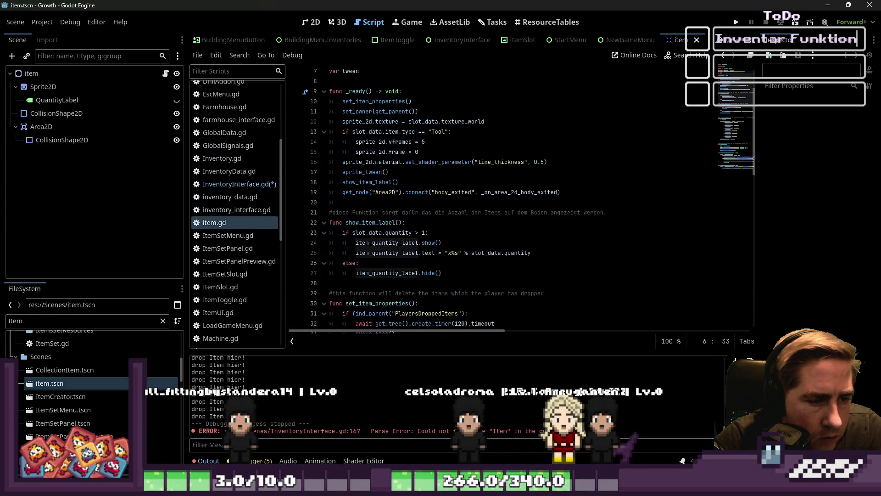
{"action": "left_click", "coordinate": [354, 222]}
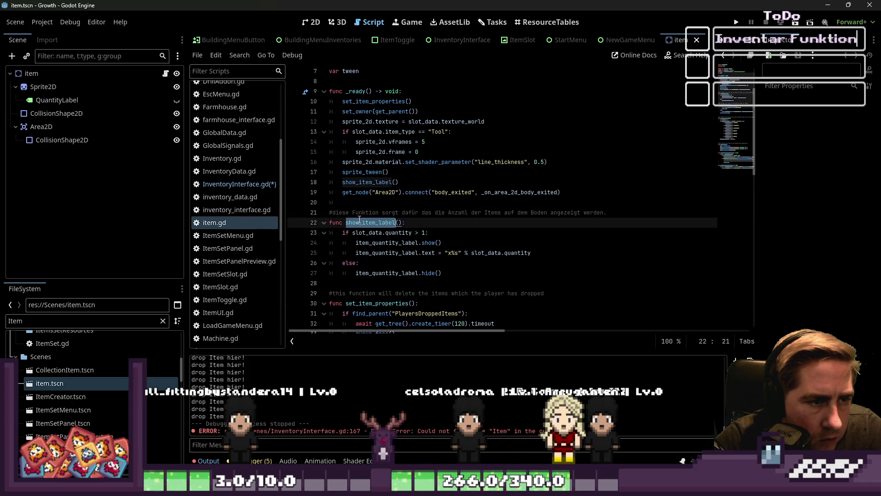
{"action": "left_click", "coordinate": [235, 183]}
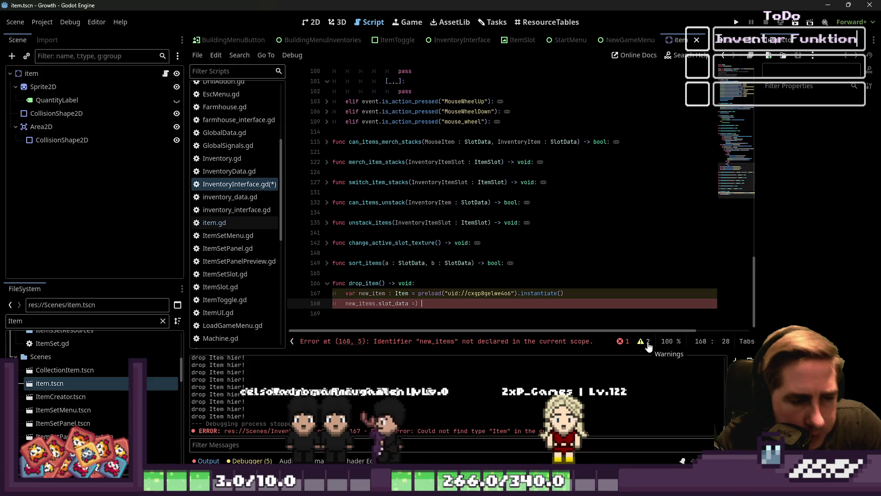
Assign MouseSlotInventory.items[0].duplicate() to slot_data, then set MouseSlotInventory.items[0] = null.
{"action": "type", "text": "Mous"}
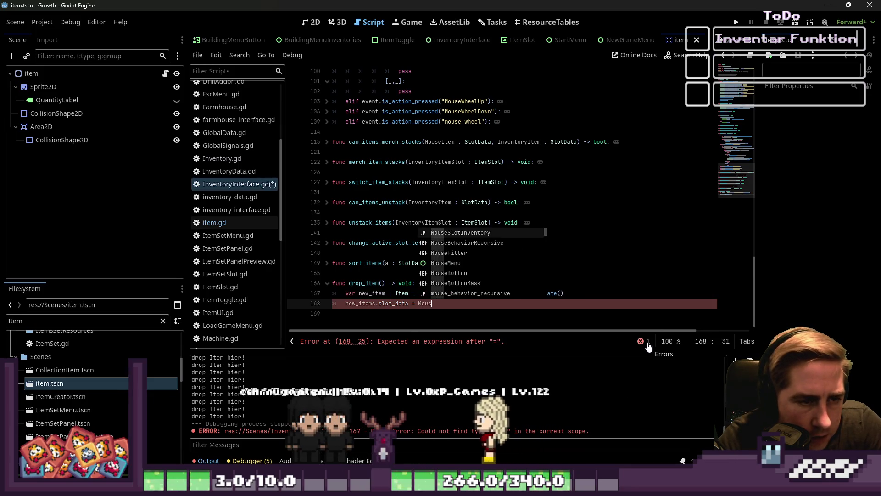
{"action": "type", "text": "eSlotInventory.items."}
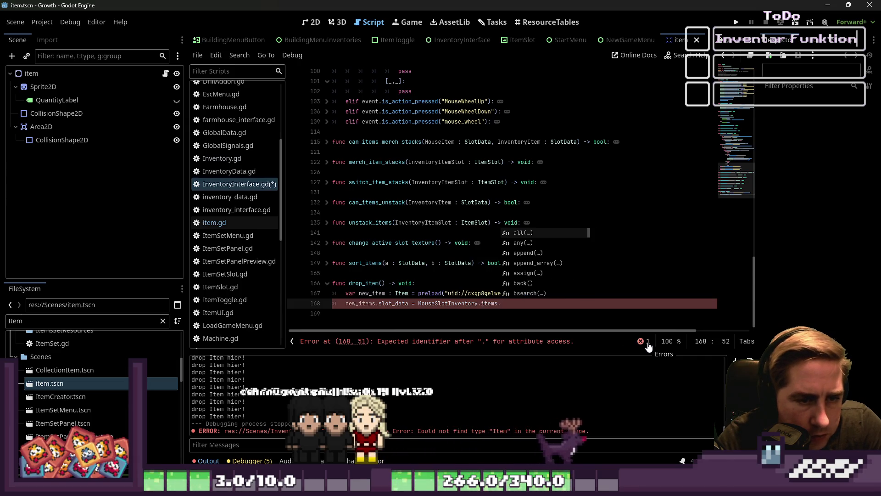
{"action": "key", "text": "BackSpace"}
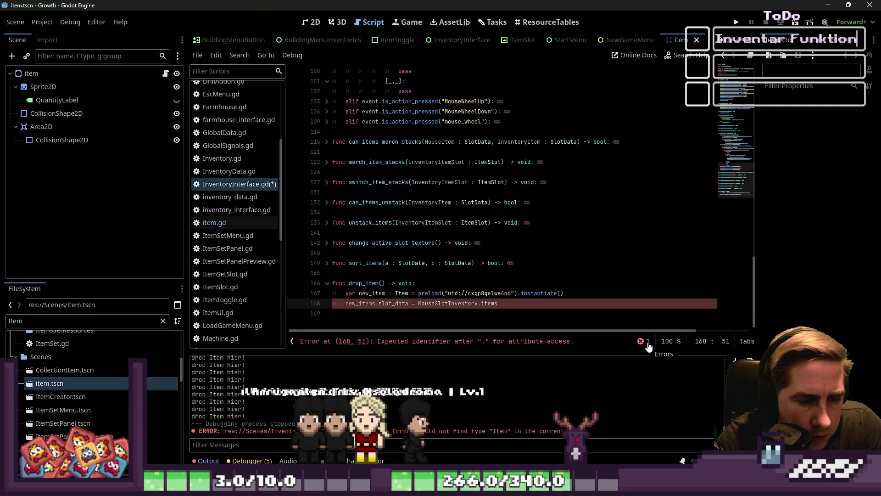
{"action": "type", "text": "[0].dup"}
{"action": "key", "text": "Return"}
{"action": "key", "text": "Return"}
{"action": "type", "text": "MouseSlotInventory.items["}
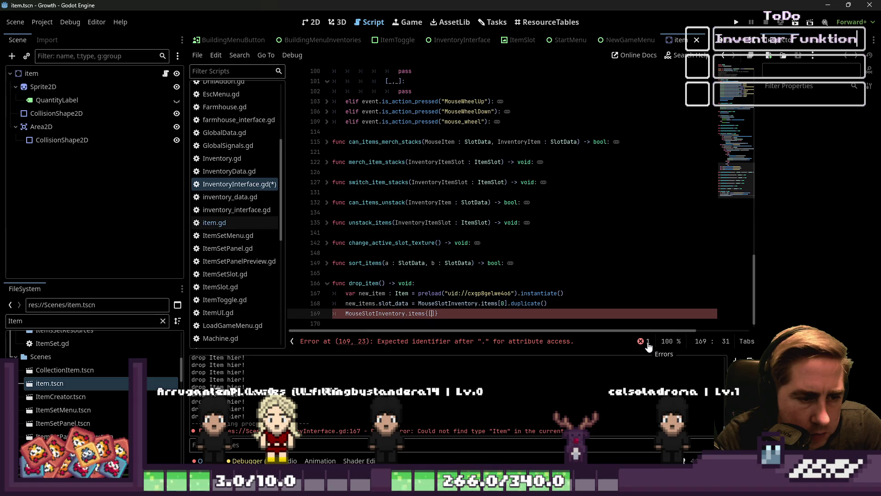
{"action": "type", "text": "["}
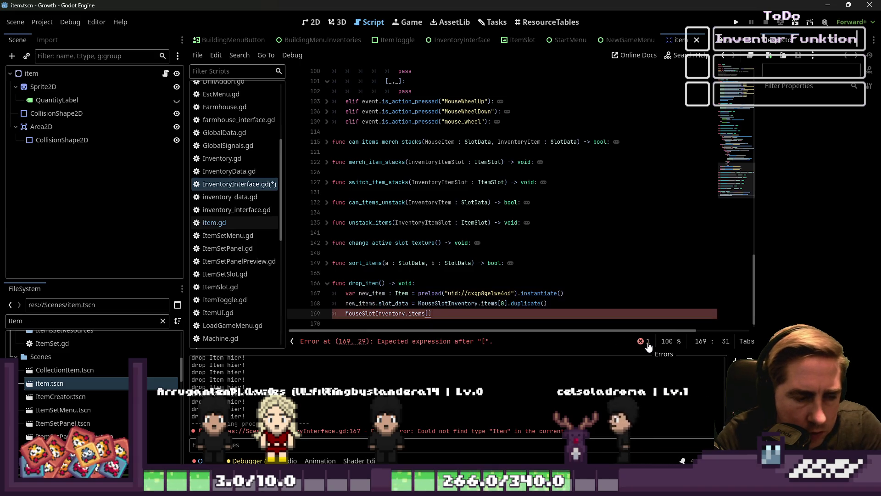
{"action": "type", "text": "0] = "}
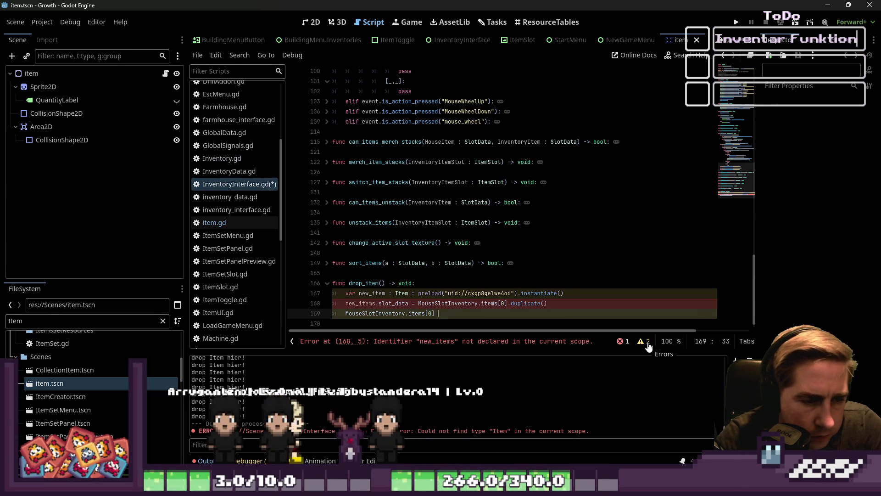
{"action": "type", "text": "null"}
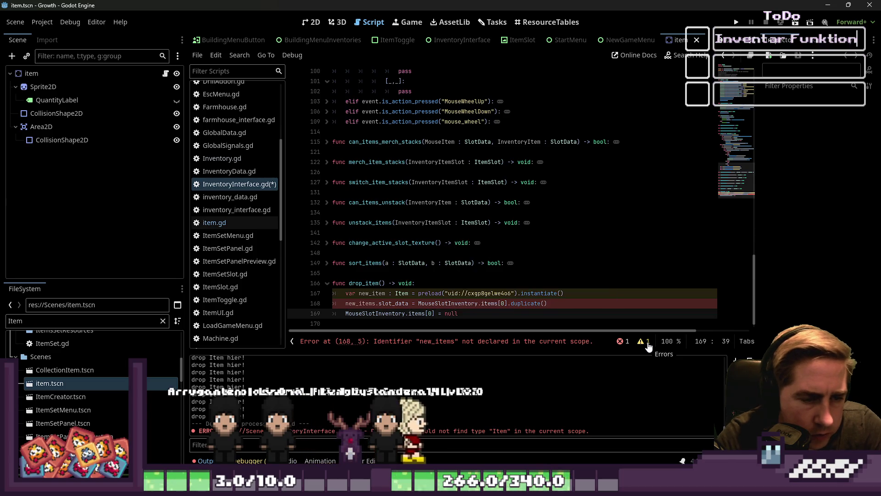
Fix the misspelled new_items name and tidy the blank lines around the slot_data line.
{"action": "key", "text": "Up"}
{"action": "key", "text": "Up"}
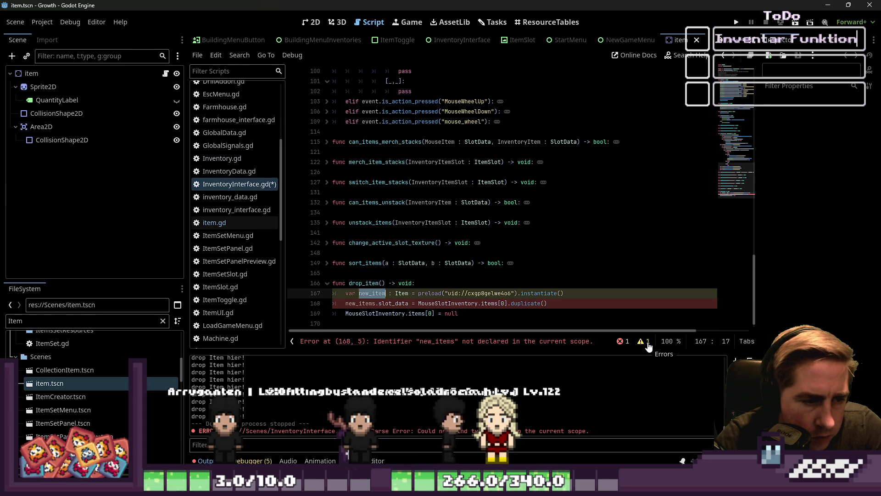
{"action": "key", "text": "Down"}
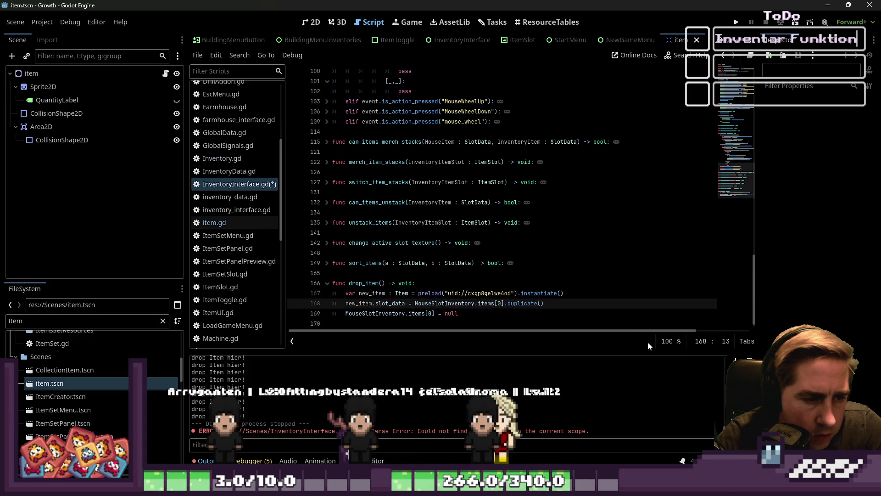
{"action": "key", "text": "Down"}
{"action": "key", "text": "Down"}
{"action": "key", "text": "BackSpace"}
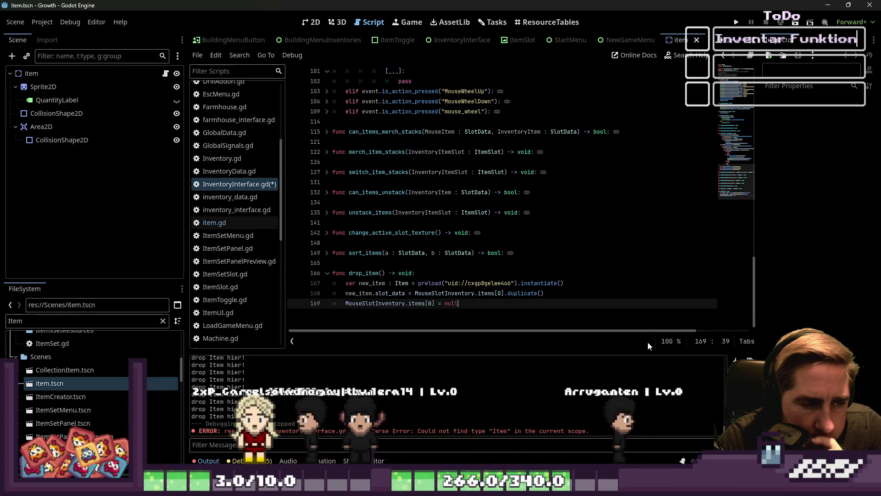
{"action": "key", "text": "Return"}
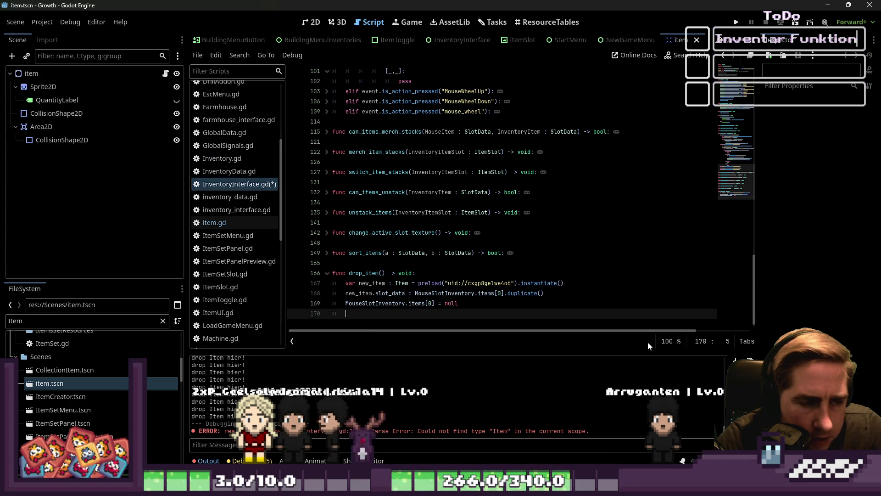
{"action": "type", "text": "new"}
{"action": "key", "text": "ctrl+space"}
{"action": "key", "text": "Escape"}
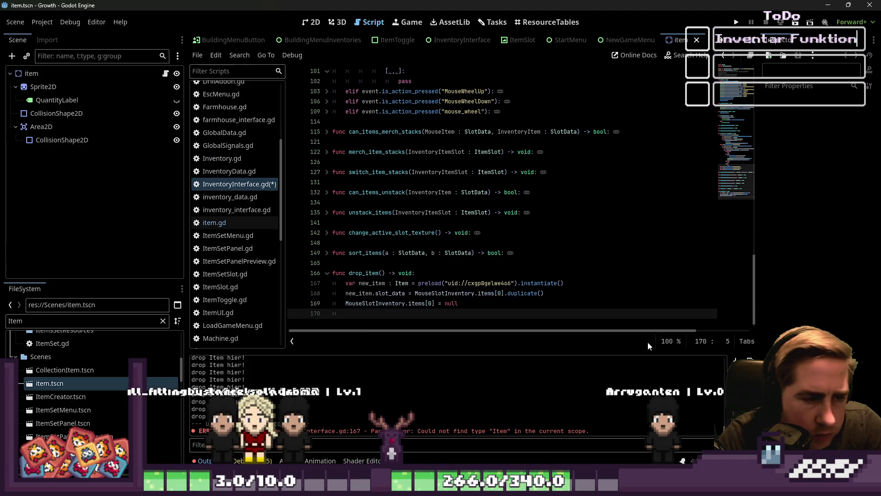
{"action": "key", "text": "BackSpace"}
{"action": "key", "text": "Up"}
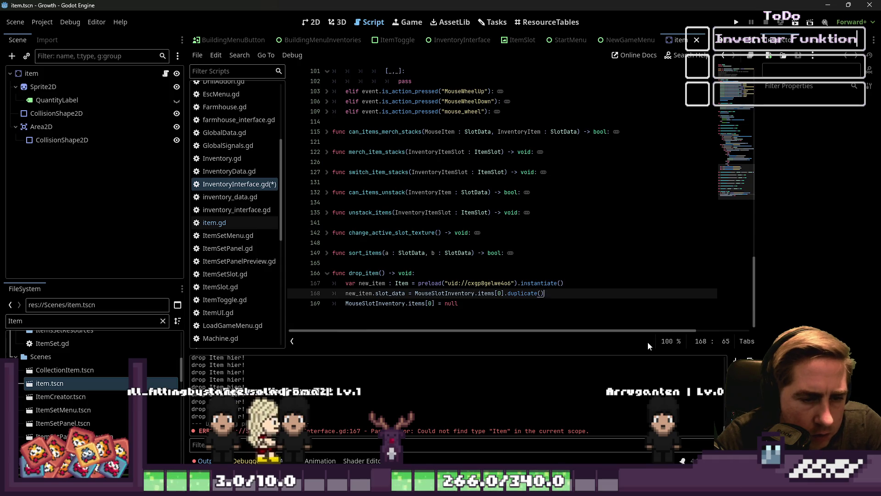
{"action": "key", "text": "Return"}
{"action": "scroll", "coordinate": [246, 37], "scroll_direction": "down", "scroll_amount": 5}
Check the exact name of the ItemSpawnGroup node in the World scene.
{"action": "scroll", "coordinate": [246, 37], "scroll_direction": "up", "scroll_amount": 1}
{"action": "left_click", "coordinate": [211, 40]}
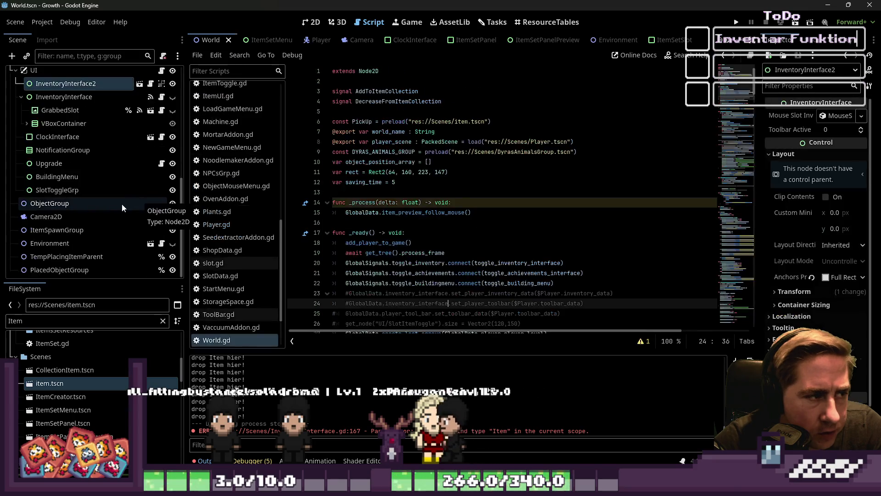
{"action": "left_click", "coordinate": [84, 230]}
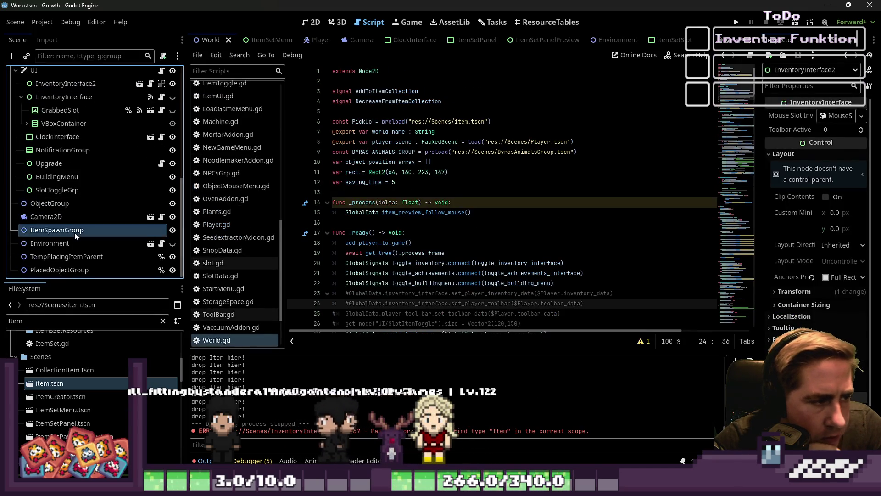
{"action": "key", "text": "F2"}
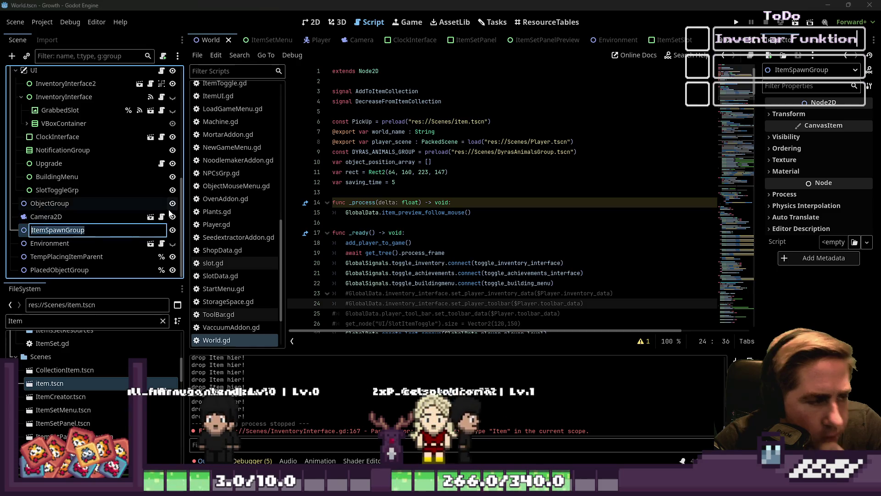
{"action": "key", "text": "Escape"}
{"action": "scroll", "coordinate": [329, 234], "scroll_direction": "down", "scroll_amount": 3}
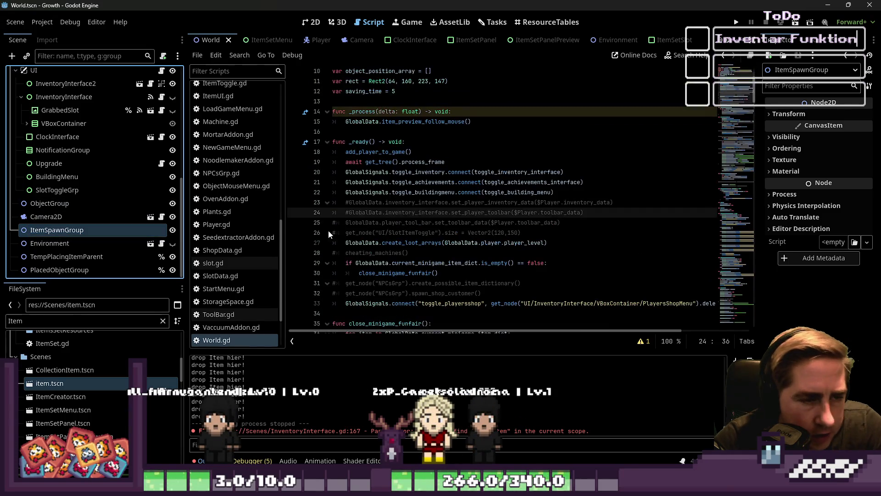
{"action": "double_click", "coordinate": [50, 229]}
{"action": "key", "text": "Escape"}
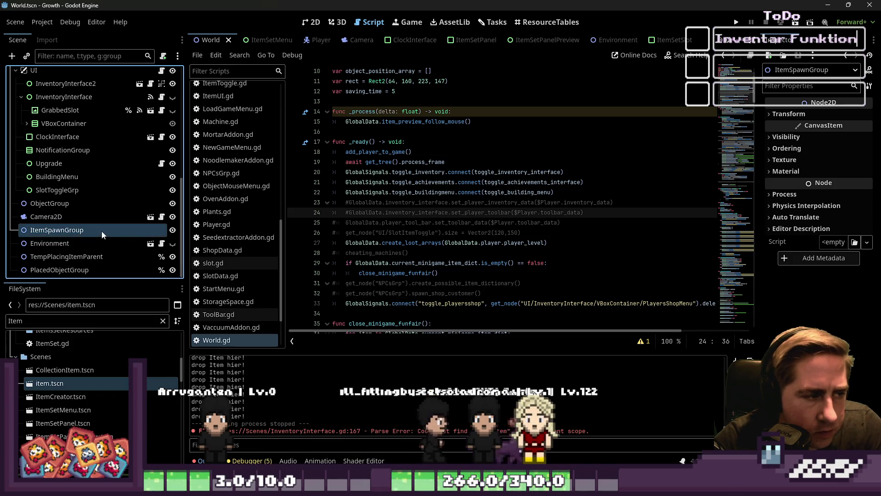
{"action": "scroll", "coordinate": [502, 229], "scroll_direction": "down", "scroll_amount": 11}
{"action": "scroll", "coordinate": [502, 230], "scroll_direction": "down", "scroll_amount": 5}
{"action": "scroll", "coordinate": [250, 196], "scroll_direction": "up", "scroll_amount": 5}
{"action": "left_click", "coordinate": [234, 232]}
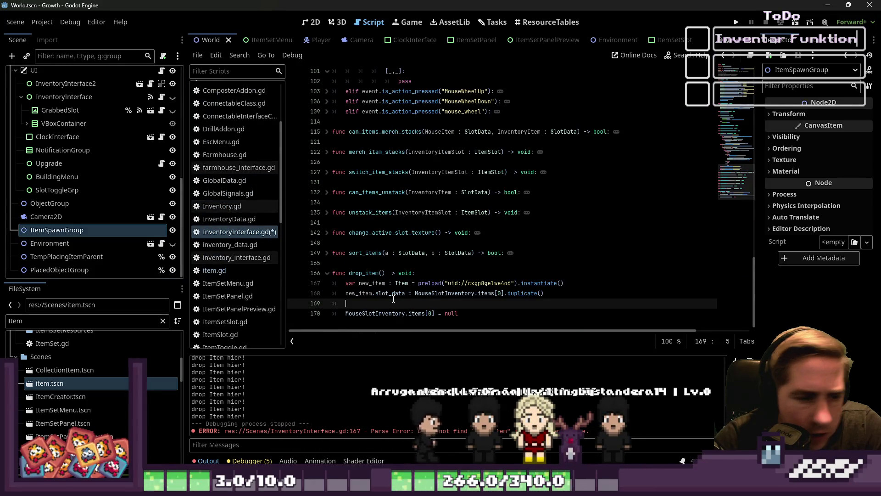
Add new_item as a child of world.get_node("ItemSpawnGroup") and save InventoryInterface.gd.
{"action": "type", "text": "GlobalData.world.get_"}
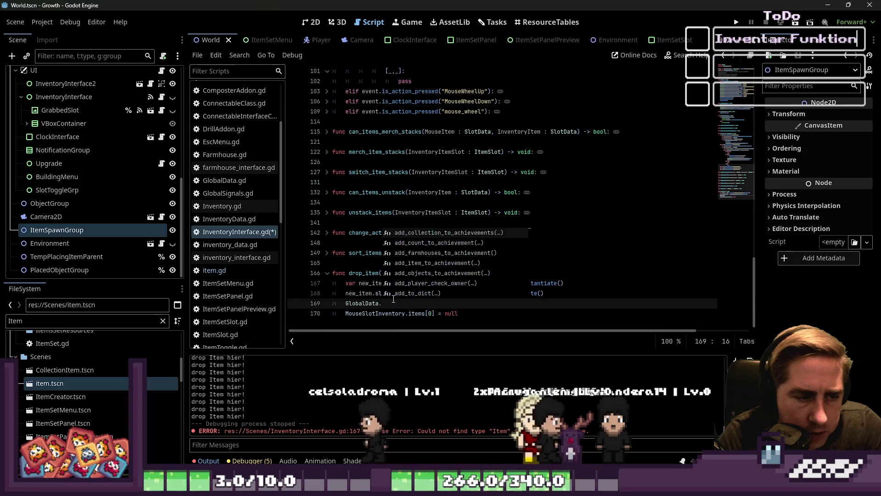
{"action": "type", "text": "nod"}
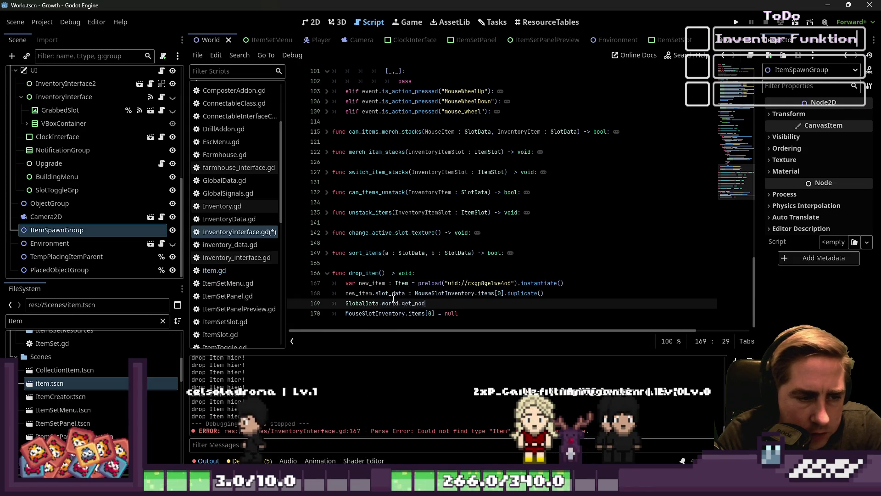
{"action": "type", "text": "e(\""}
{"action": "key", "text": "ctrl+f"}
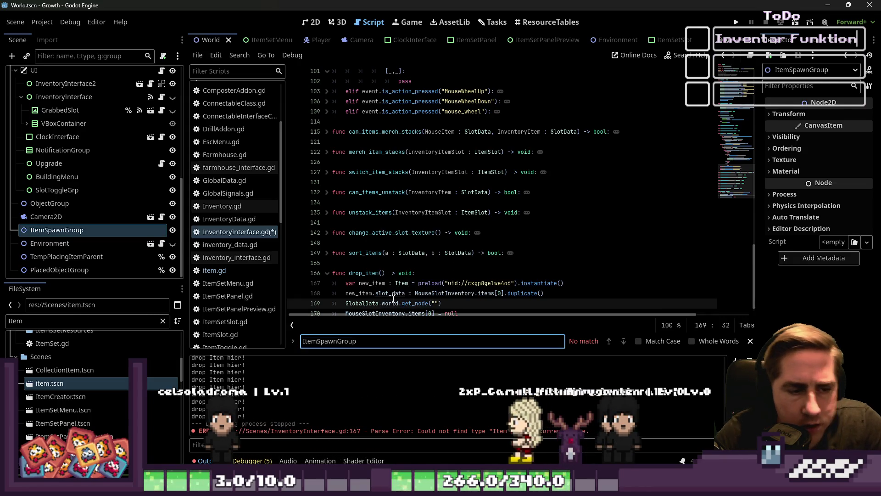
{"action": "type", "text": "ItemSpawnGroup"}
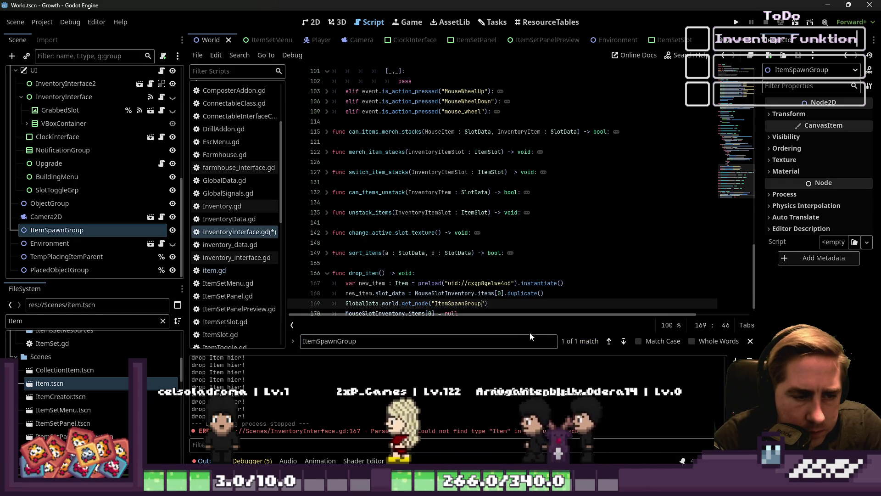
{"action": "key", "text": "Escape"}
{"action": "left_click", "coordinate": [475, 293]}
{"action": "left_click", "coordinate": [547, 299]}
{"action": "type", "text": "add_child(new_item"}
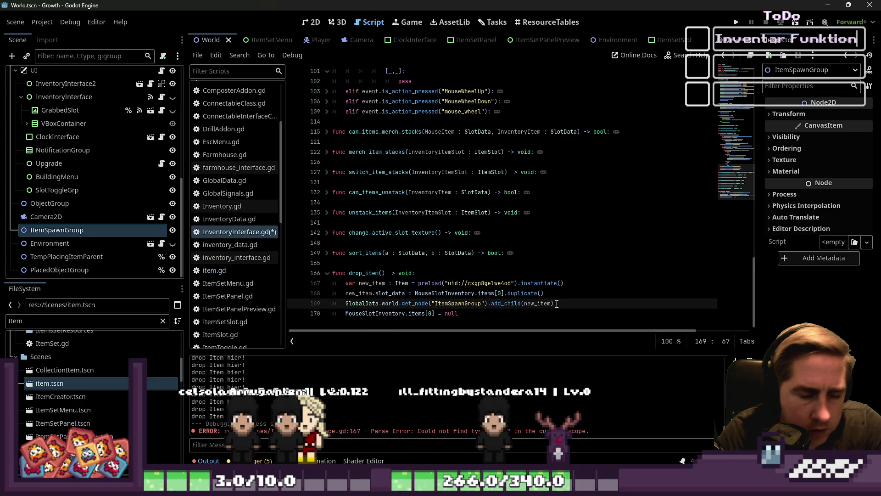
{"action": "left_click", "coordinate": [532, 273]}
{"action": "key", "text": "ctrl+s"}
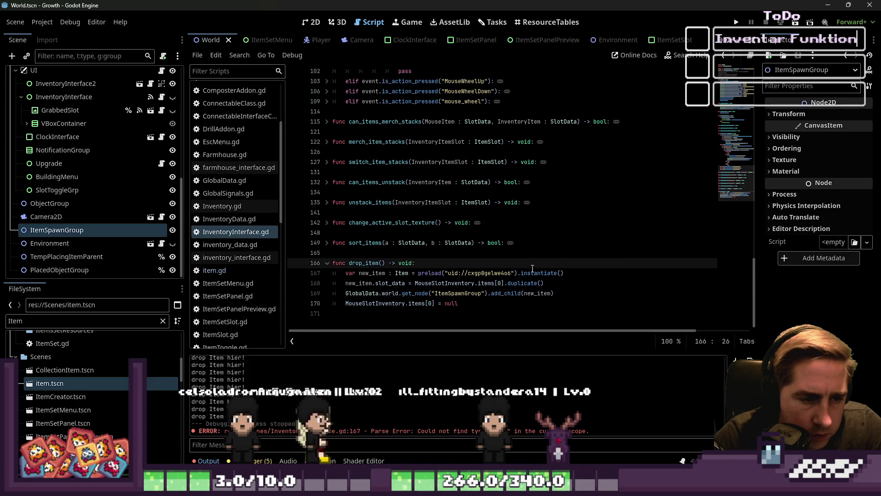
{"action": "double_click", "coordinate": [367, 263]}
{"action": "scroll", "coordinate": [524, 241], "scroll_direction": "up", "scroll_amount": 7}
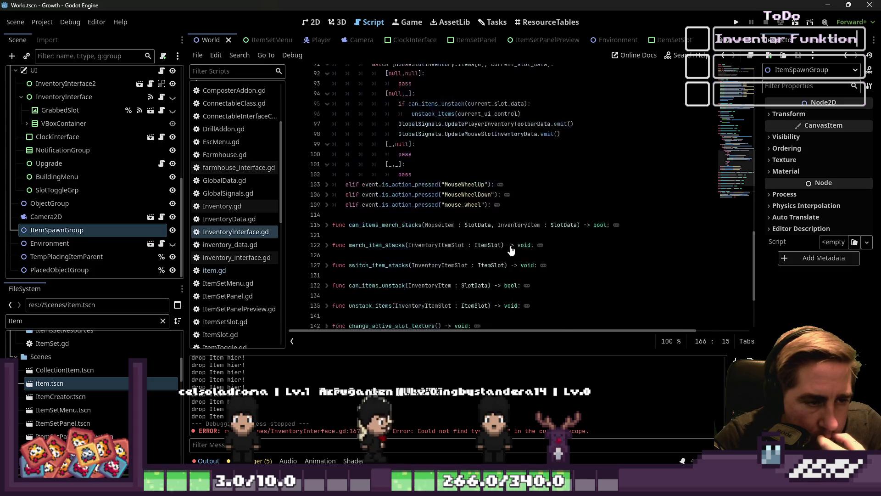
{"action": "left_click", "coordinate": [736, 23]}
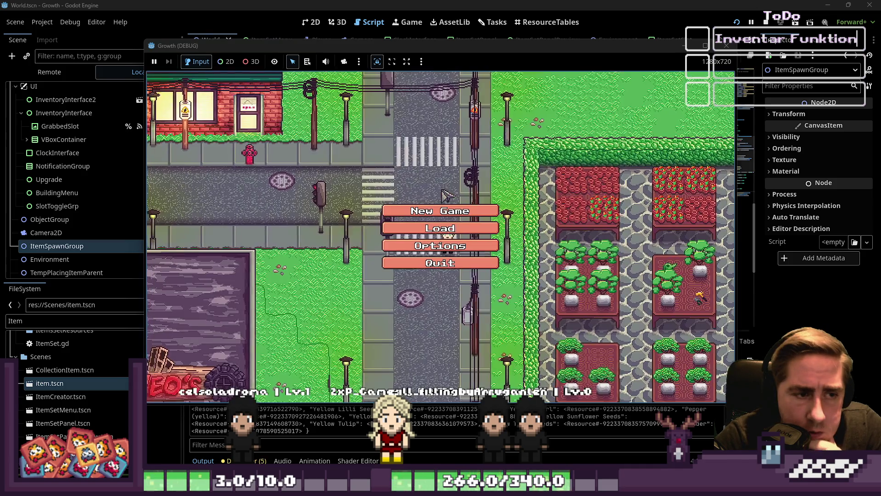
{"action": "left_click", "coordinate": [440, 215]}
{"action": "type", "text": "d"}
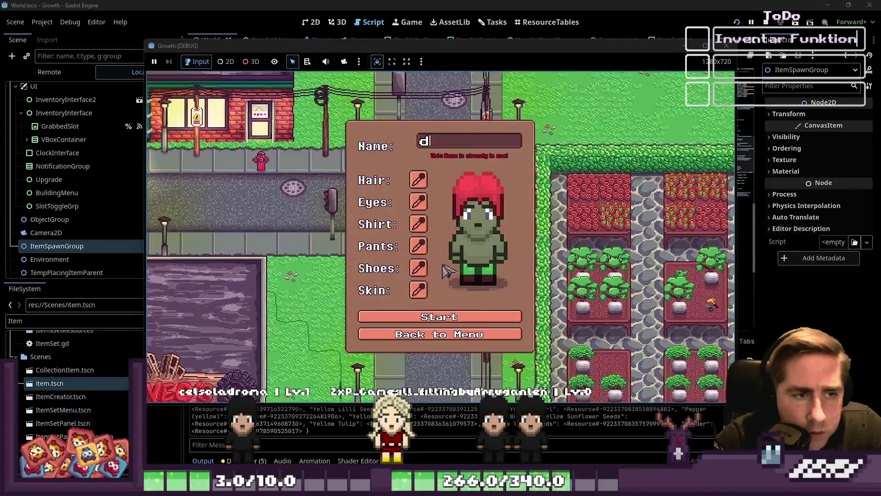
{"action": "type", "text": "vc"}
{"action": "left_click", "coordinate": [438, 314]}
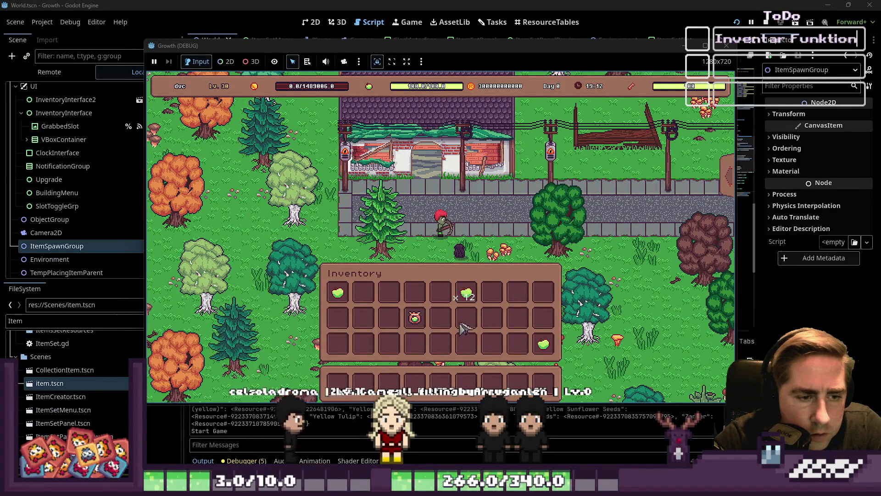
{"action": "key", "text": "2"}
{"action": "key", "text": "7"}
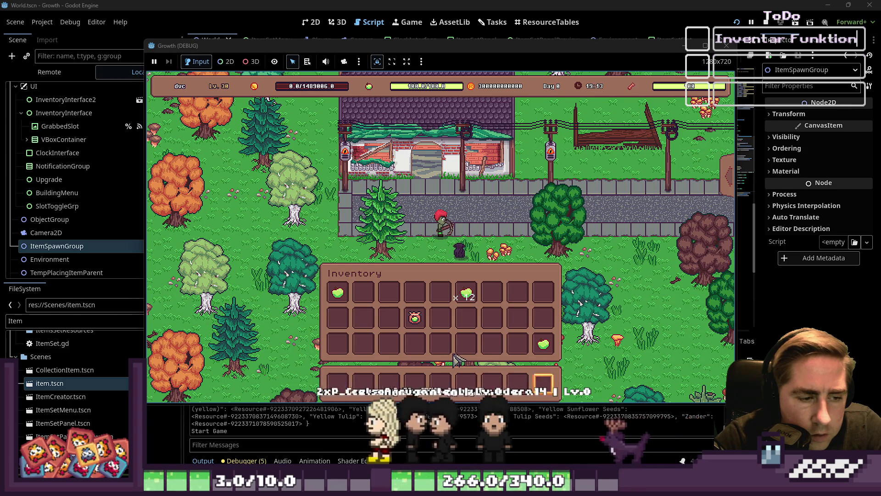
{"action": "key", "text": "4"}
{"action": "left_click", "coordinate": [467, 293]}
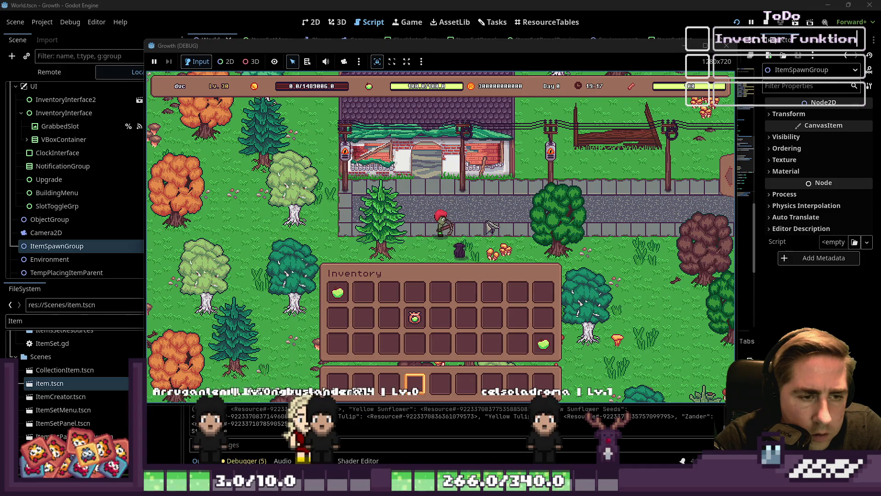
{"action": "key", "text": "w"}
{"action": "left_click", "coordinate": [726, 46]}
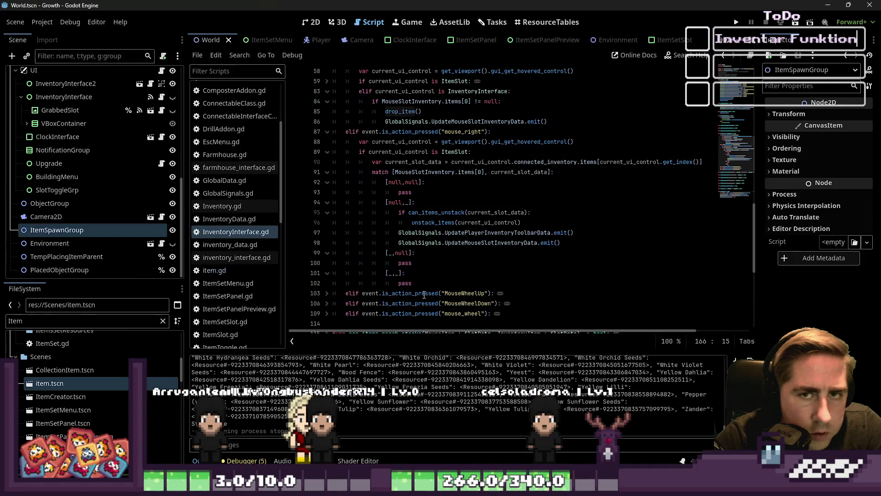
Add new_item.global_position = GlobalData.player.global_position after line 168 of drop_item.
{"action": "left_click", "coordinate": [566, 281]}
{"action": "key", "text": "Return"}
{"action": "type", "text": "new_it"}
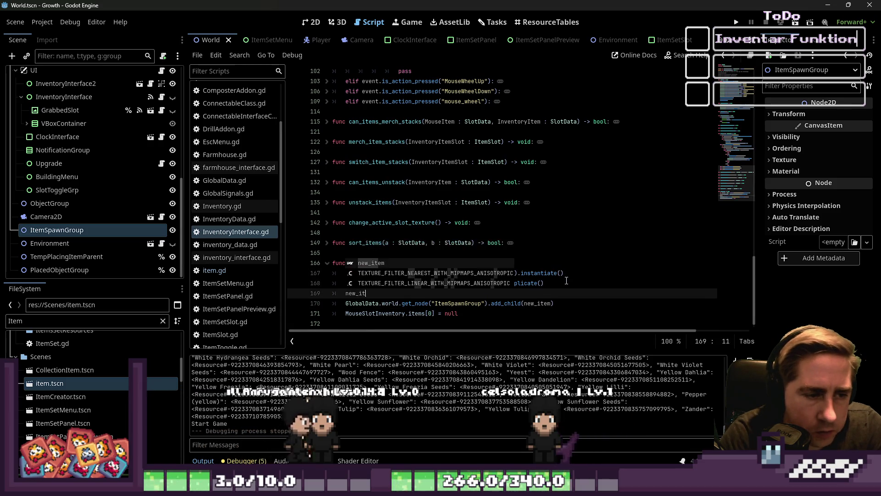
{"action": "type", "text": "em."}
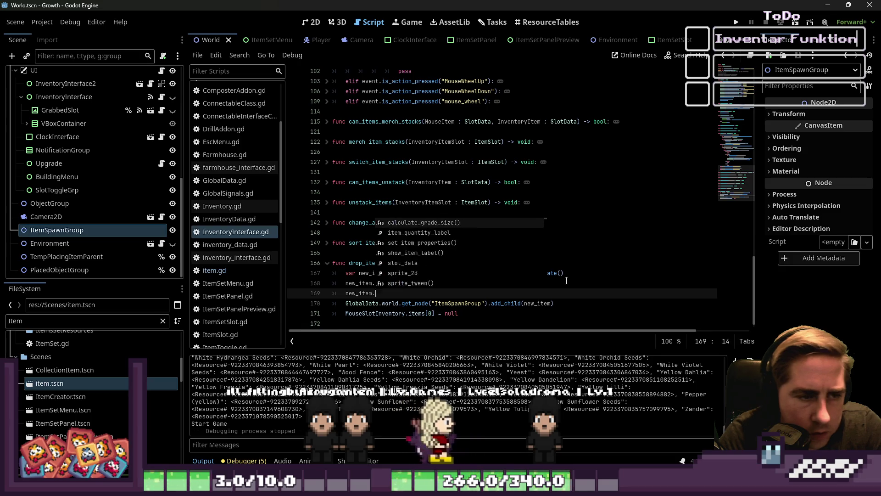
{"action": "type", "text": "global_position = "}
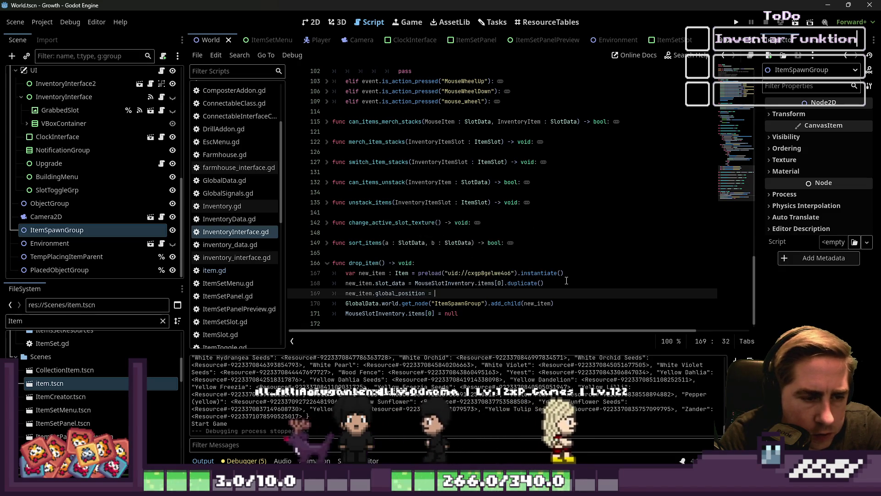
{"action": "type", "text": "Pla"}
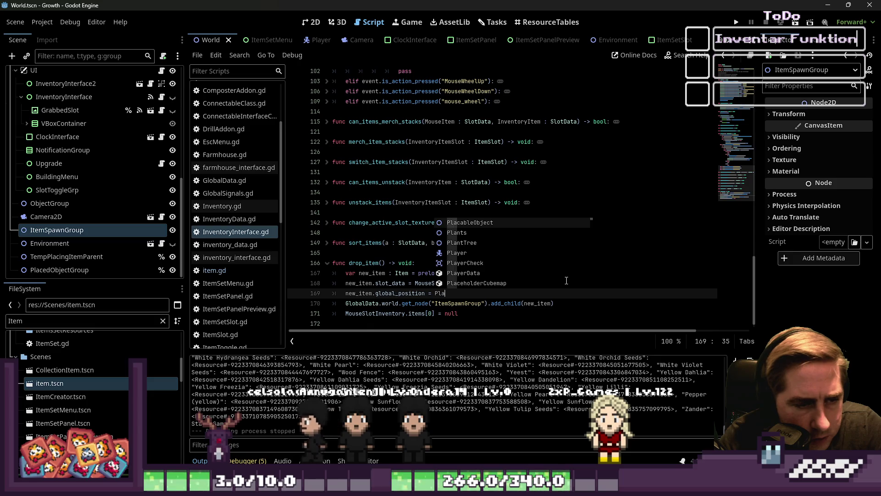
{"action": "key", "text": "BackSpace"}
{"action": "key", "text": "BackSpace"}
{"action": "key", "text": "BackSpace"}
{"action": "type", "text": "GlobalD"}
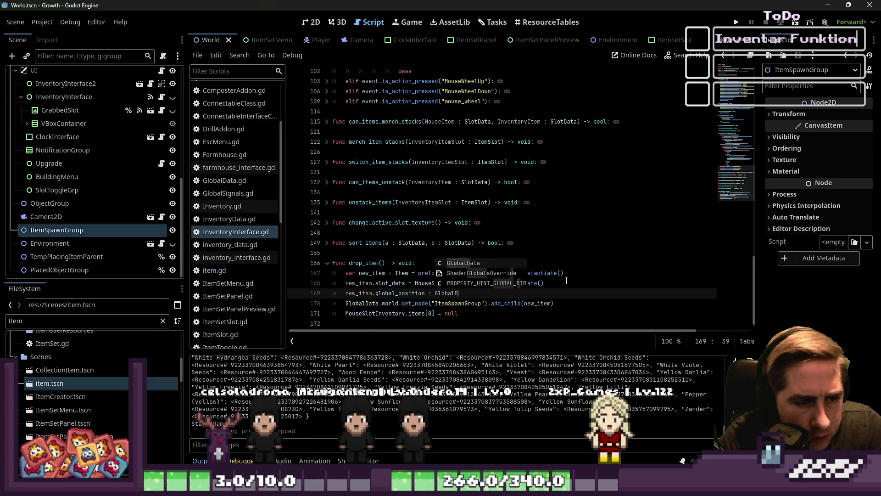
{"action": "type", "text": "Aplayer.i"}
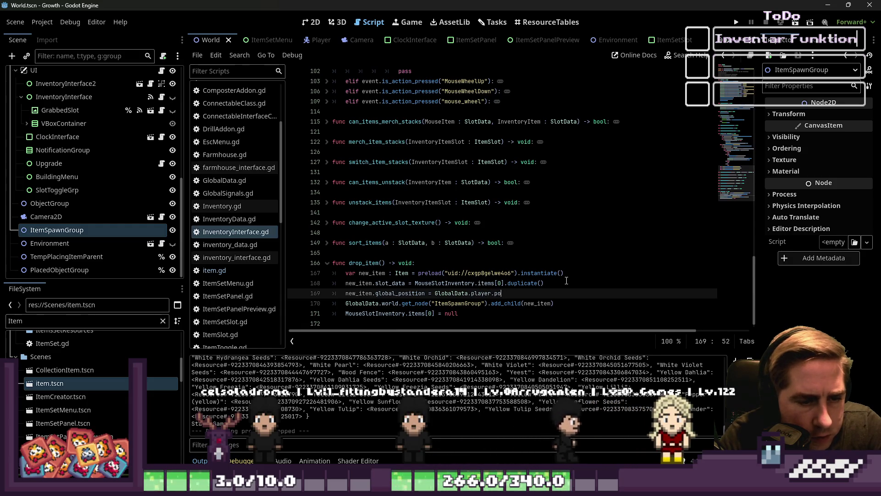
{"action": "key", "text": "BackSpace"}
{"action": "key", "text": "BackSpace"}
{"action": "type", "text": "globa"}
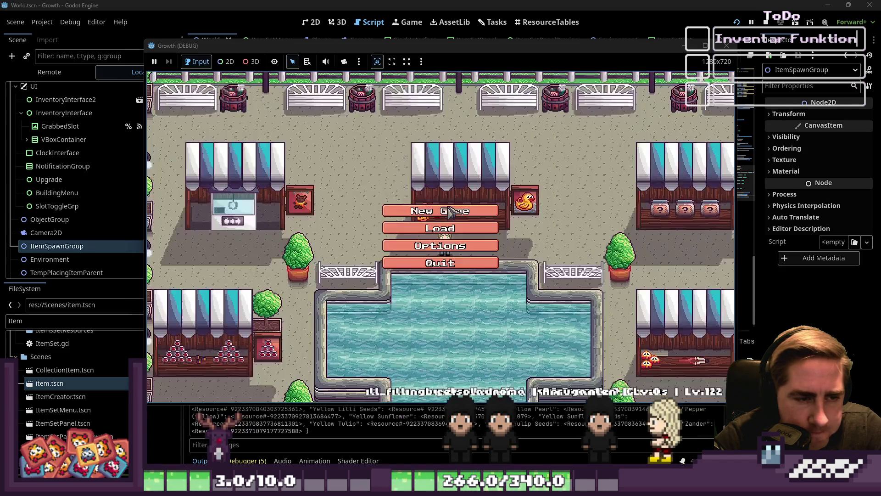
Start a new game and test dropping the 12-apple stack into the world.
{"action": "left_click", "coordinate": [447, 212]}
{"action": "type", "text": "dgf"}
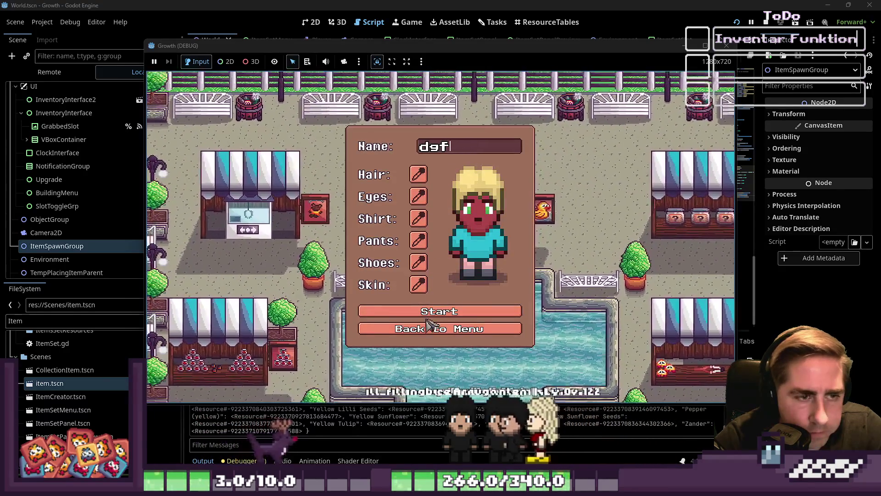
{"action": "left_click", "coordinate": [436, 311]}
{"action": "left_click", "coordinate": [439, 319]}
{"action": "left_click", "coordinate": [485, 223]}
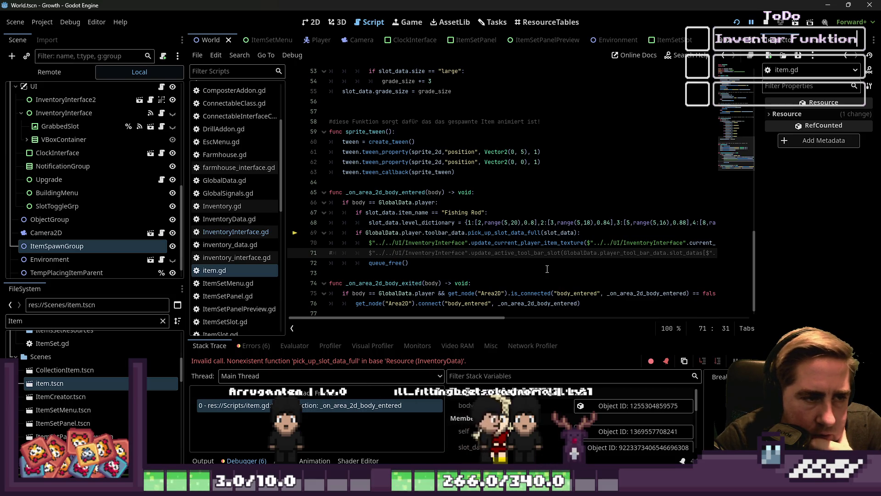
Comment out the _on_area_2d_body_entered handler in item.gd.
{"action": "scroll", "coordinate": [535, 261], "scroll_direction": "down", "scroll_amount": 1}
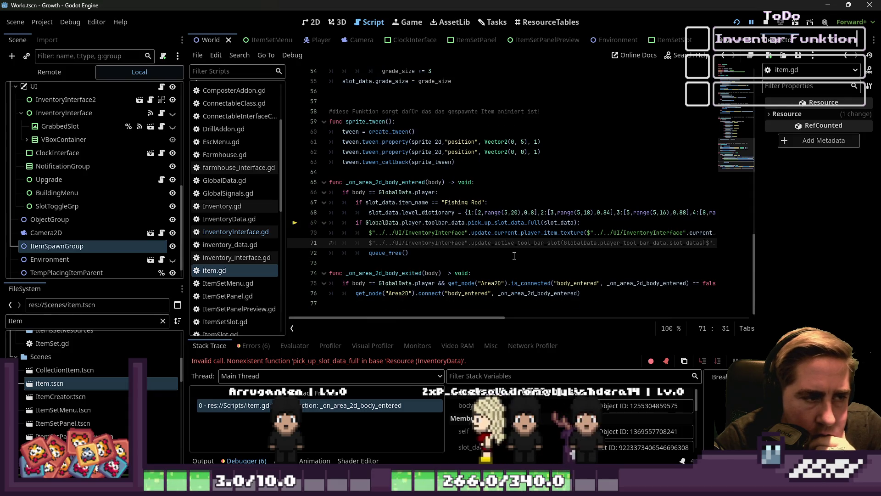
{"action": "left_click_drag", "start_coordinate": [469, 247], "coordinate": [335, 174]}
{"action": "key", "text": "BackSpace"}
{"action": "scroll", "coordinate": [411, 194], "scroll_direction": "up", "scroll_amount": 15}
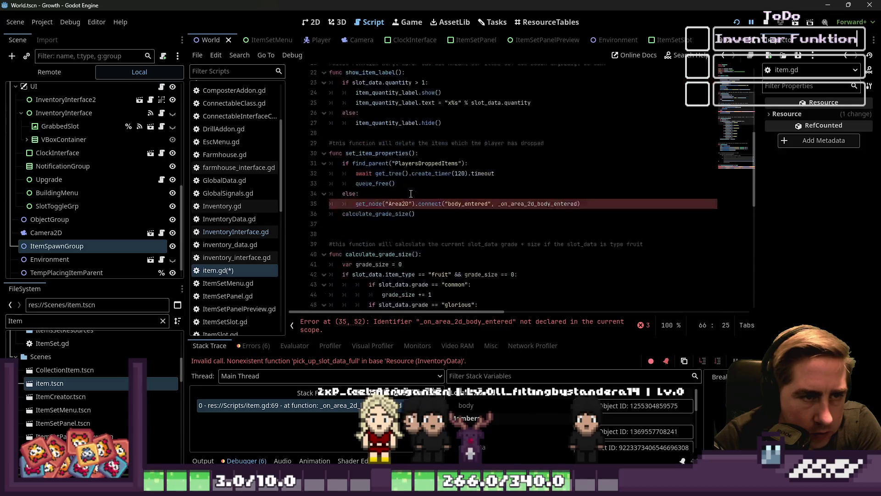
{"action": "scroll", "coordinate": [411, 194], "scroll_direction": "up", "scroll_amount": 2}
{"action": "scroll", "coordinate": [413, 196], "scroll_direction": "down", "scroll_amount": 12}
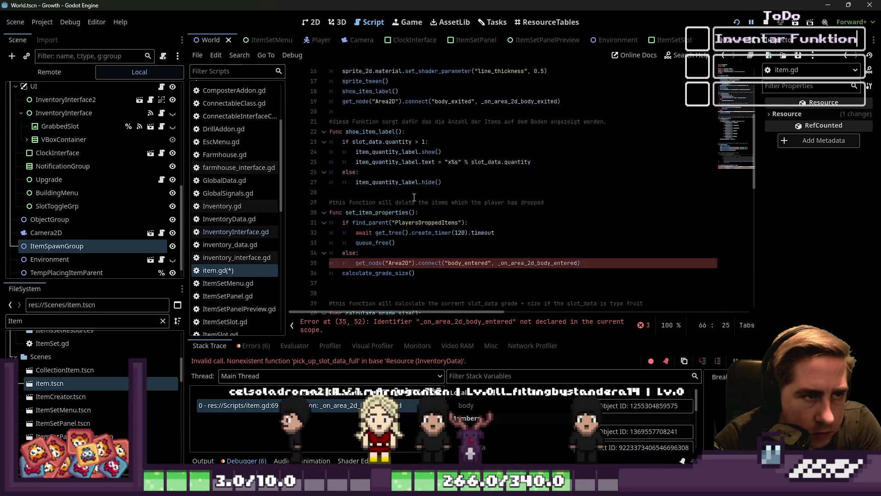
{"action": "scroll", "coordinate": [404, 193], "scroll_direction": "up", "scroll_amount": 6}
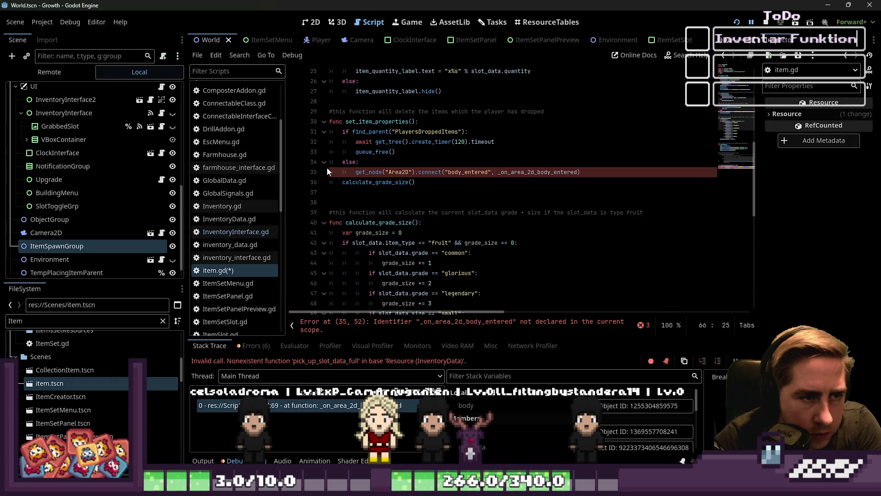
Comment out the body_entered/body_exited connections and body_exited handler, then rerun the game.
{"action": "left_click", "coordinate": [322, 172]}
{"action": "key", "text": "ctrl+k"}
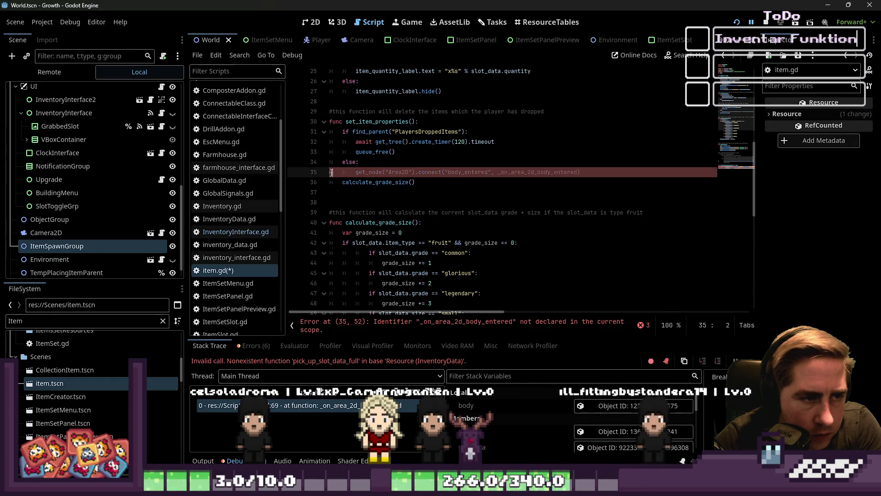
{"action": "left_click", "coordinate": [332, 161]}
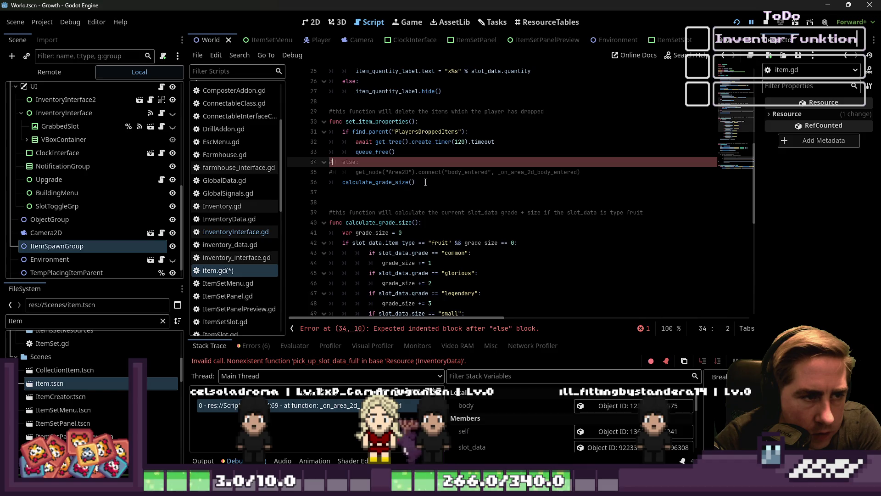
{"action": "scroll", "coordinate": [396, 290], "scroll_direction": "down", "scroll_amount": 10}
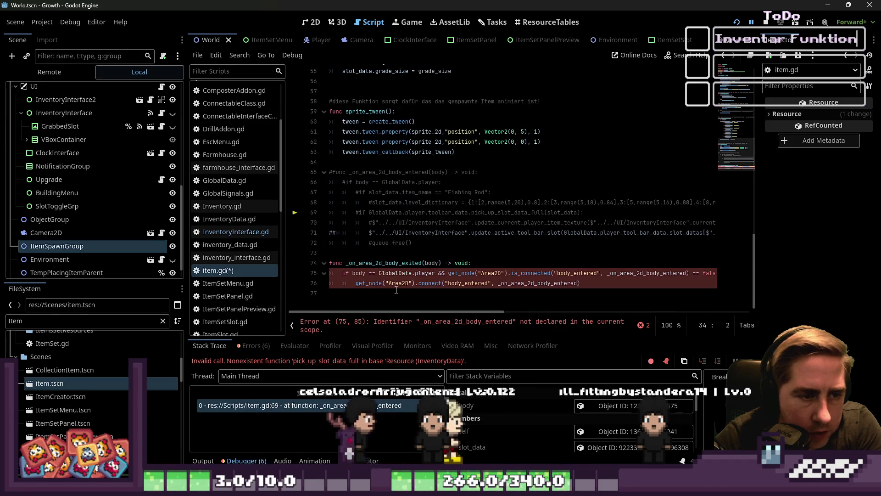
{"action": "left_click_drag", "start_coordinate": [396, 290], "coordinate": [311, 270]}
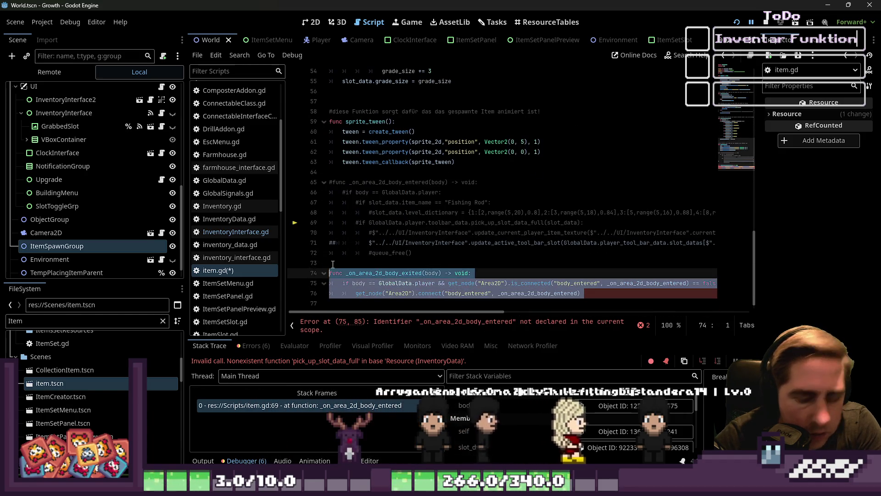
{"action": "key", "text": "ctrl+k"}
{"action": "left_click", "coordinate": [382, 253]}
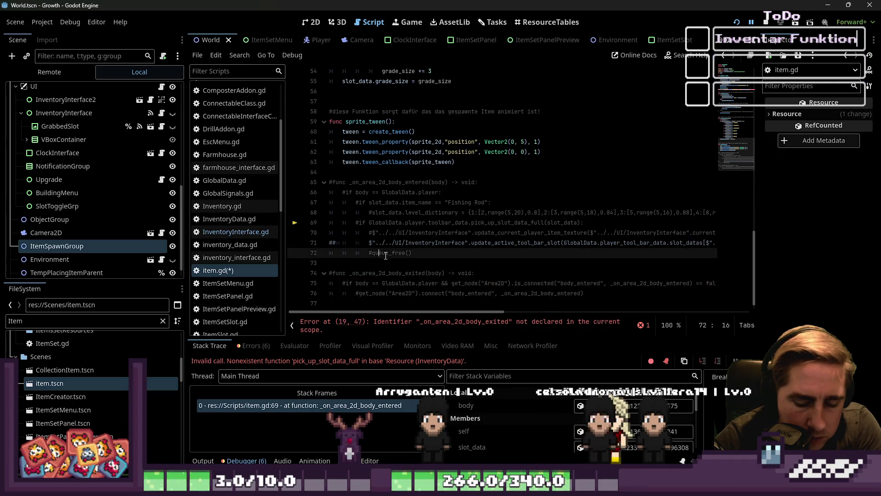
{"action": "scroll", "coordinate": [382, 255], "scroll_direction": "up", "scroll_amount": 15}
{"action": "left_click", "coordinate": [331, 253]}
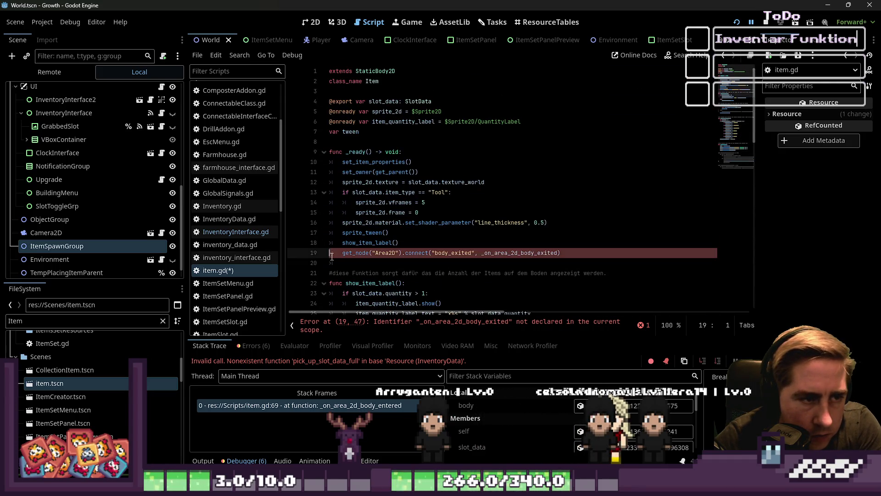
{"action": "left_click", "coordinate": [486, 235]}
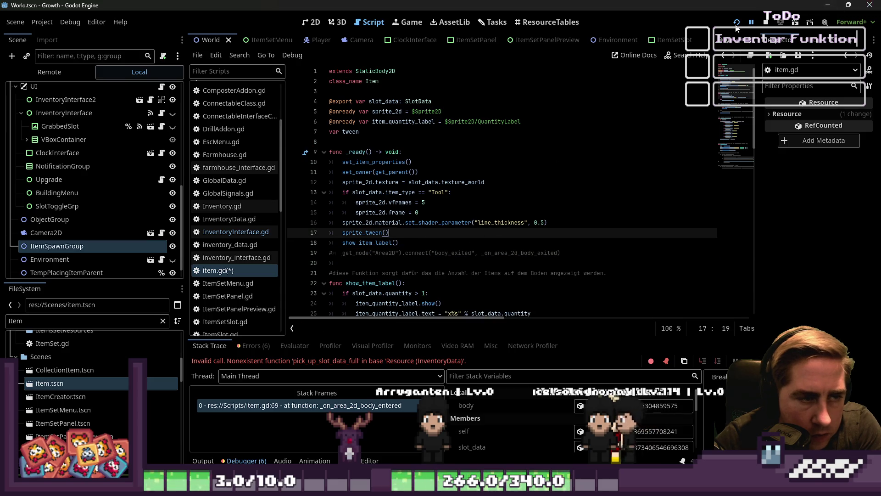
{"action": "left_click", "coordinate": [736, 26]}
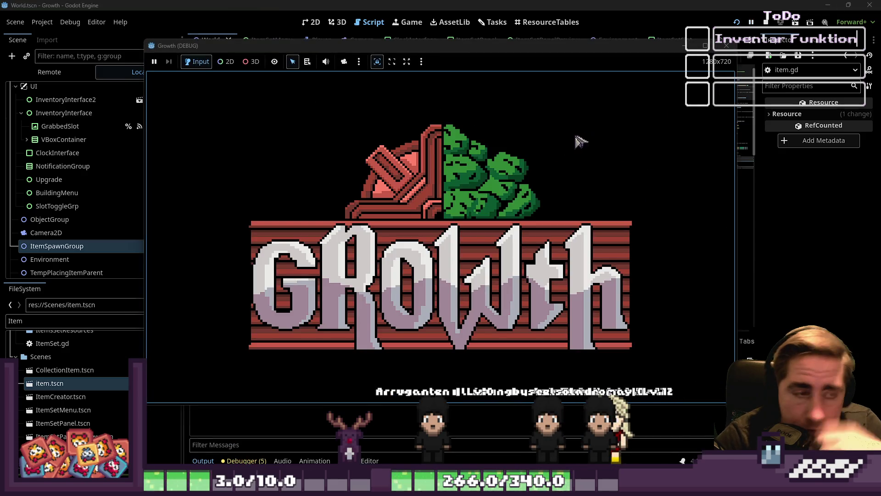
Delete the old saved character and start the game with a new one.
{"action": "left_click", "coordinate": [484, 241]}
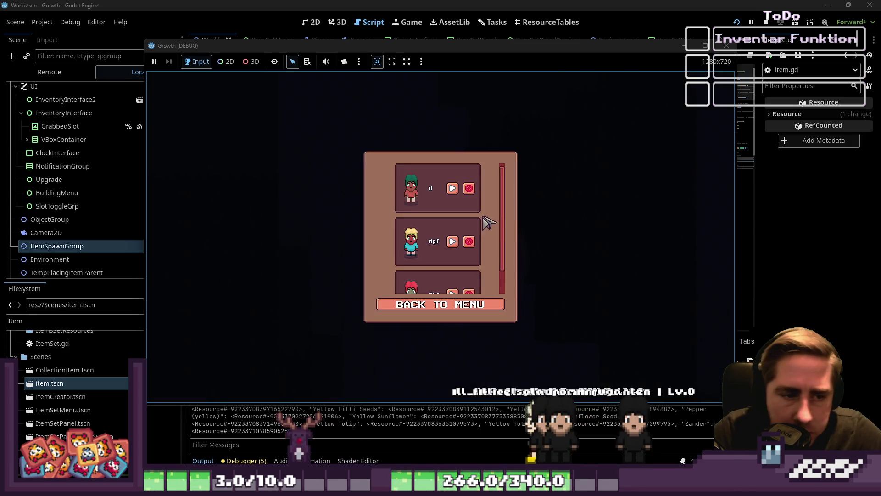
{"action": "left_click", "coordinate": [472, 189]}
{"action": "left_click", "coordinate": [438, 304]}
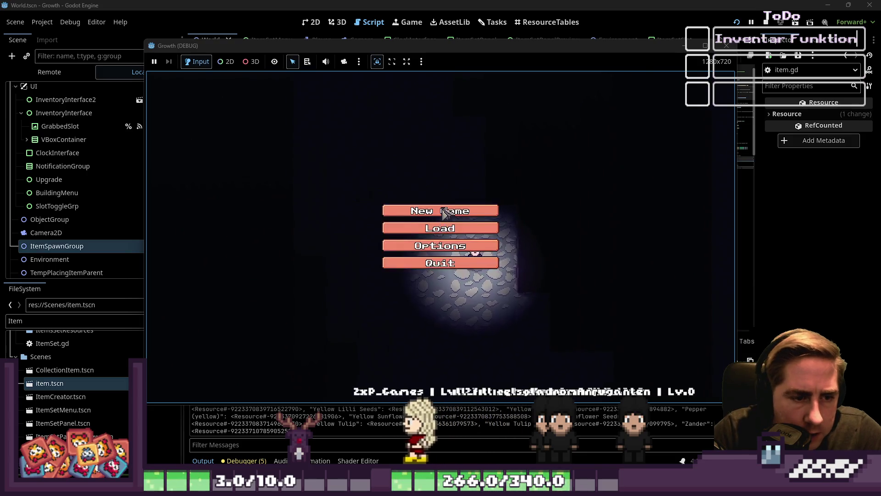
{"action": "left_click", "coordinate": [441, 211]}
{"action": "type", "text": "e"}
{"action": "left_click", "coordinate": [470, 311]}
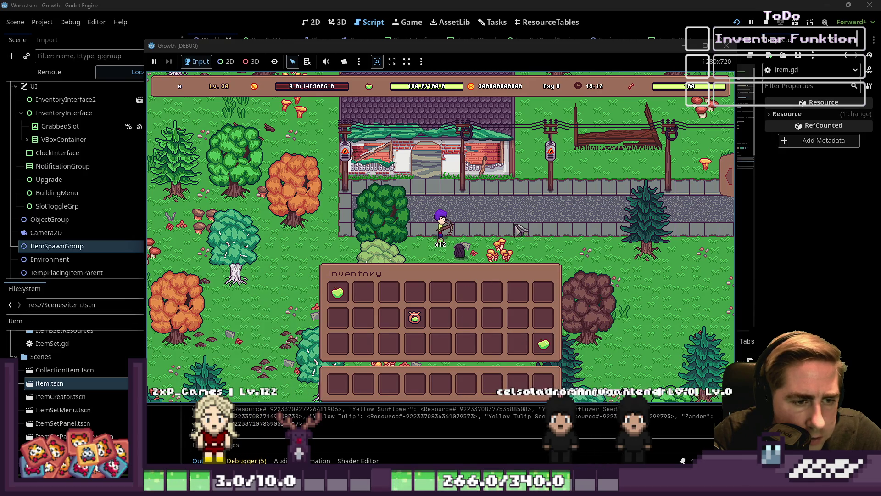
Walk the player around the village with WASD, then stop the run with F8.
{"action": "key", "text": "s"}
{"action": "key", "text": "d"}
{"action": "key", "text": "a"}
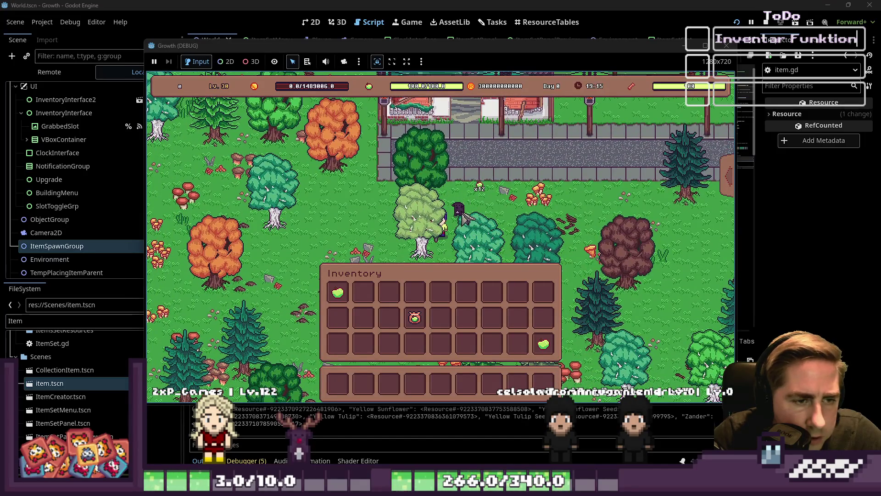
{"action": "key", "text": "w"}
{"action": "key", "text": "d"}
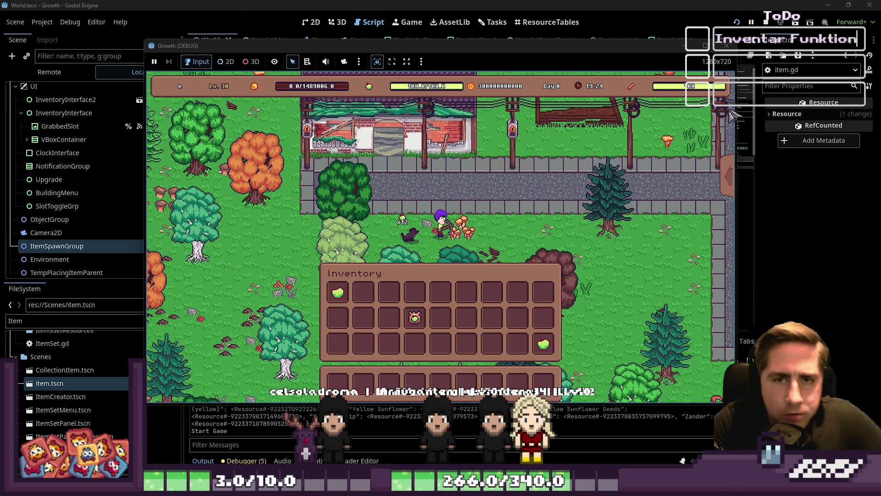
{"action": "key", "text": "F8"}
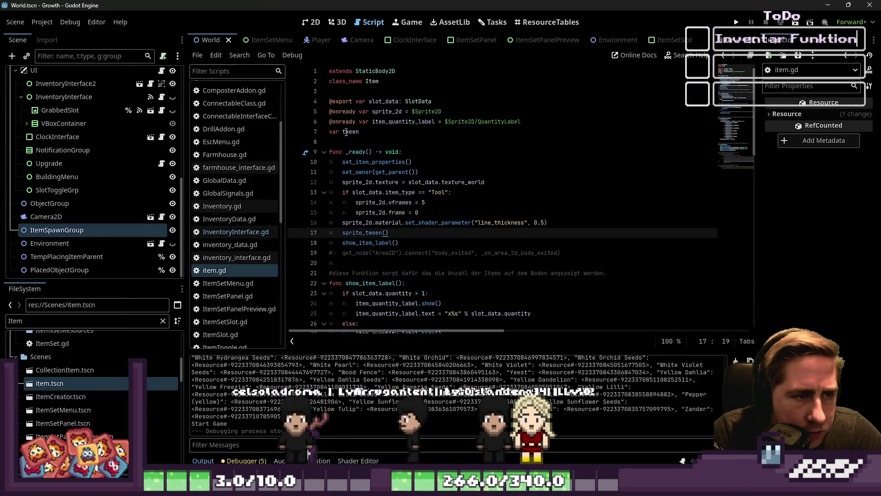
Open InventoryInterface.gd and inspect change_active_slot_texture's ACTIVE_TOOLBAR_SLOT_TEXTURE constant.
{"action": "scroll", "coordinate": [372, 166], "scroll_direction": "down", "scroll_amount": 5}
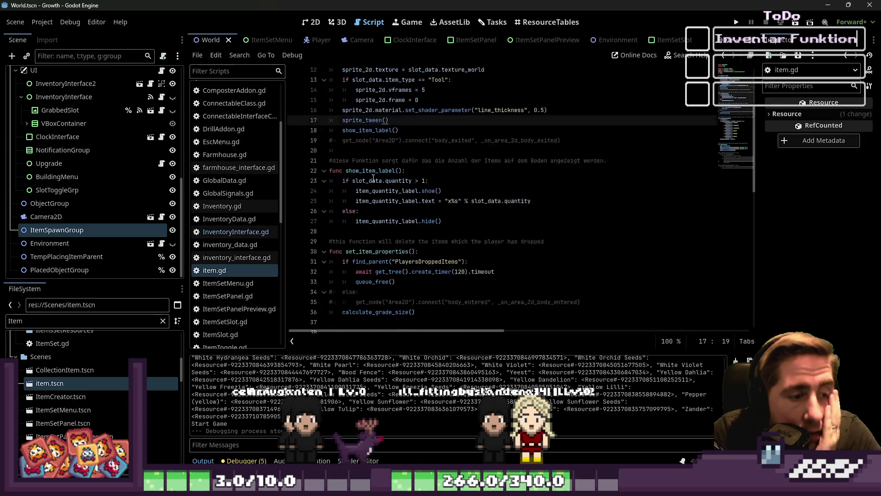
{"action": "scroll", "coordinate": [364, 250], "scroll_direction": "down", "scroll_amount": 8}
{"action": "scroll", "coordinate": [388, 226], "scroll_direction": "up", "scroll_amount": 15}
{"action": "left_click", "coordinate": [357, 132]}
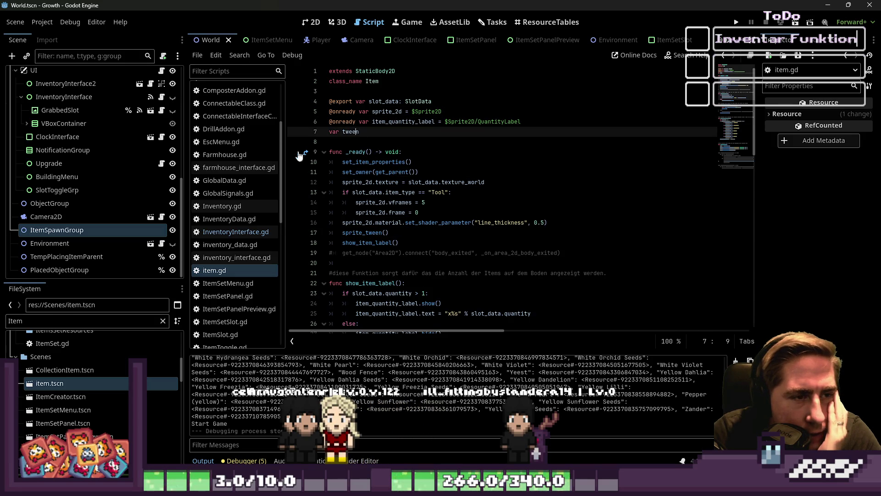
{"action": "left_click", "coordinate": [234, 231]}
{"action": "left_click", "coordinate": [326, 264]}
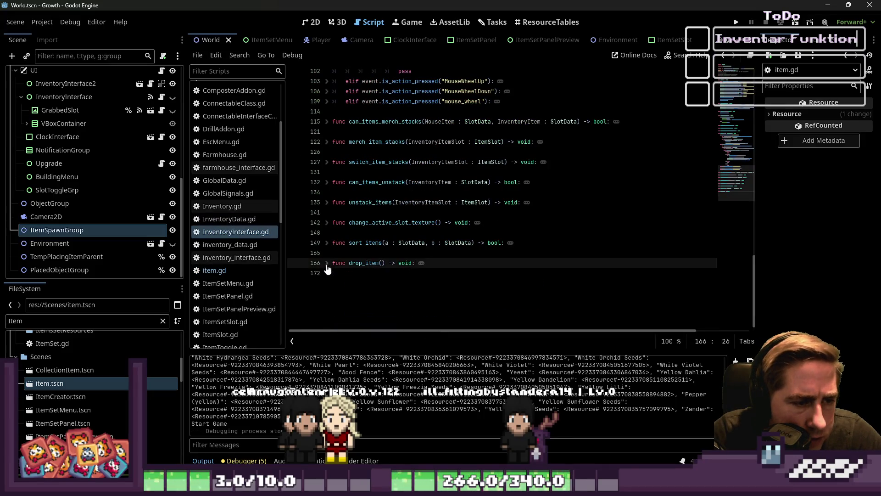
{"action": "left_click", "coordinate": [327, 223]}
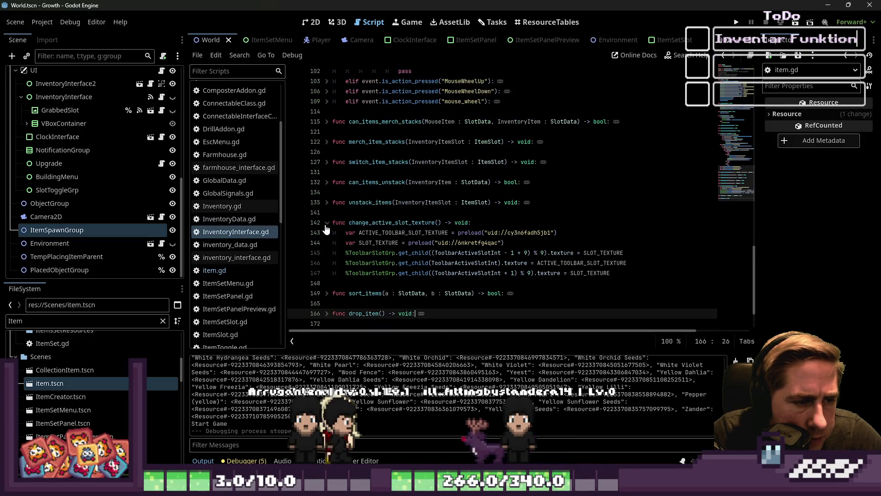
{"action": "left_click", "coordinate": [414, 242]}
{"action": "double_click", "coordinate": [404, 232]}
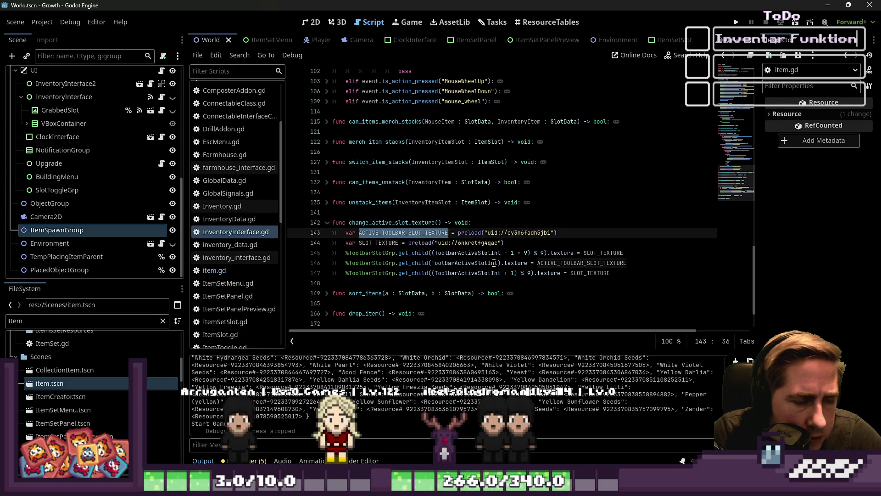
{"action": "scroll", "coordinate": [494, 262], "scroll_direction": "up", "scroll_amount": 3}
Collapse the change_active_slot_texture, _input, handle_mouse_slot and _process functions.
{"action": "left_click", "coordinate": [326, 293]}
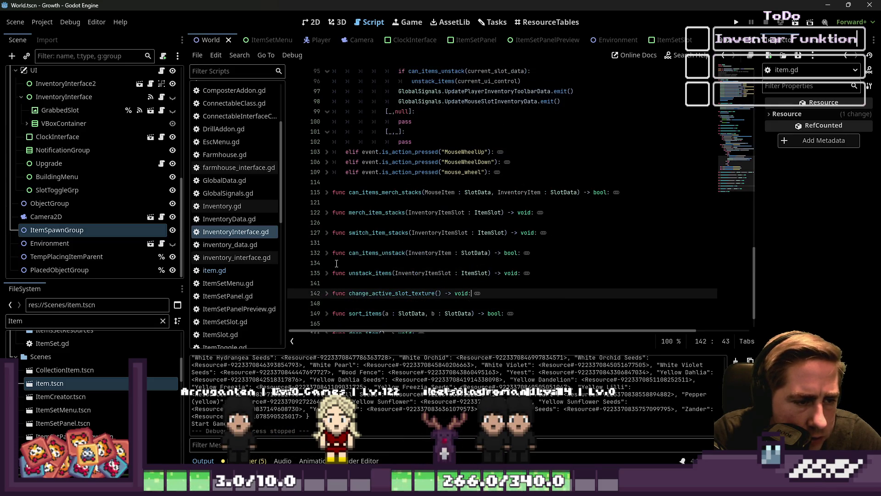
{"action": "scroll", "coordinate": [336, 280], "scroll_direction": "up", "scroll_amount": 10}
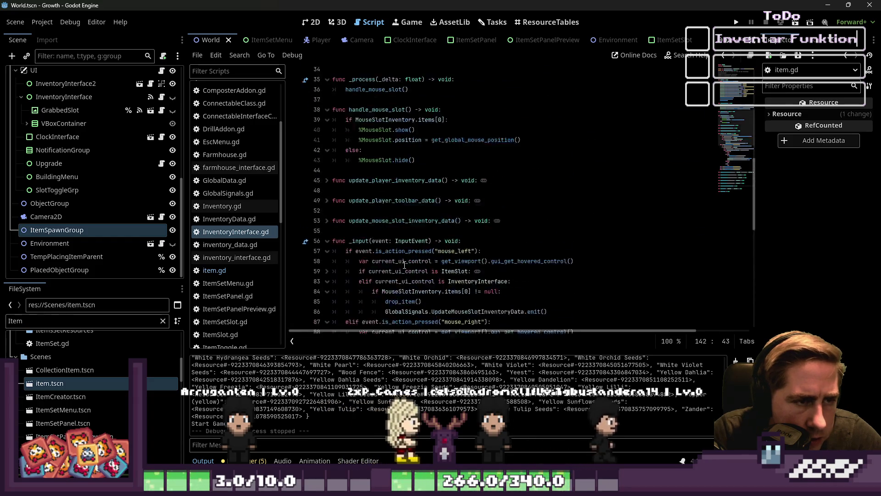
{"action": "left_click", "coordinate": [326, 303]}
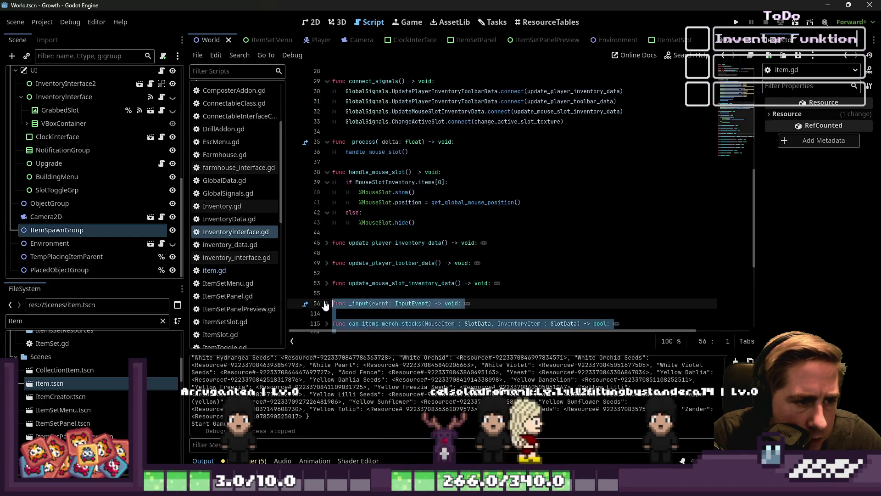
{"action": "left_click", "coordinate": [327, 172]}
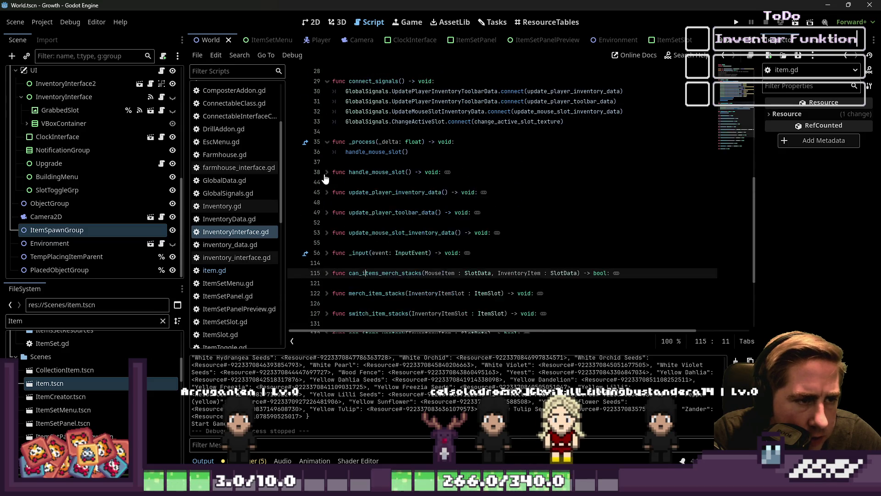
{"action": "scroll", "coordinate": [337, 190], "scroll_direction": "up", "scroll_amount": 2}
{"action": "left_click", "coordinate": [327, 202]}
{"action": "scroll", "coordinate": [335, 208], "scroll_direction": "up", "scroll_amount": 2}
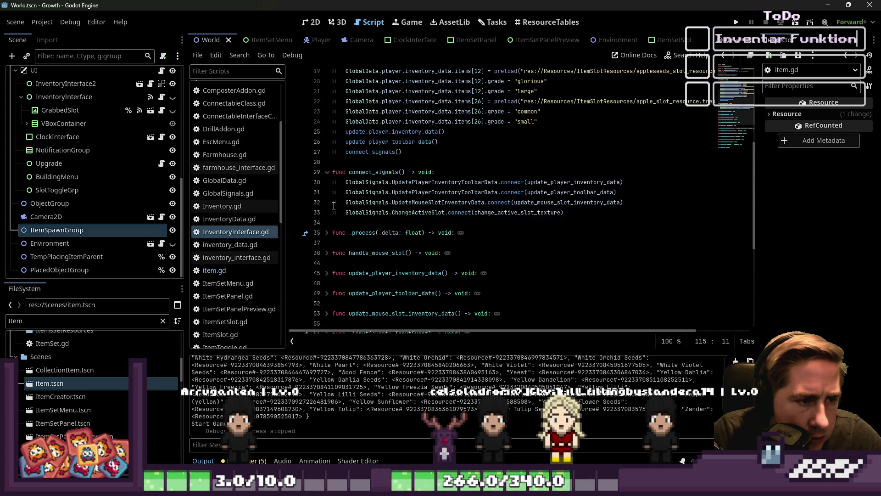
Add GlobalSignals.ChangeActiveSlot.emit() after connect_signals() in _ready, then run the game.
{"action": "left_click", "coordinate": [406, 202]}
{"action": "double_click", "coordinate": [418, 213]}
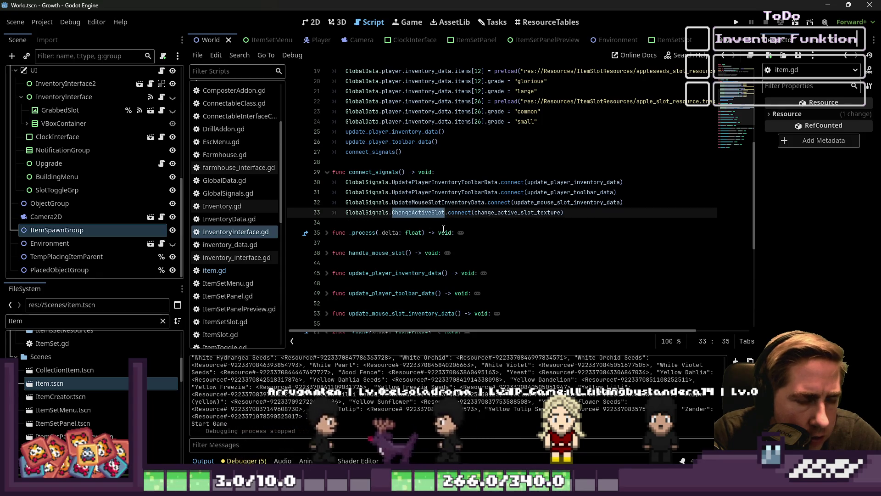
{"action": "left_click", "coordinate": [446, 212]}
{"action": "key", "text": "shift+Home"}
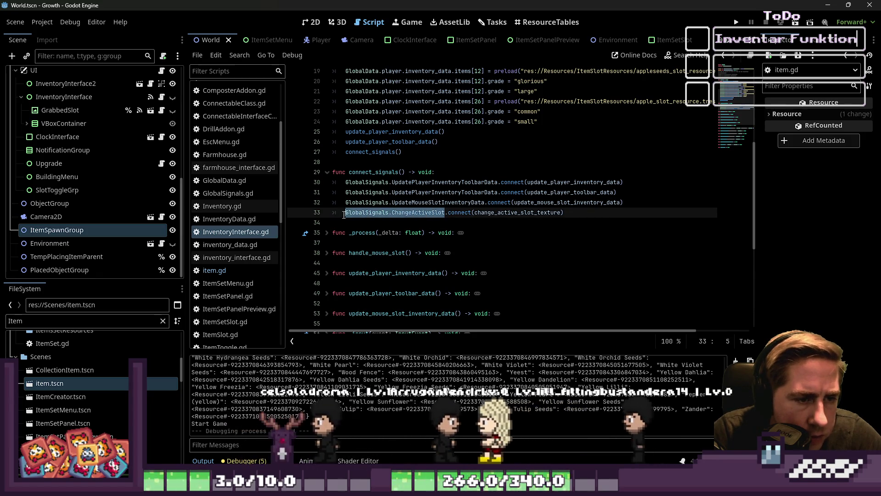
{"action": "scroll", "coordinate": [407, 189], "scroll_direction": "up", "scroll_amount": 1}
{"action": "left_click", "coordinate": [407, 187]}
{"action": "scroll", "coordinate": [395, 174], "scroll_direction": "up", "scroll_amount": 2}
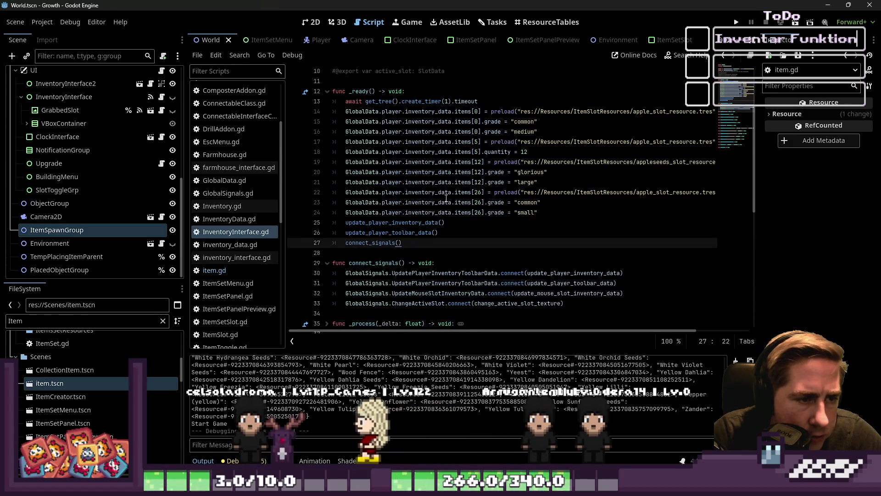
{"action": "key", "text": "Return"}
{"action": "type", "text": "GlobalSignals.ChangeActiveSlot."}
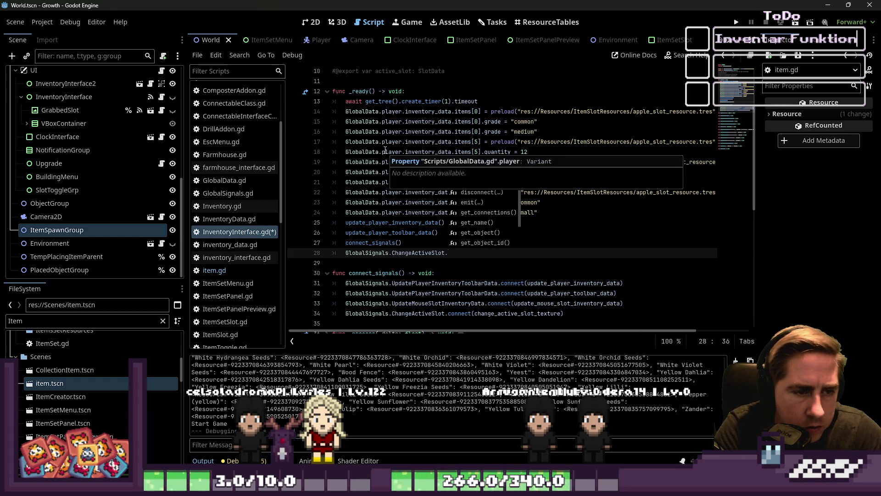
{"action": "key", "text": "Escape"}
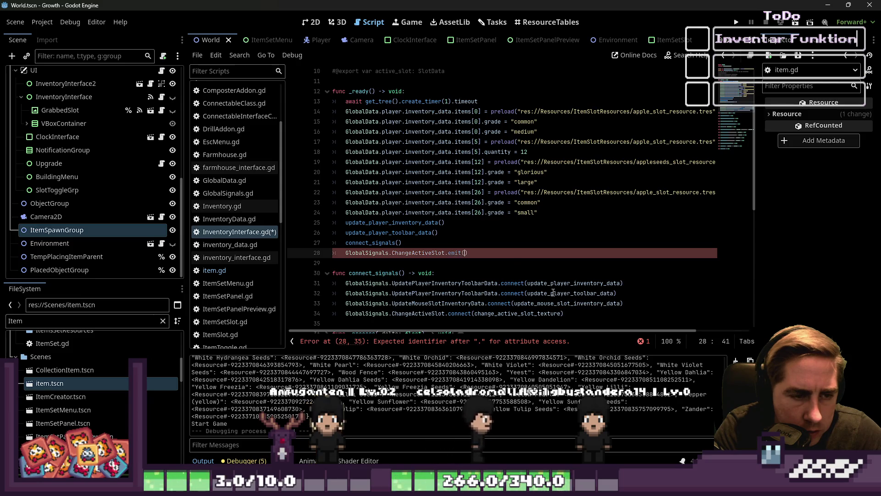
{"action": "type", "text": "emit("}
{"action": "left_click", "coordinate": [736, 22]}
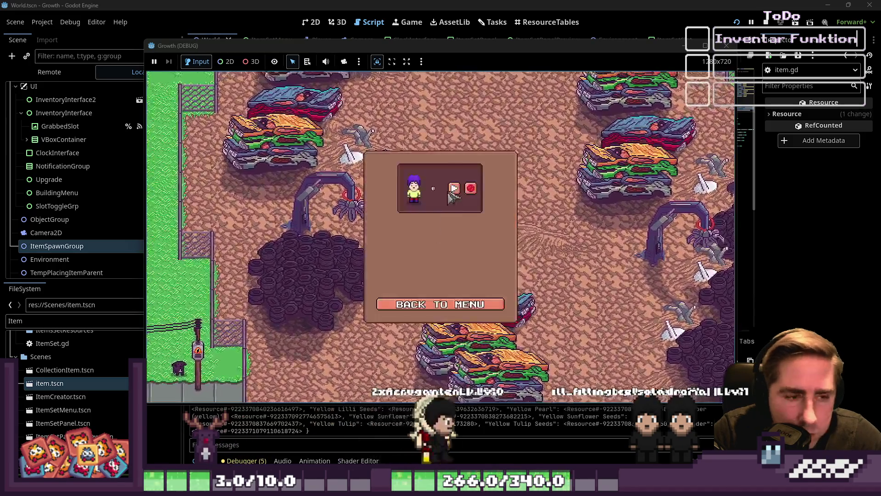
Start with the saved character and switch through hotbar slots 7, 2, 9, 4 and 9.
{"action": "left_click", "coordinate": [450, 192]}
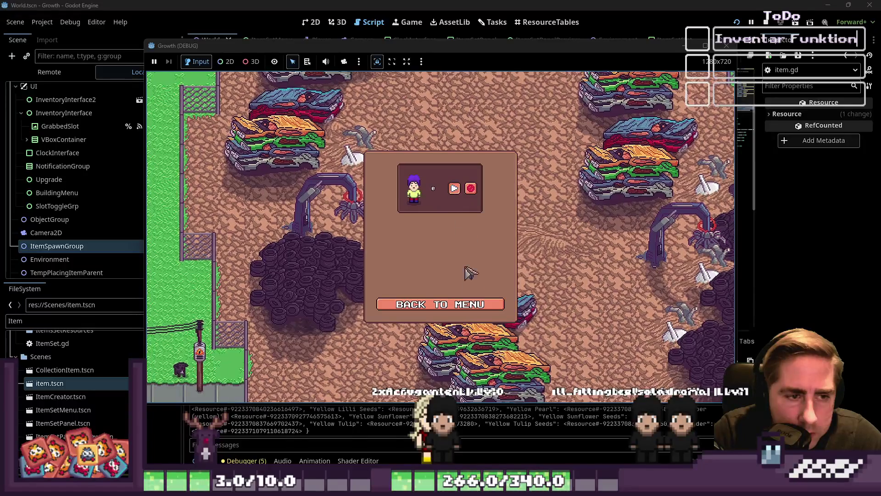
{"action": "key", "text": "7"}
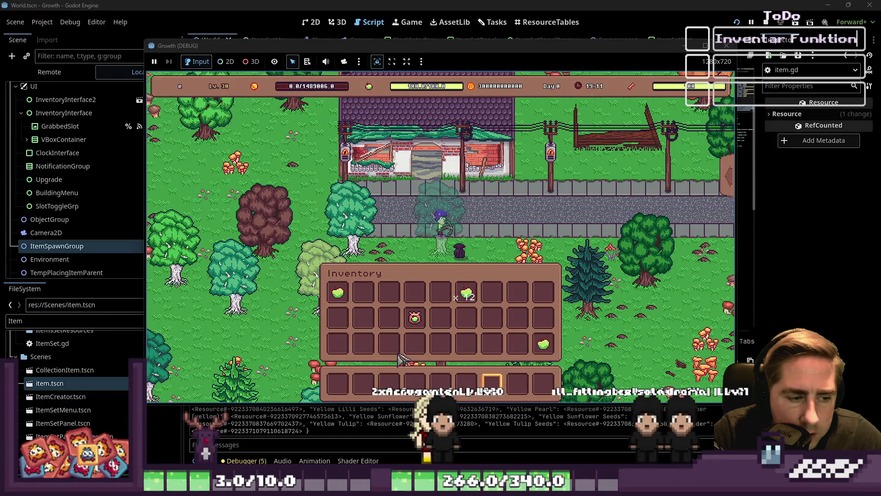
{"action": "key", "text": "2"}
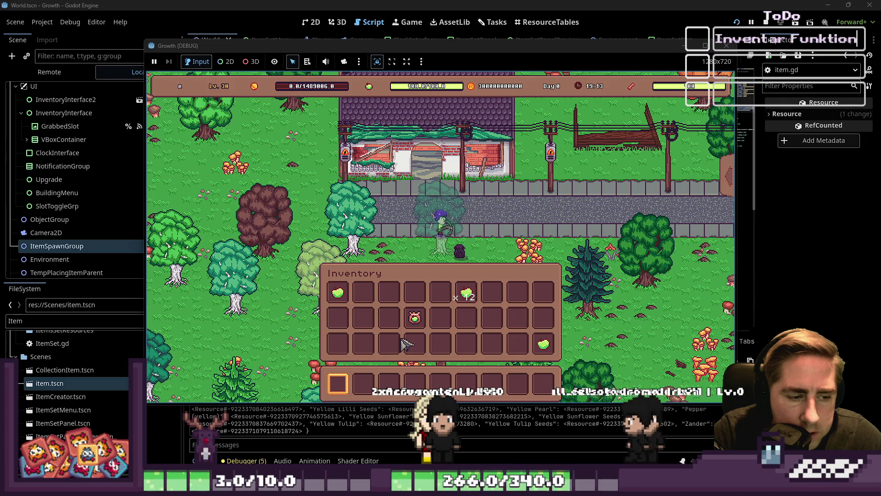
{"action": "key", "text": "9"}
{"action": "key", "text": "4"}
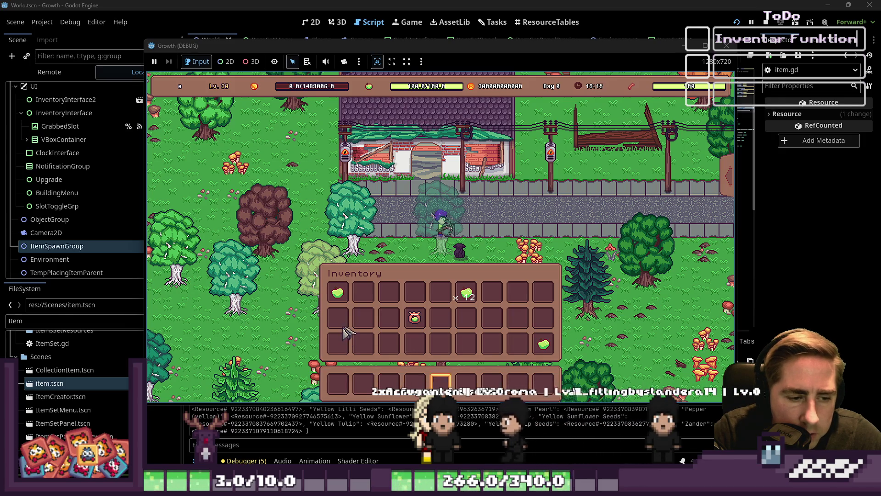
{"action": "key", "text": "9"}
{"action": "key", "text": "9"}
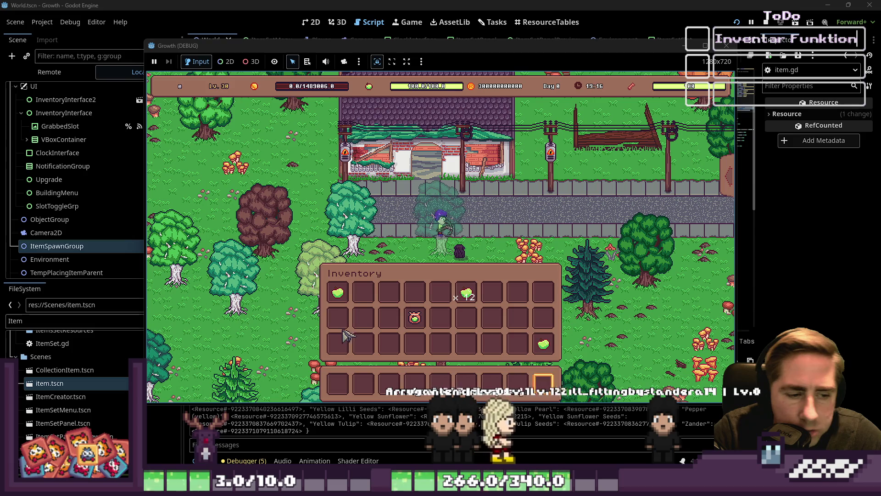
Drag the Apple ×12 stack out of the inventory, then close the Growth (DEBUG) window.
{"action": "scroll", "coordinate": [348, 336], "scroll_direction": "down", "scroll_amount": 2}
{"action": "scroll", "coordinate": [348, 336], "scroll_direction": "down", "scroll_amount": 2}
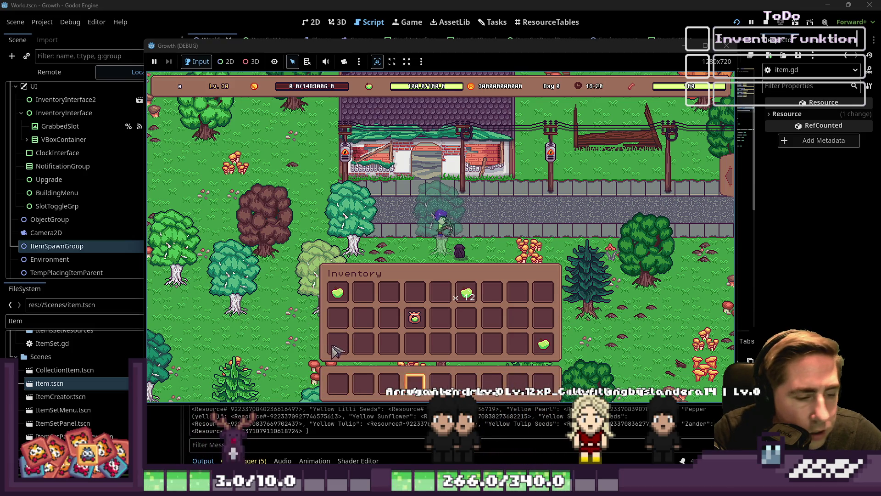
{"action": "scroll", "coordinate": [336, 347], "scroll_direction": "down", "scroll_amount": 3}
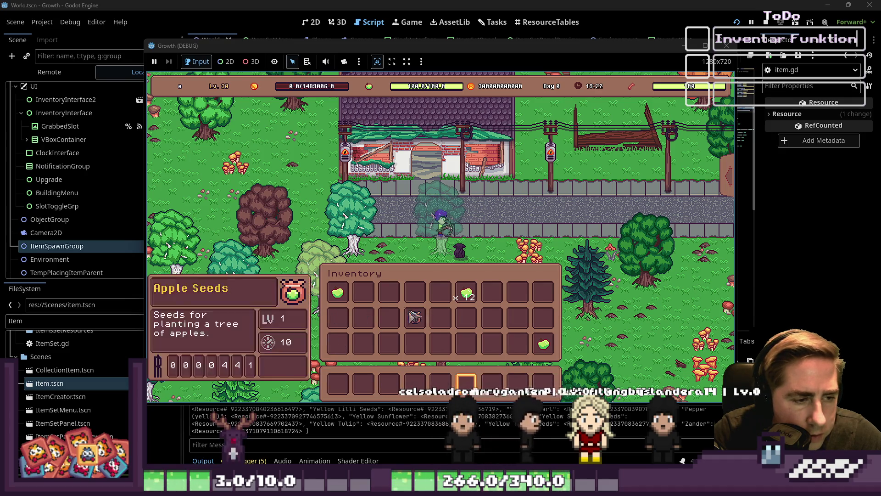
{"action": "left_click_drag", "start_coordinate": [466, 296], "coordinate": [559, 247]}
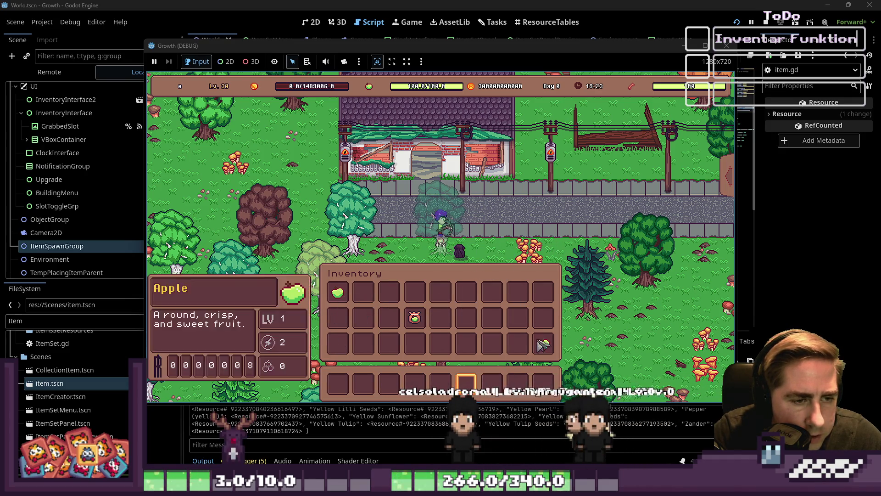
{"action": "left_click", "coordinate": [415, 317]}
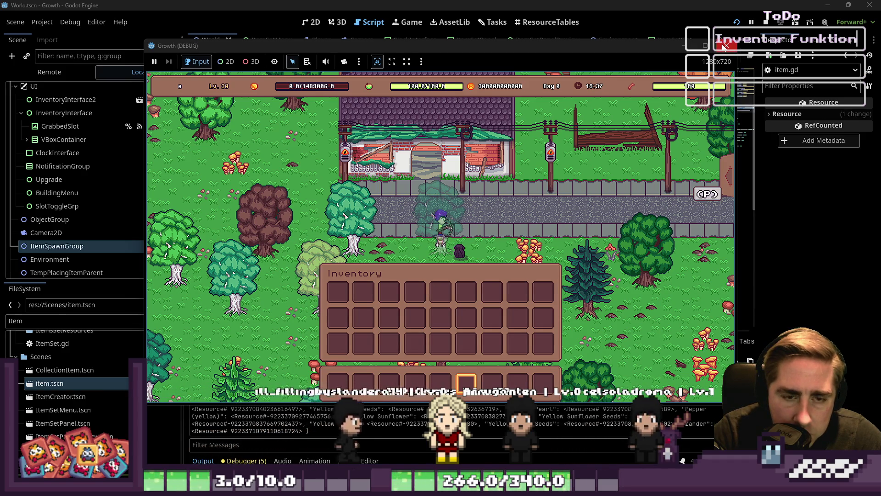
{"action": "left_click", "coordinate": [724, 46]}
{"action": "scroll", "coordinate": [410, 173], "scroll_direction": "up", "scroll_amount": 3}
{"action": "scroll", "coordinate": [411, 173], "scroll_direction": "up", "scroll_amount": 3}
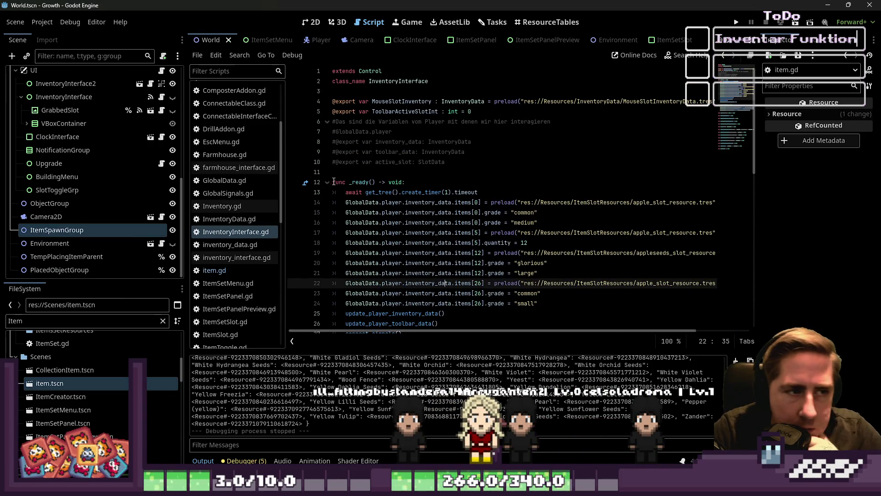
Fold _ready and connect_signals, expand _input, and fold its mouse_left branch.
{"action": "left_click", "coordinate": [328, 183]}
{"action": "left_click", "coordinate": [327, 203]}
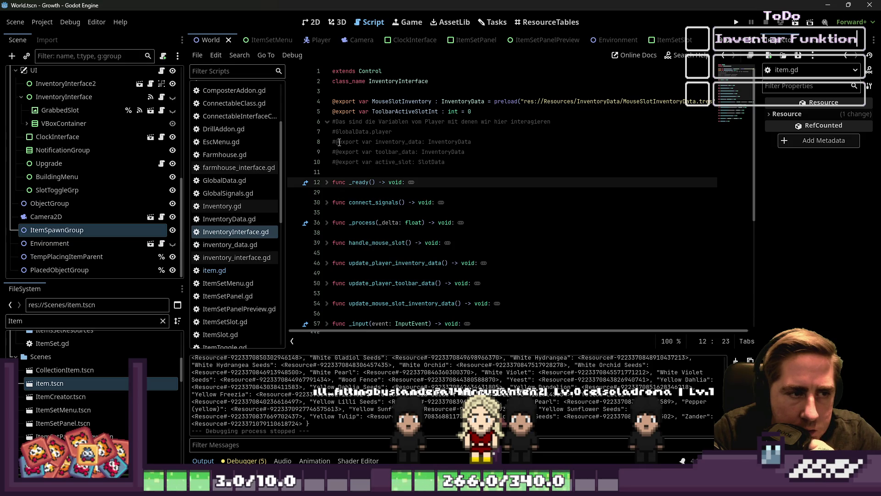
{"action": "scroll", "coordinate": [368, 197], "scroll_direction": "down", "scroll_amount": 4}
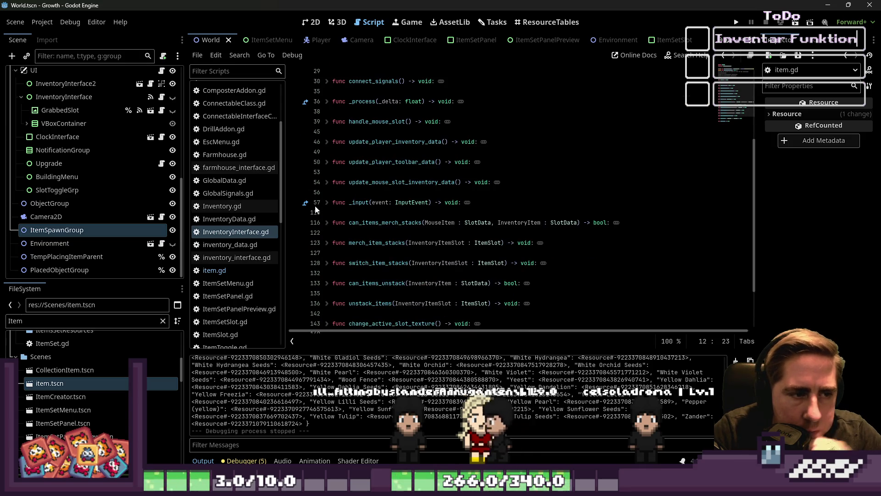
{"action": "left_click", "coordinate": [327, 202]}
{"action": "scroll", "coordinate": [367, 215], "scroll_direction": "down", "scroll_amount": 3}
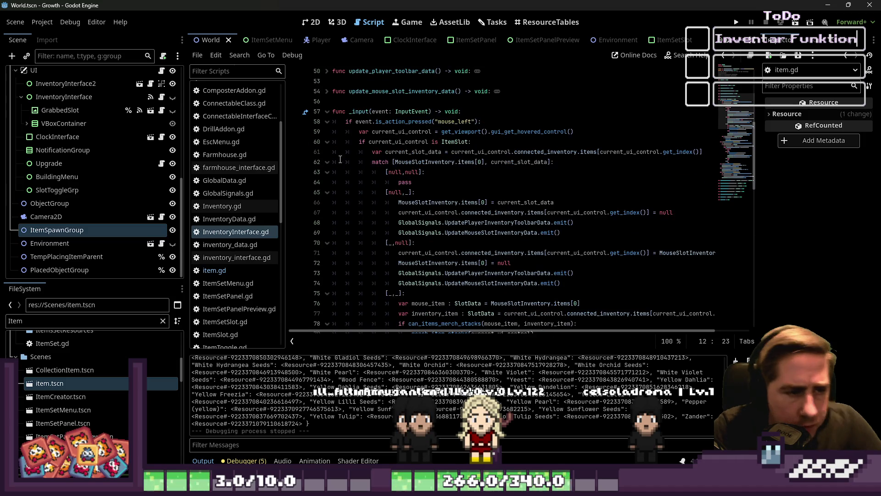
{"action": "left_click", "coordinate": [327, 121]}
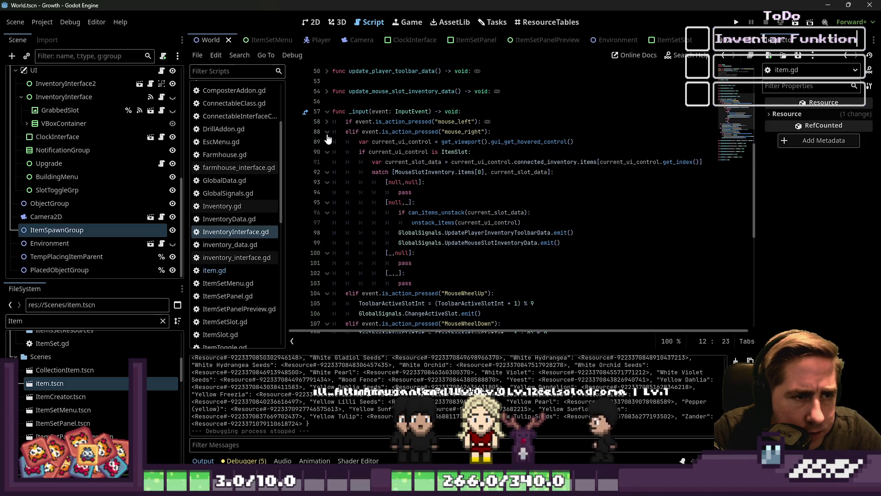
Fold the mouse_right, MouseWheelDown and mouse_wheel branches of _input.
{"action": "left_click", "coordinate": [327, 132]}
{"action": "left_click", "coordinate": [331, 141], "text": "shift"}
{"action": "left_click", "coordinate": [327, 152]}
{"action": "left_click", "coordinate": [326, 161]}
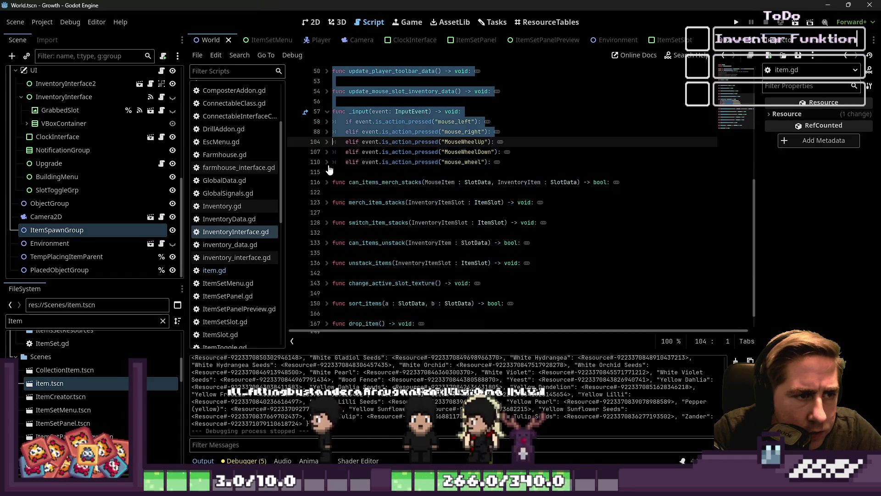
{"action": "left_click", "coordinate": [327, 171]}
Add an elif event.is_action_pressed("Q") branch below the last _input branch.
{"action": "key", "text": "Return"}
{"action": "key", "text": "Up"}
{"action": "key", "text": "Tab"}
{"action": "type", "text": "e"}
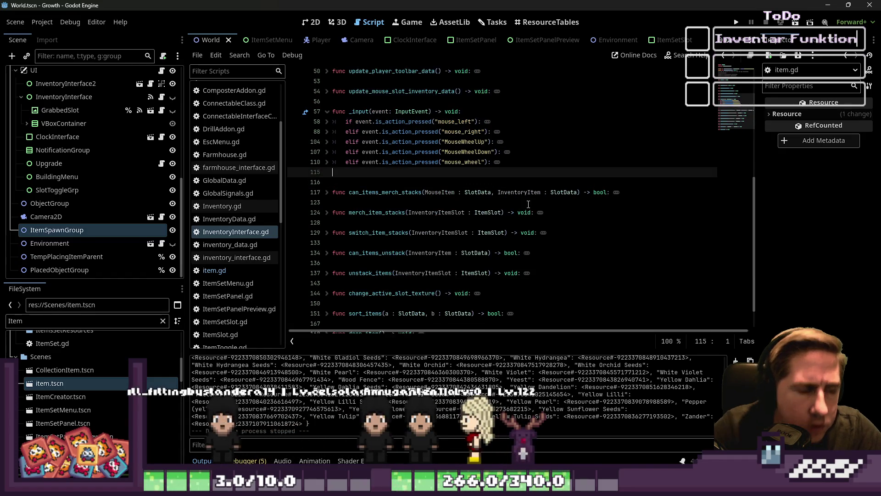
{"action": "key", "text": "Return"}
{"action": "type", "text": ".is"}
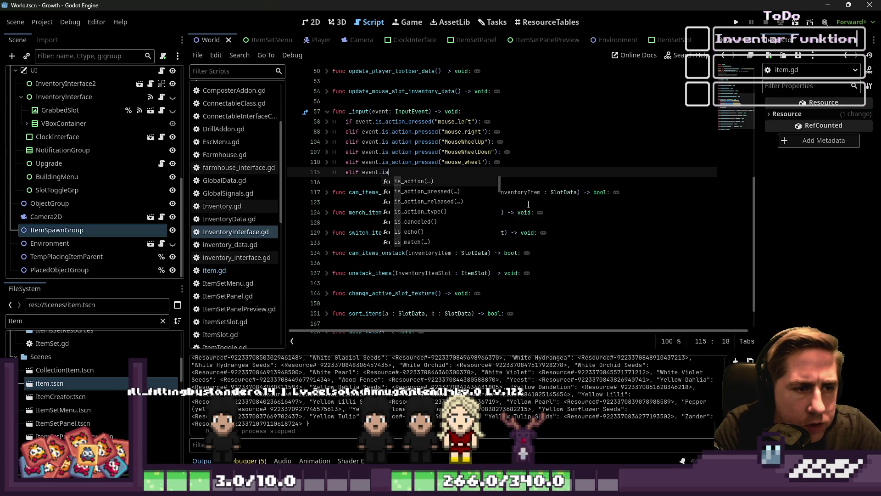
{"action": "key", "text": "Down"}
{"action": "key", "text": "Return"}
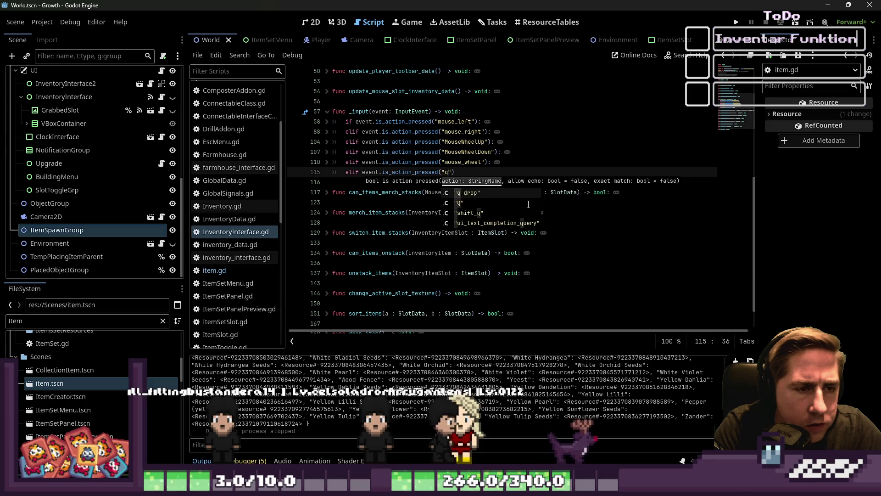
{"action": "type", "text": "q"}
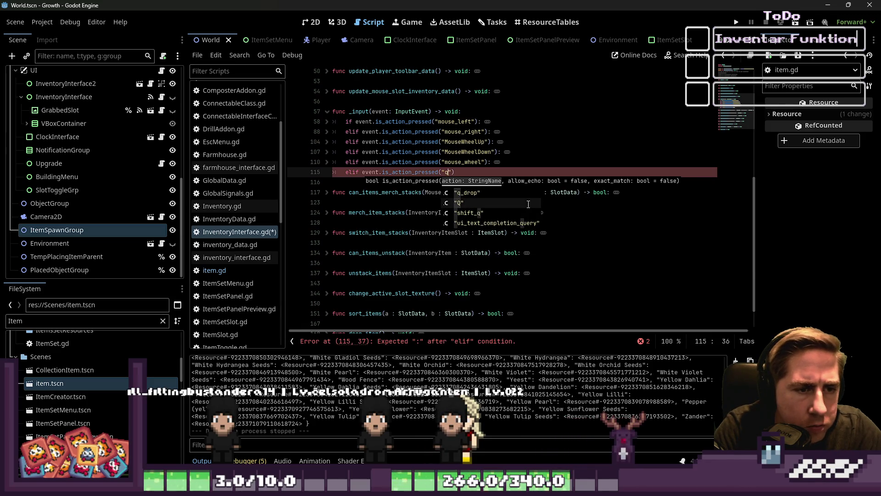
{"action": "key", "text": "Return"}
{"action": "type", "text": "p"}
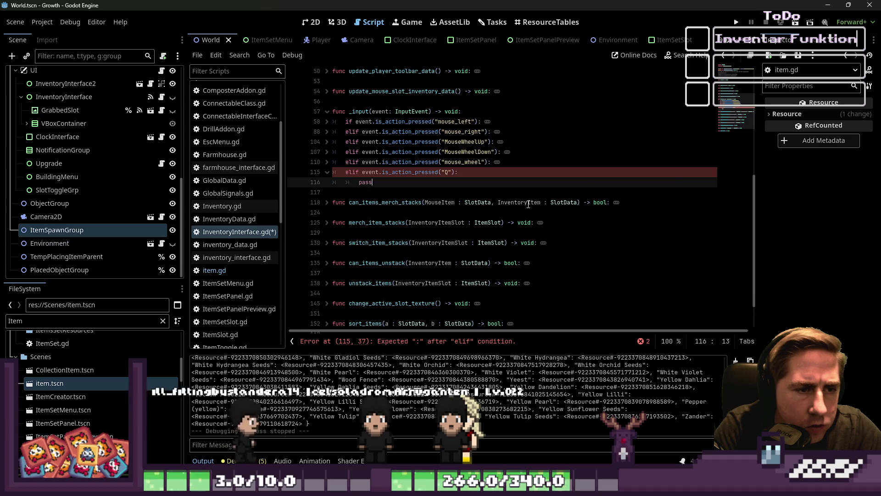
{"action": "key", "text": "BackSpace"}
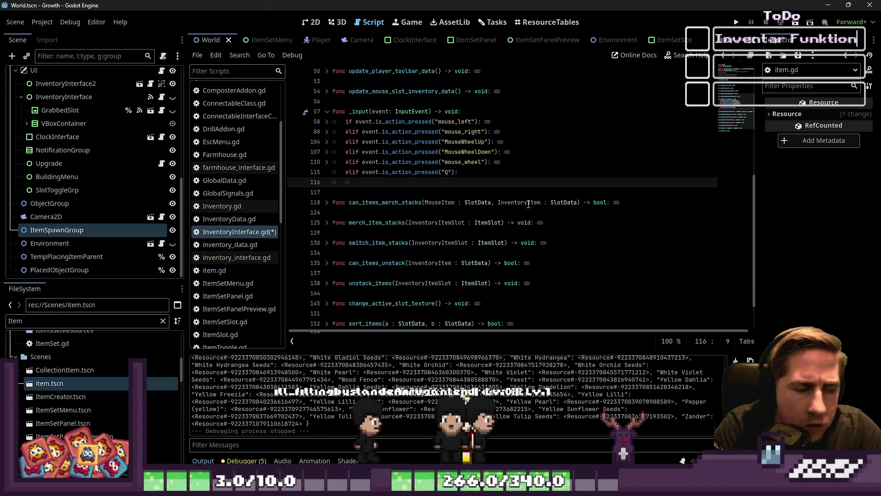
Copy the three hovered-slot lookup lines from the mouse_left branch into the Q branch.
{"action": "left_click", "coordinate": [328, 122]}
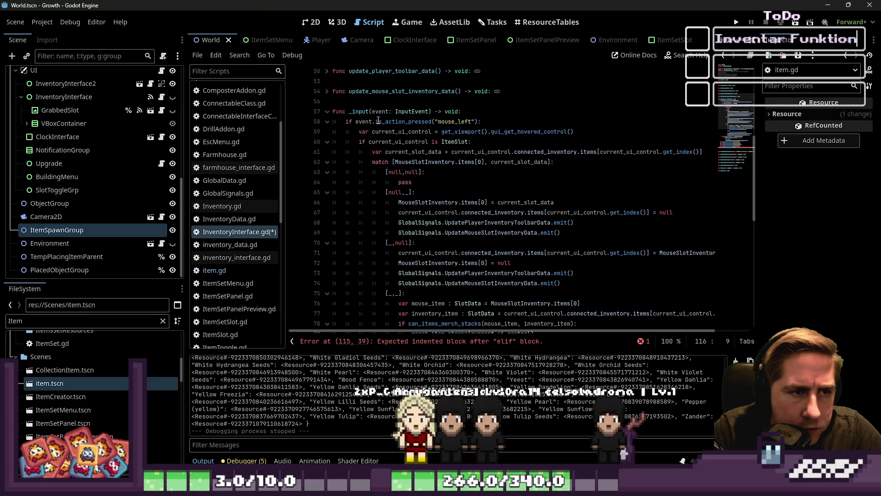
{"action": "left_click", "coordinate": [393, 132]}
{"action": "left_click", "coordinate": [649, 151]}
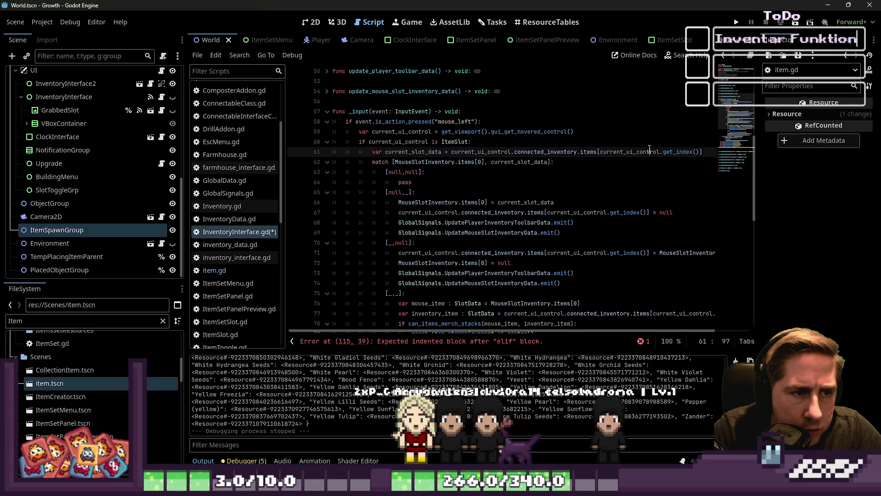
{"action": "left_click_drag", "start_coordinate": [702, 153], "coordinate": [298, 132]}
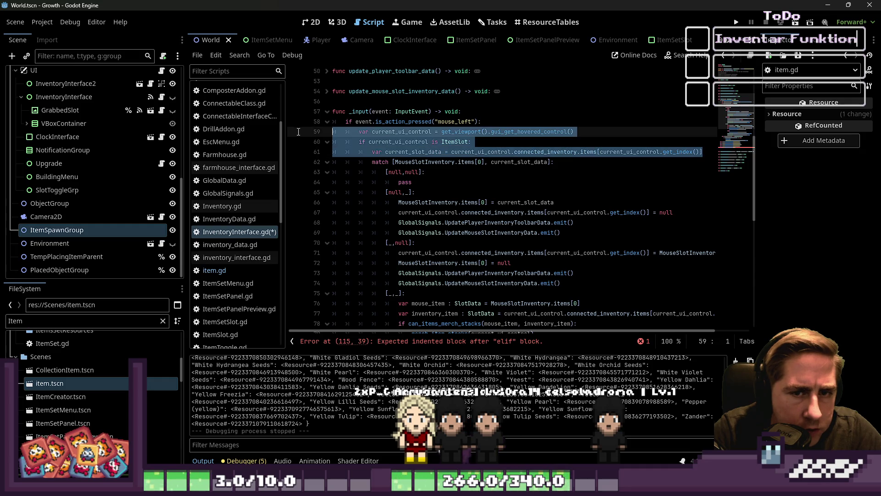
{"action": "key", "text": "ctrl+c"}
{"action": "left_click", "coordinate": [327, 122]}
{"action": "left_click", "coordinate": [371, 182]}
{"action": "key", "text": "ctrl+v"}
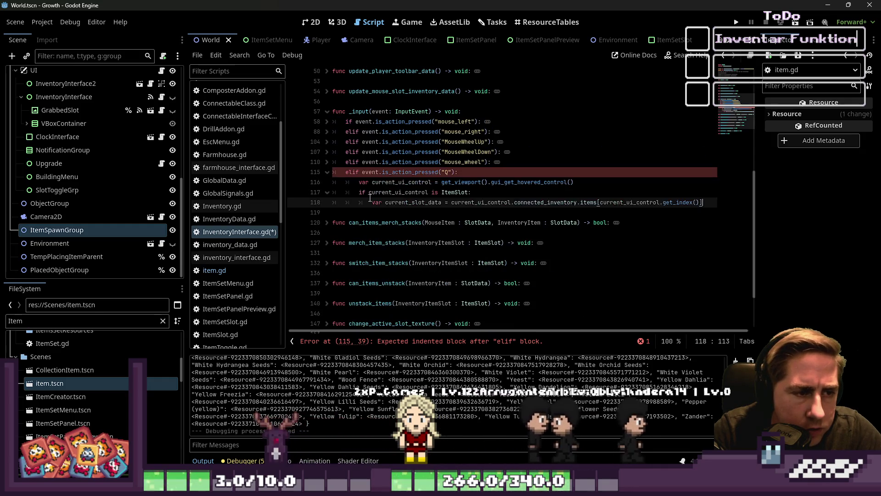
{"action": "left_click", "coordinate": [374, 211]}
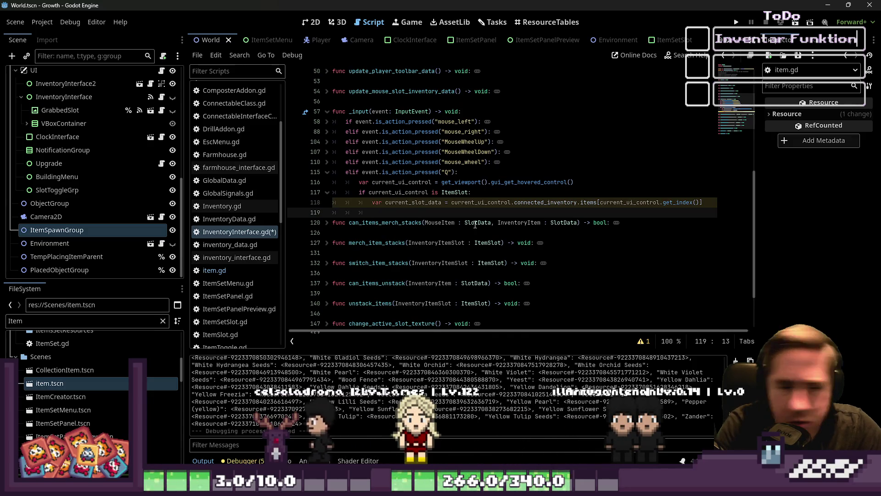
Call drop_item() inside the ItemSlot check of the Q branch.
{"action": "key", "text": "Return"}
{"action": "key", "text": "BackSpace"}
{"action": "key", "text": "Up"}
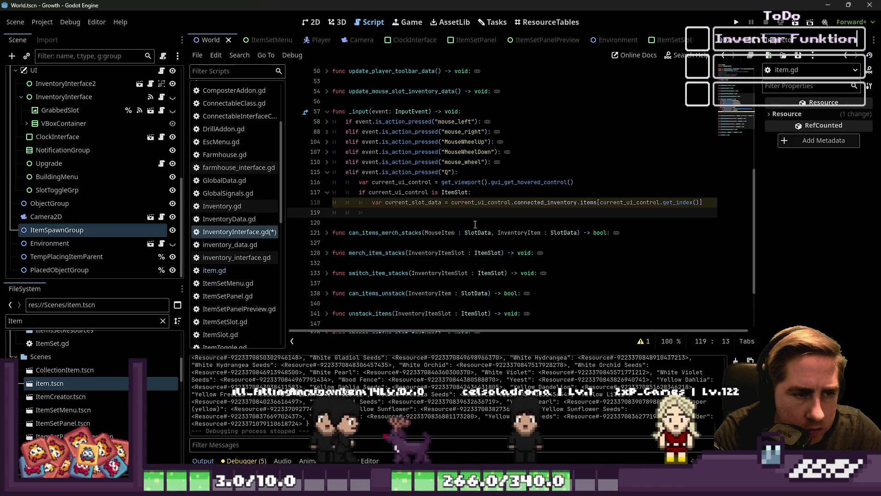
{"action": "type", "text": "drop_item("}
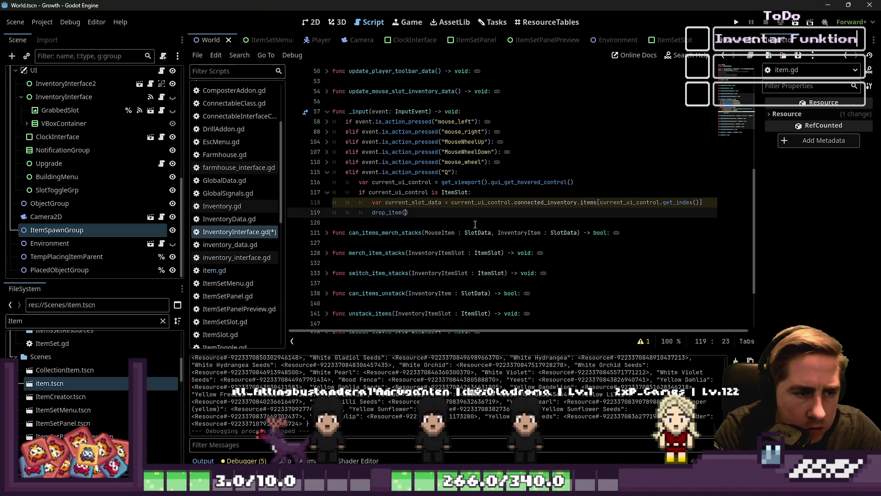
{"action": "left_click", "coordinate": [475, 224]}
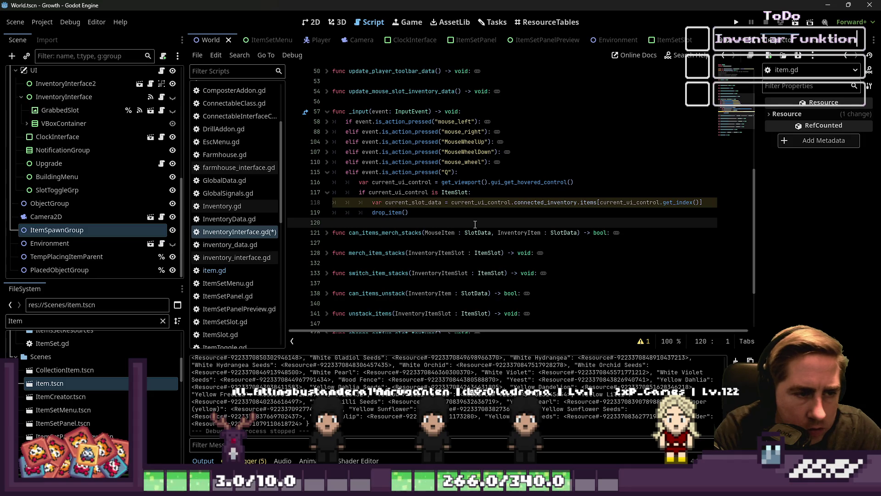
Change drop_item's parameters to (ItemInventory : InventoryData, ItemInventoryIndex : int).
{"action": "scroll", "coordinate": [522, 242], "scroll_direction": "down", "scroll_amount": 1}
{"action": "scroll", "coordinate": [435, 206], "scroll_direction": "down", "scroll_amount": 1}
{"action": "scroll", "coordinate": [435, 206], "scroll_direction": "up", "scroll_amount": 1}
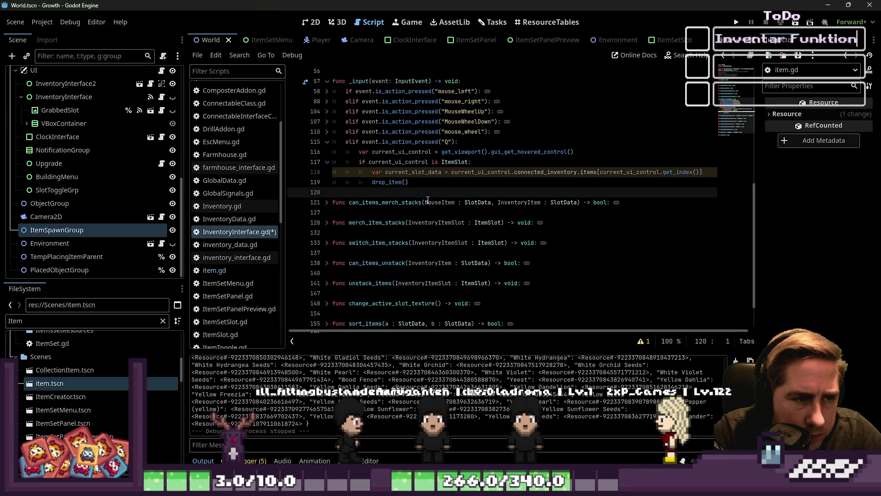
{"action": "scroll", "coordinate": [435, 209], "scroll_direction": "down", "scroll_amount": 2}
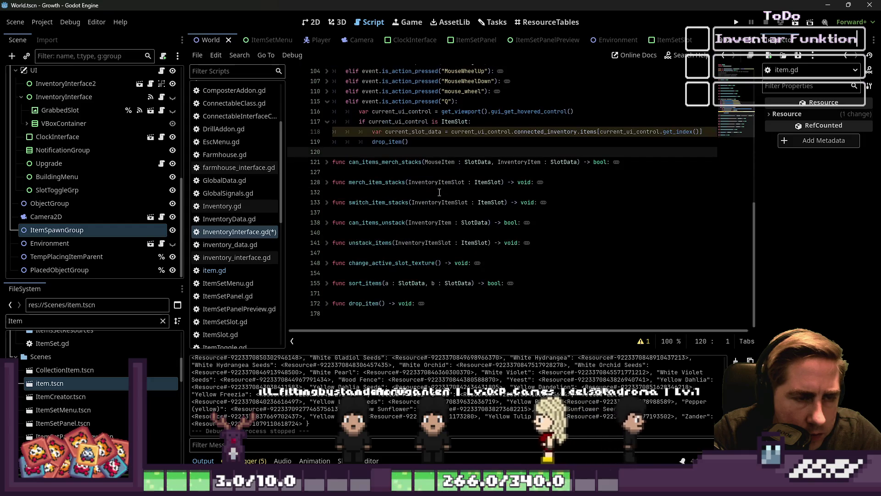
{"action": "left_click", "coordinate": [327, 304]}
{"action": "scroll", "coordinate": [349, 276], "scroll_direction": "down", "scroll_amount": 2}
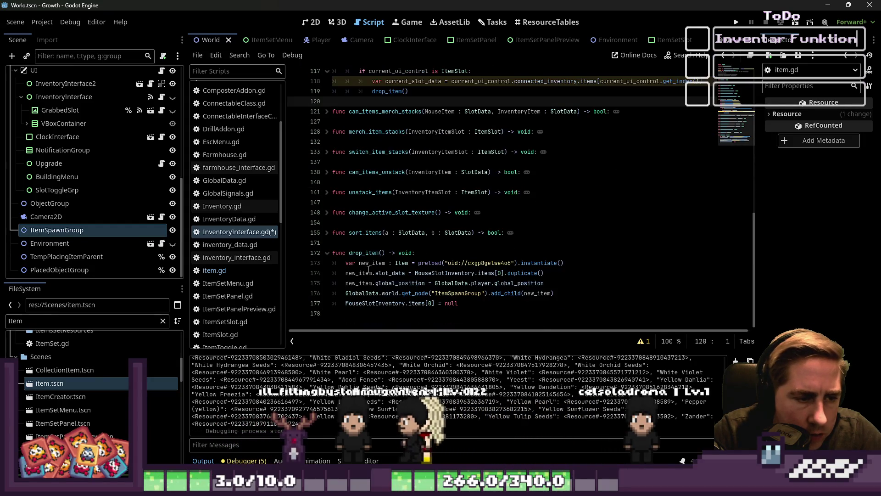
{"action": "left_click", "coordinate": [494, 273]}
{"action": "left_click", "coordinate": [381, 253]}
{"action": "type", "text": "MouseItem"}
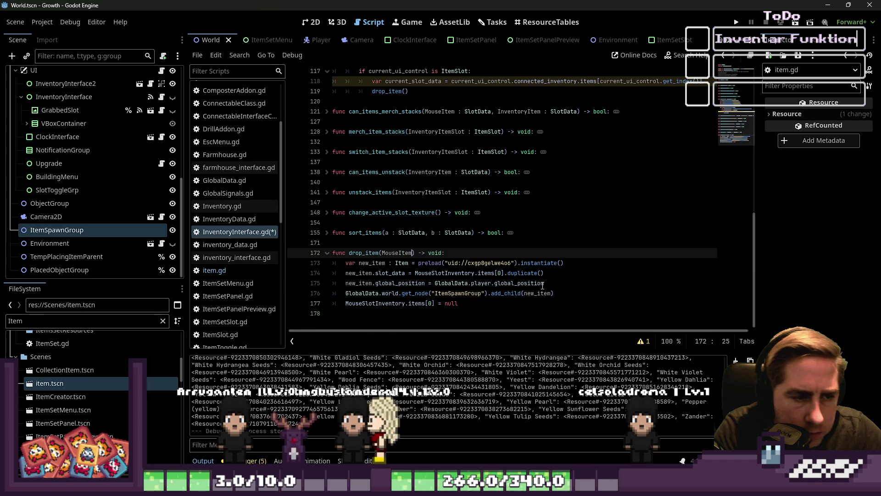
{"action": "key", "text": "BackSpace"}
{"action": "key", "text": "BackSpace"}
{"action": "key", "text": "BackSpace"}
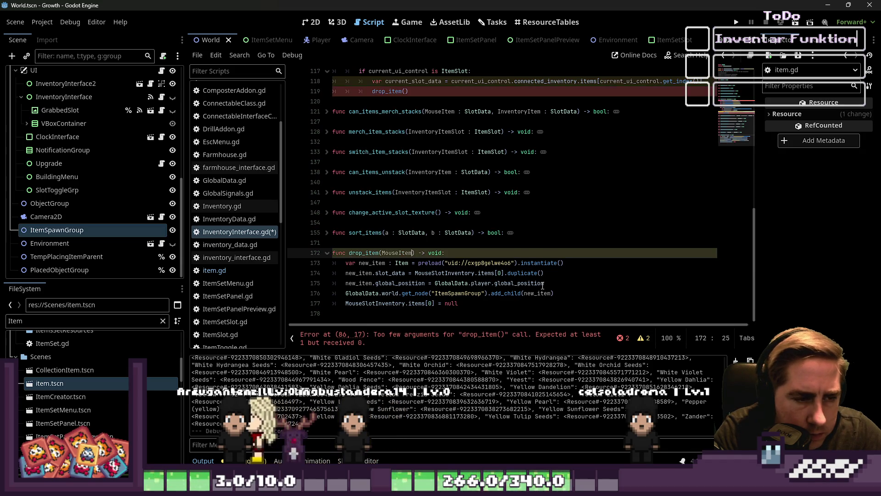
{"action": "key", "text": "BackSpace"}
{"action": "key", "text": "BackSpace"}
{"action": "key", "text": "BackSpace"}
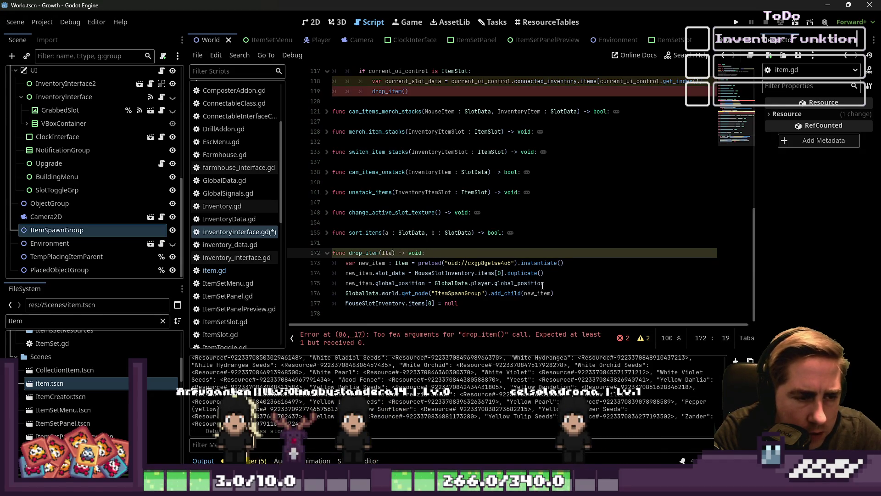
{"action": "type", "text": "mInventory : "}
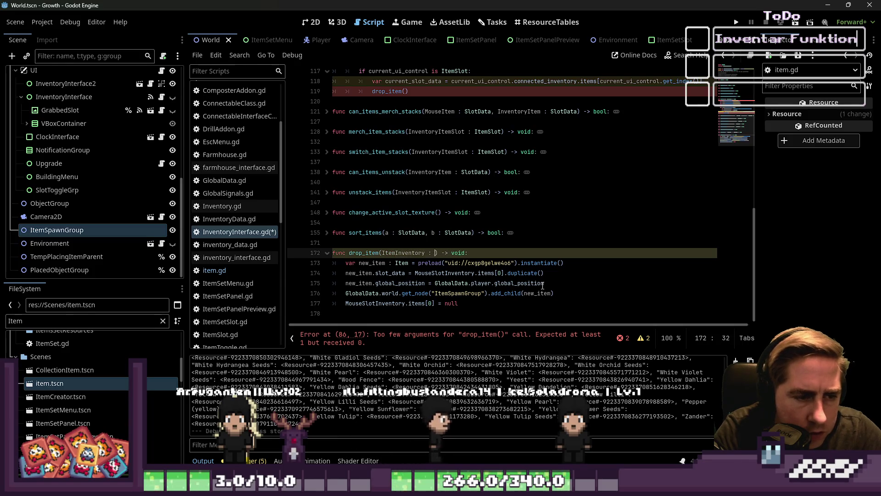
{"action": "type", "text": "InventoryData"}
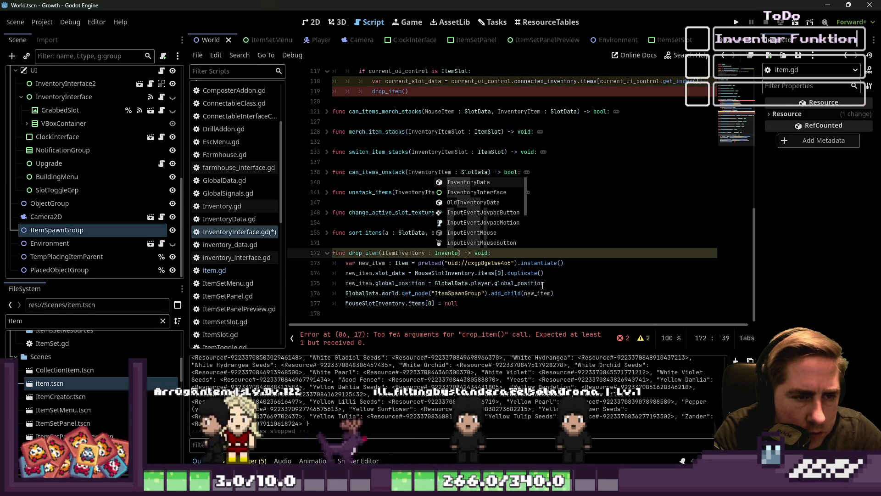
{"action": "type", "text": ", ItemInventor"}
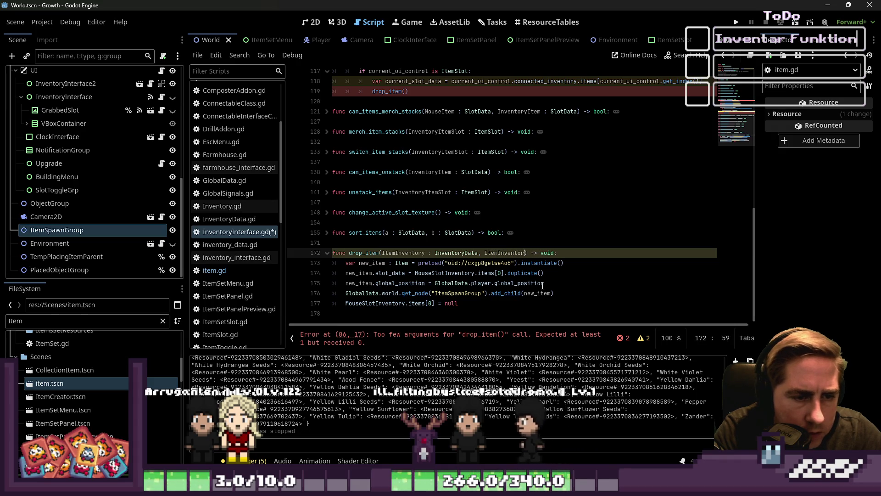
{"action": "type", "text": "yIndex : int"}
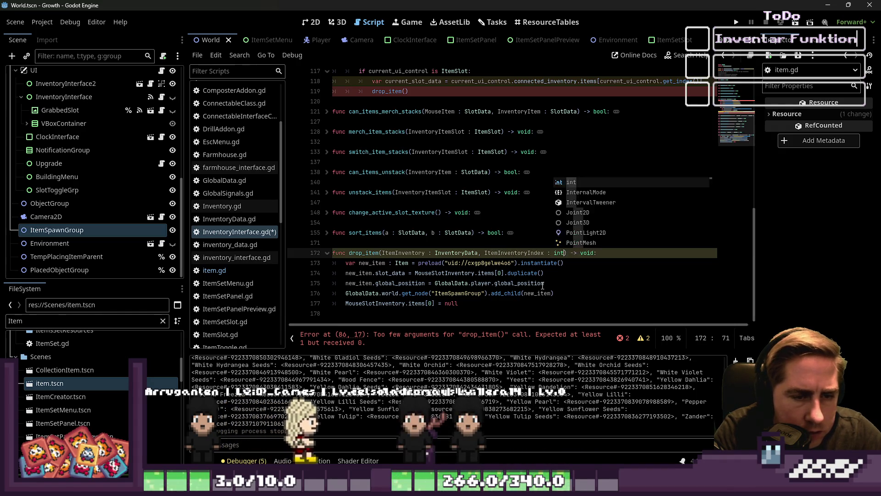
{"action": "double_click", "coordinate": [395, 252]}
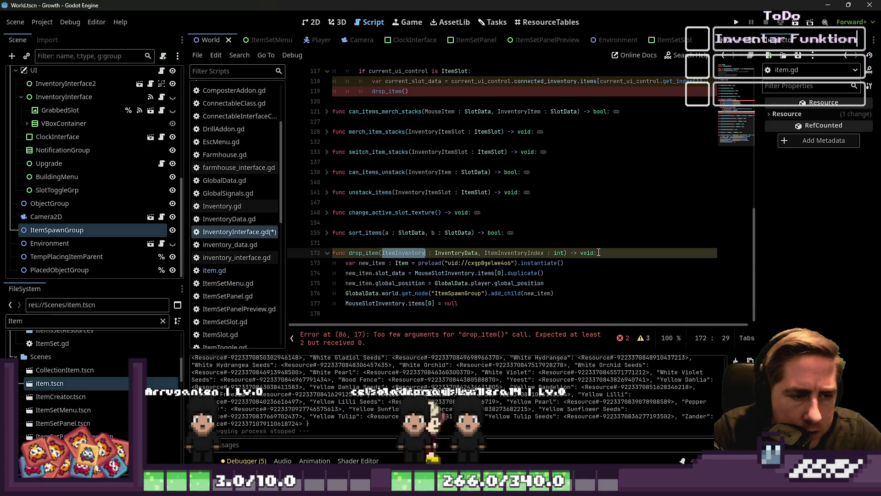
Replace MouseSlotInventory.items[0] with ItemInventory.items[ItemInventoryIndex] on lines 174 and 177.
{"action": "left_click", "coordinate": [425, 273]}
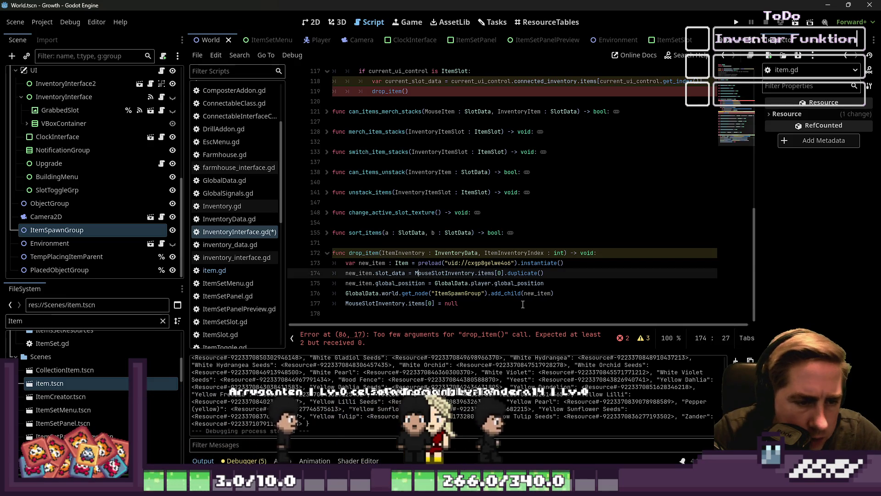
{"action": "key", "text": "ctrl+shift+Right"}
{"action": "key", "text": "ctrl+shift+Right"}
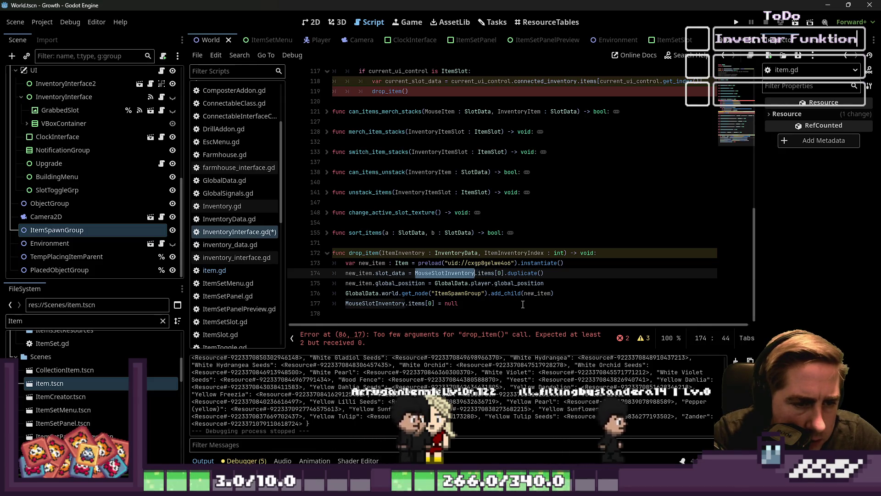
{"action": "type", "text": "ItemInventory.items["}
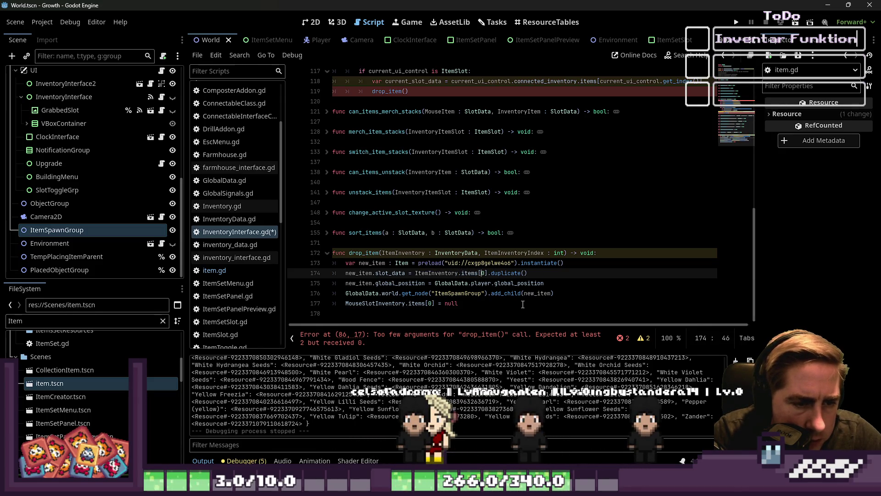
{"action": "type", "text": "ItemInventoryIndex"}
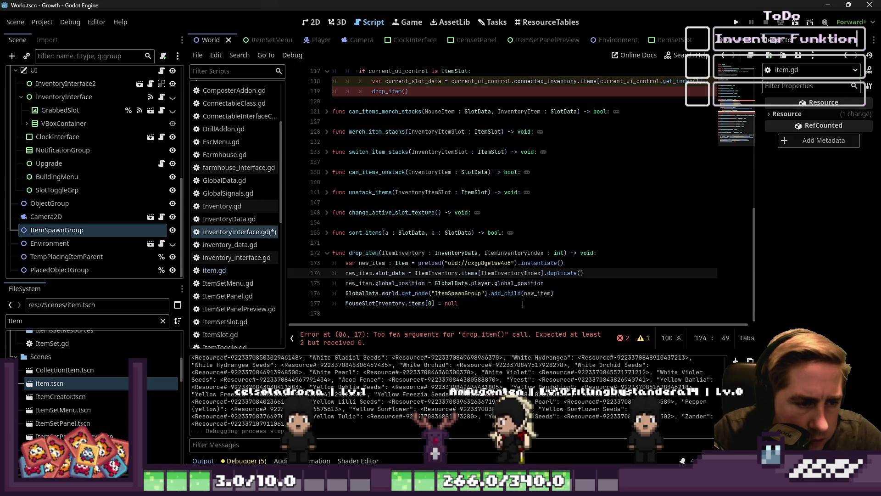
{"action": "left_click", "coordinate": [464, 303]}
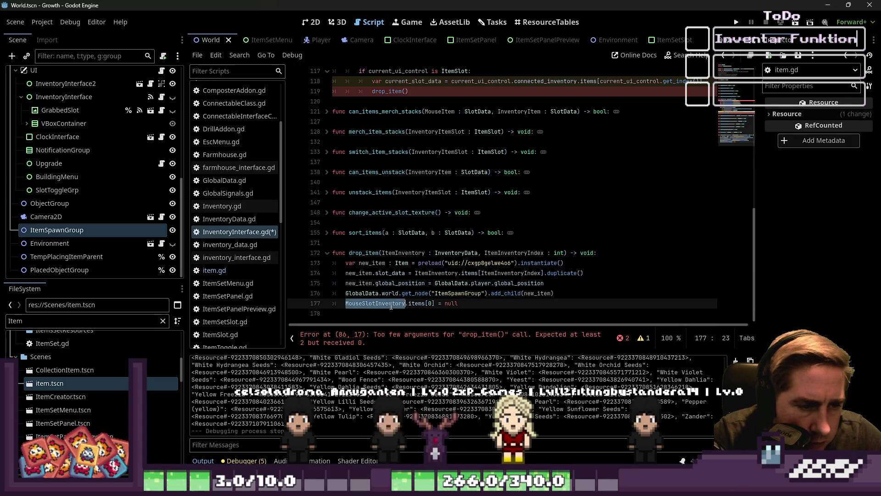
{"action": "left_click", "coordinate": [442, 273]}
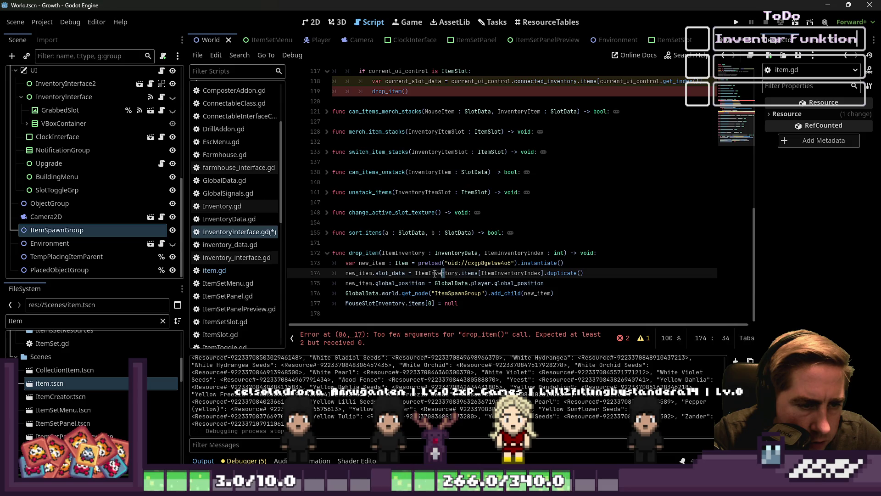
{"action": "double_click", "coordinate": [374, 304]}
{"action": "key", "text": "ctrl+v"}
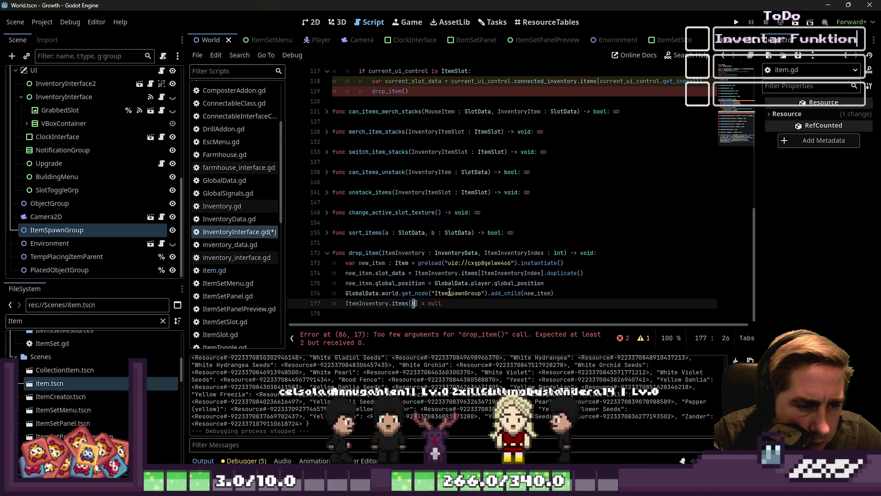
{"action": "left_click", "coordinate": [502, 272]}
{"action": "double_click", "coordinate": [503, 272]}
{"action": "left_click_drag", "start_coordinate": [410, 304], "coordinate": [416, 304]}
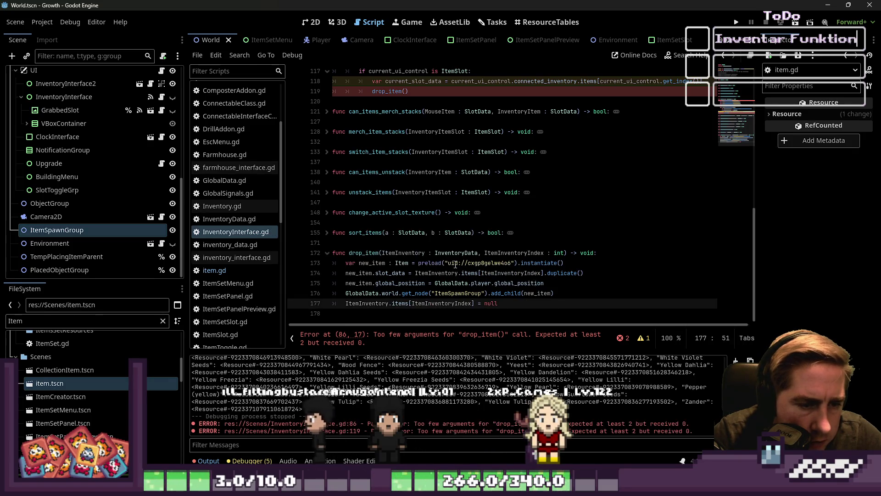
{"action": "left_click", "coordinate": [327, 252]}
Pass MouseSlotInventory and index 0 to the drop_item call on line 86, and save the script.
{"action": "scroll", "coordinate": [478, 265], "scroll_direction": "up", "scroll_amount": 5}
{"action": "left_click", "coordinate": [405, 233]}
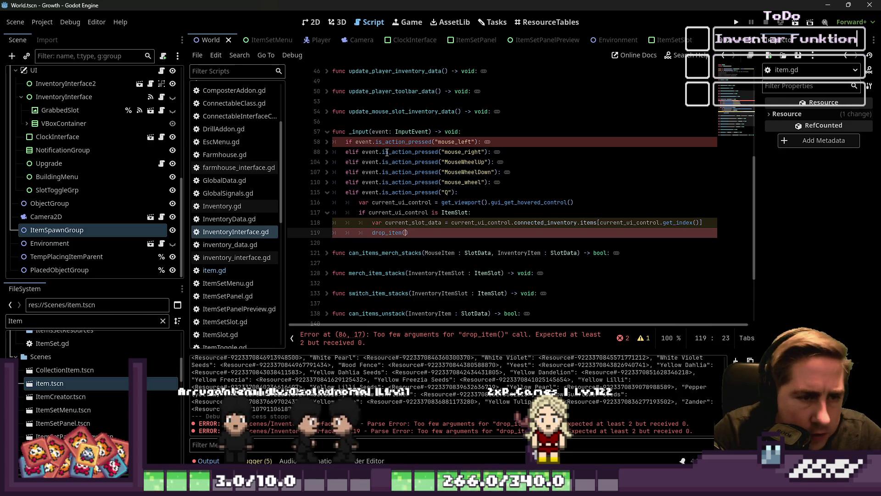
{"action": "mouse_move", "coordinate": [394, 152]}
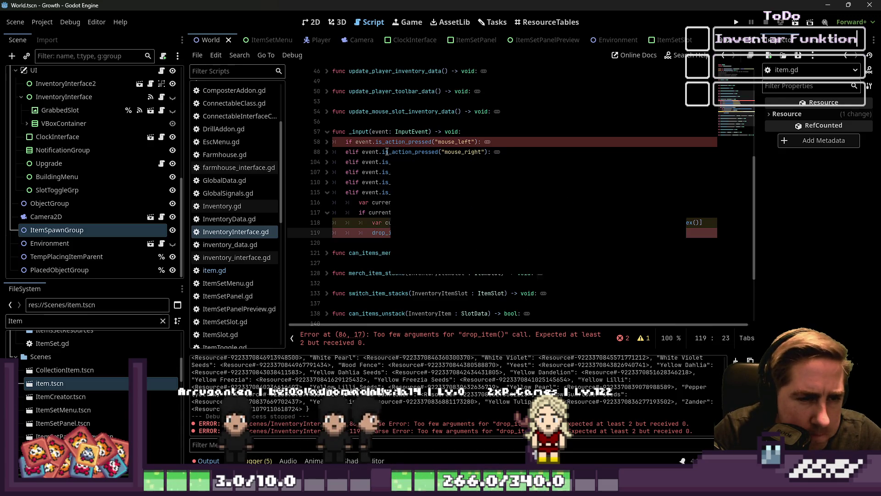
{"action": "left_click", "coordinate": [326, 142]}
{"action": "scroll", "coordinate": [400, 176], "scroll_direction": "down", "scroll_amount": 8}
{"action": "left_click", "coordinate": [419, 182]}
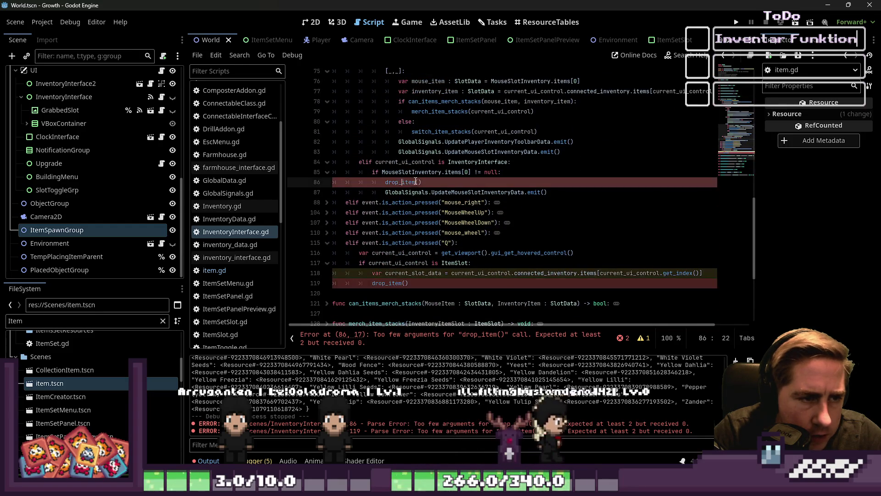
{"action": "key", "text": "Up"}
{"action": "key", "text": "ctrl+Left"}
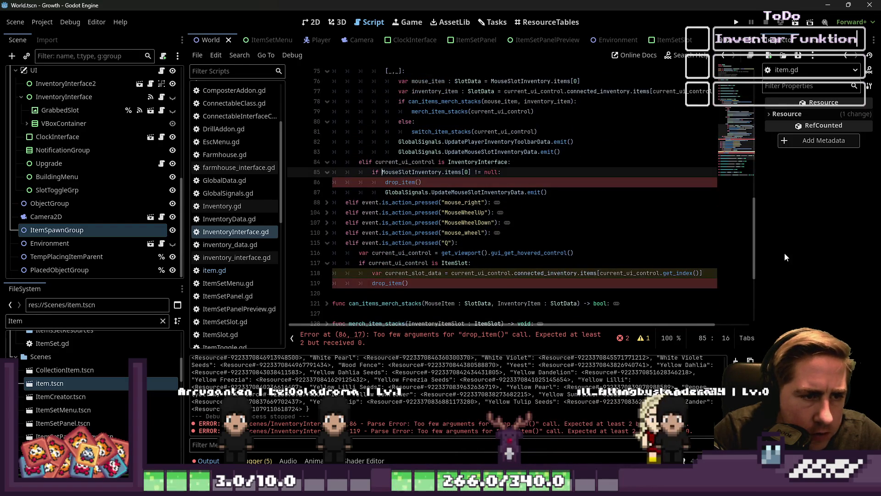
{"action": "key", "text": "ctrl+shift+Right"}
{"action": "key", "text": "ctrl+c"}
{"action": "key", "text": "Down"}
{"action": "key", "text": "Left"}
{"action": "key", "text": "ctrl+v"}
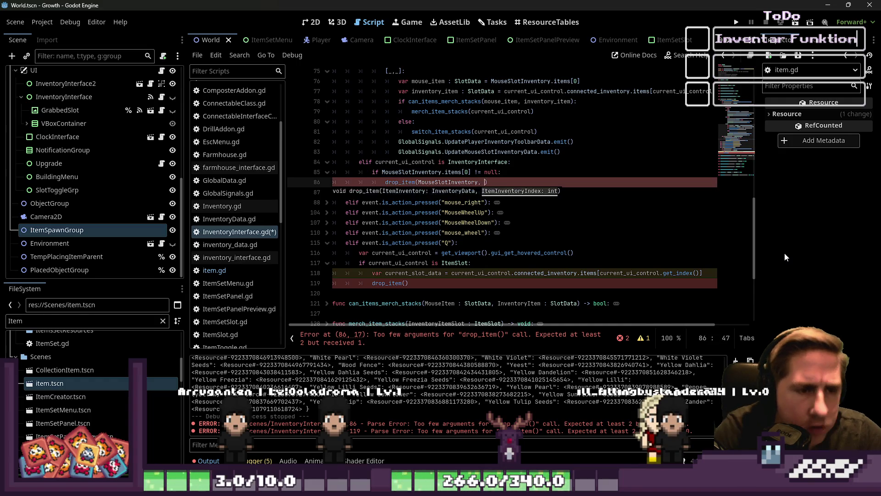
{"action": "type", "text": "0"}
{"action": "left_click", "coordinate": [494, 172]}
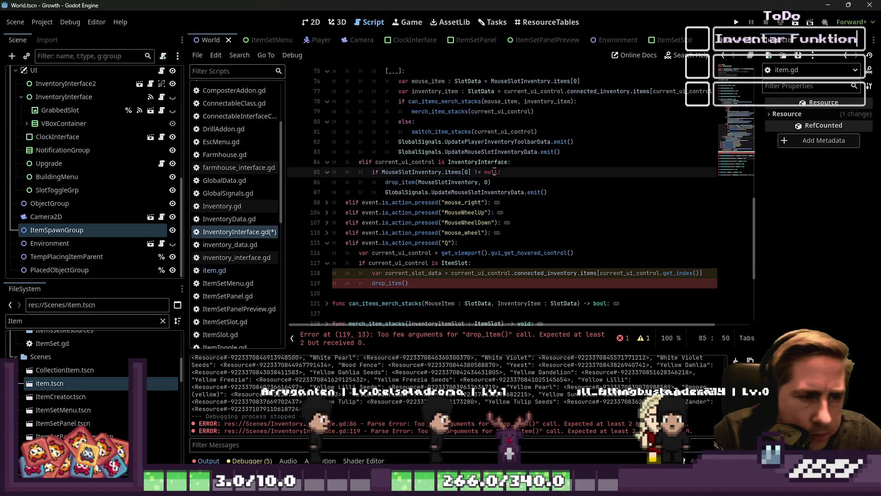
{"action": "key", "text": "ctrl+s"}
{"action": "left_click", "coordinate": [327, 162]}
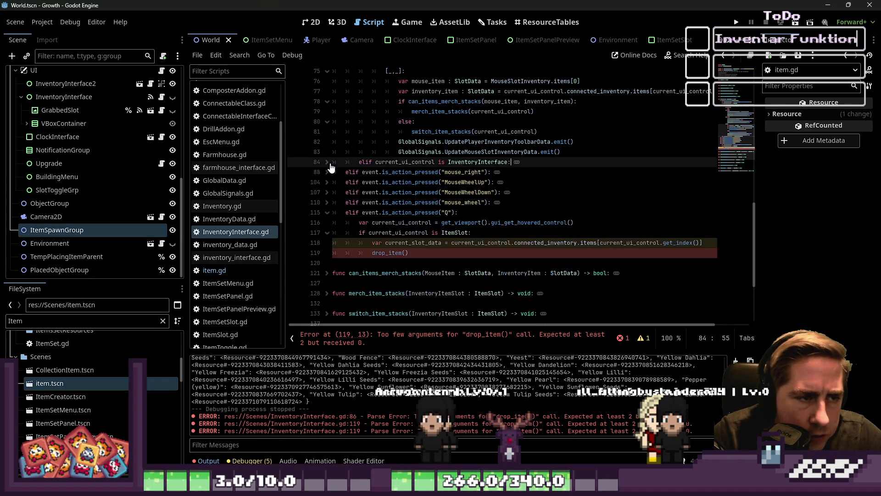
Fill the Q branch's drop_item call with current_ui_control's connected_inventory and get_index(), deleting the unused current_slot_data line.
{"action": "left_click", "coordinate": [405, 256]}
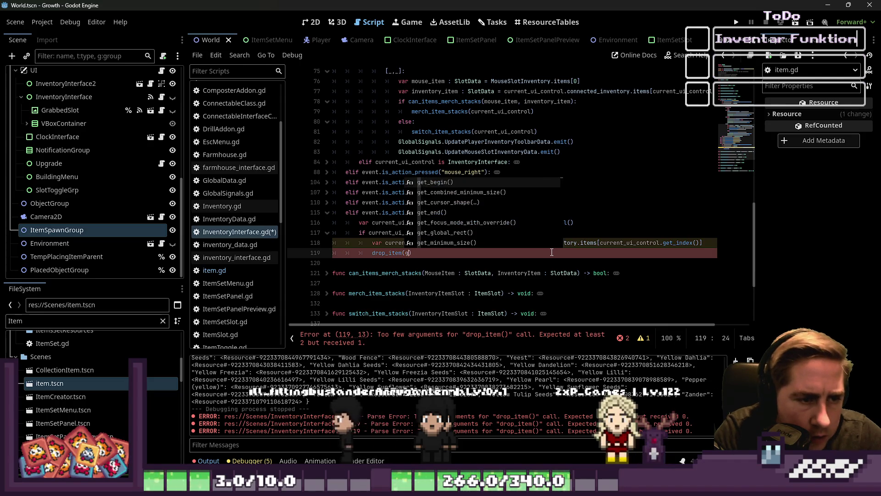
{"action": "key", "text": "Escape"}
{"action": "type", "text": "u"}
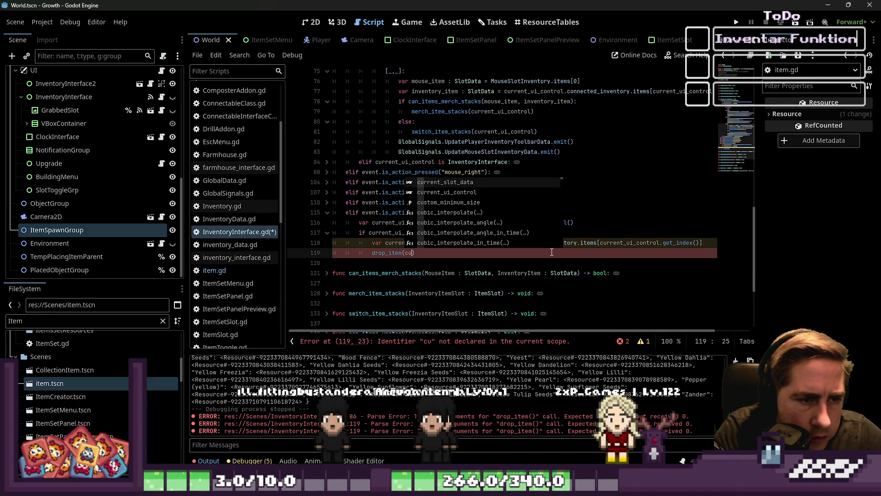
{"action": "type", "text": "rrent_ui_control.connected_inventory"}
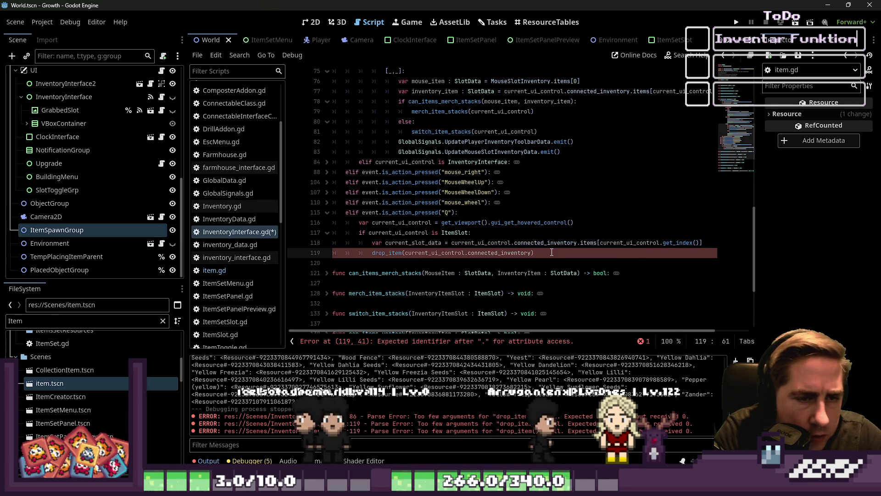
{"action": "key", "text": "Return"}
{"action": "type", "text": ", curren"}
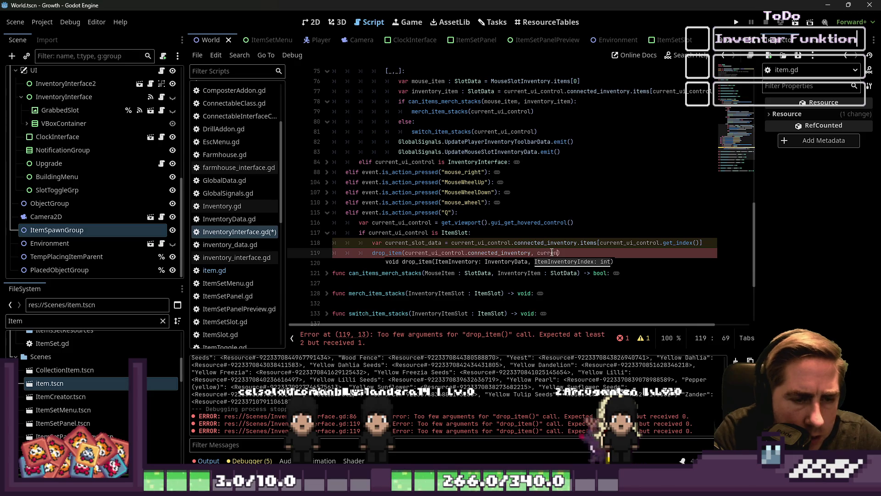
{"action": "type", "text": "trol."}
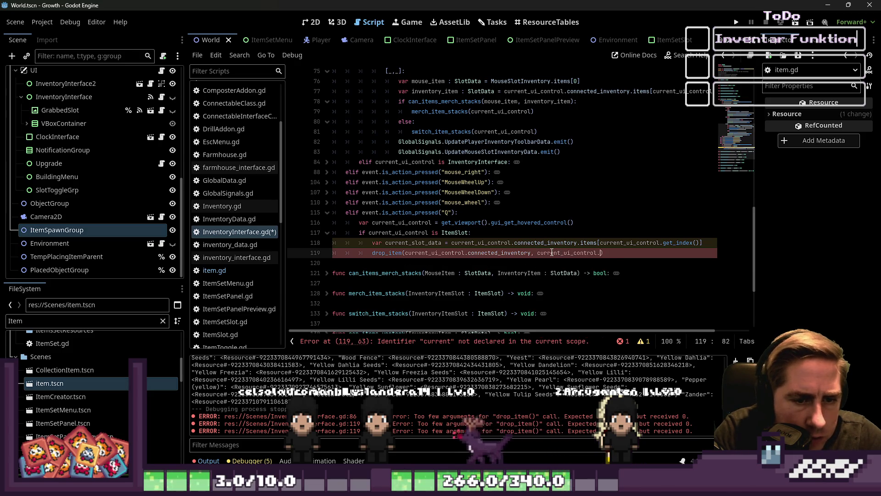
{"action": "type", "text": "get_index"}
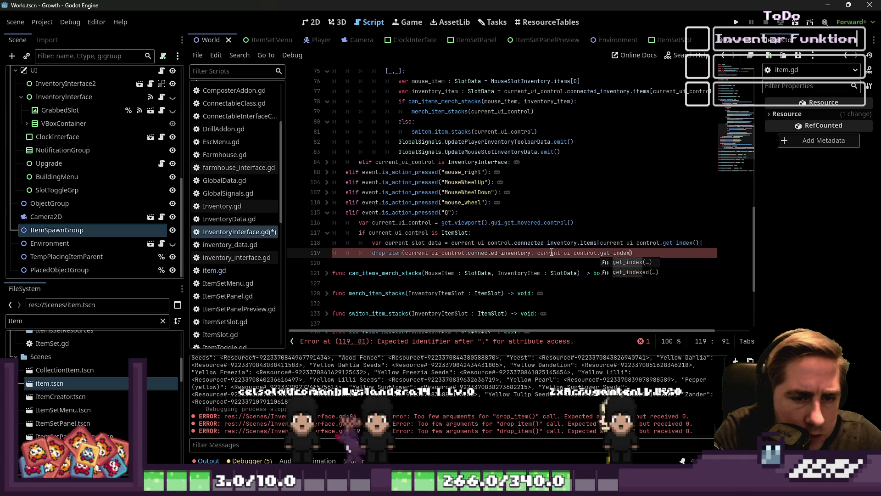
{"action": "type", "text": "()"}
{"action": "left_click", "coordinate": [416, 232]}
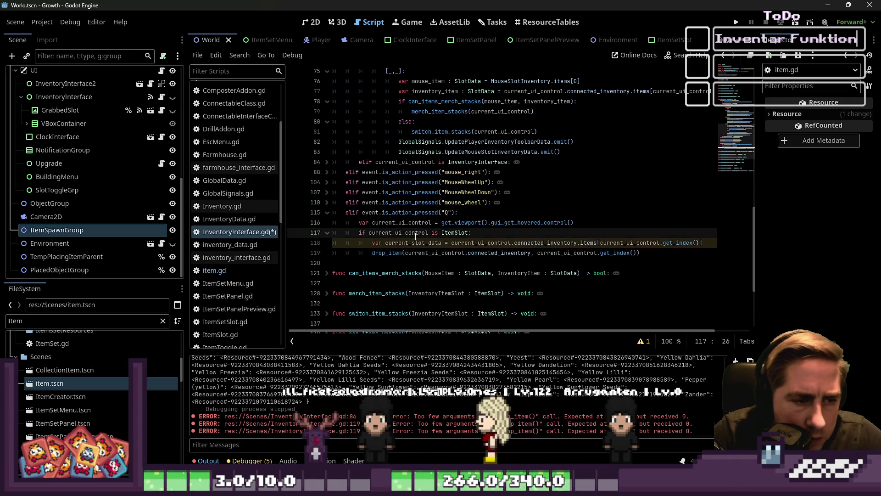
{"action": "left_click", "coordinate": [334, 242]}
{"action": "key", "text": "ctrl+shift+k"}
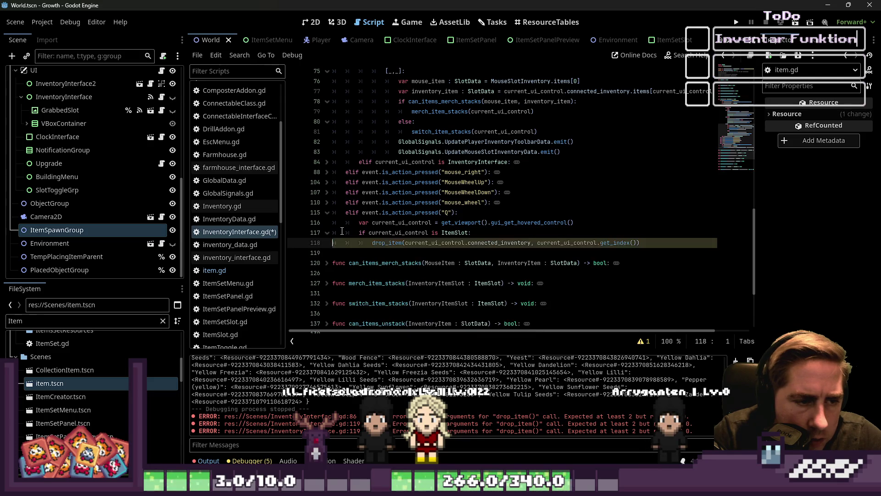
Add GlobalSignals.UpdatePlayerInventoryToolbarData.emit() after drop_item, then launch the game with F5.
{"action": "key", "text": "End"}
{"action": "key", "text": "Return"}
{"action": "key", "text": "BackSpace"}
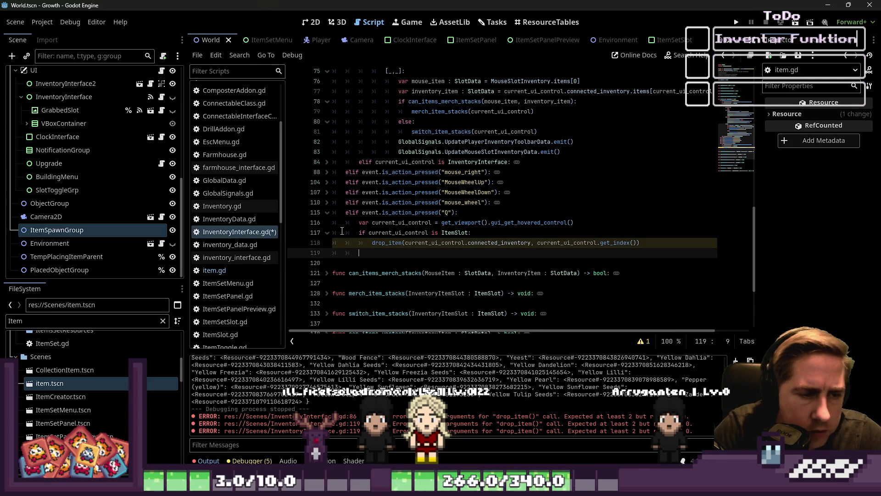
{"action": "left_click_drag", "start_coordinate": [528, 142], "coordinate": [574, 142]}
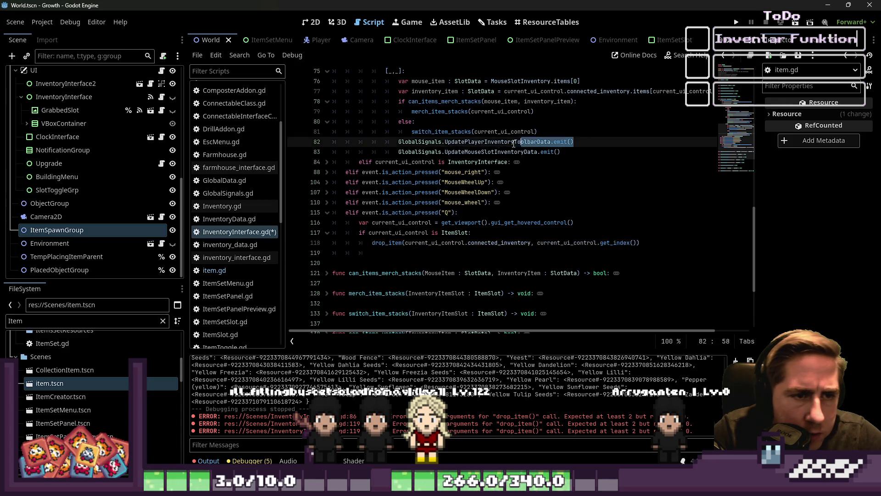
{"action": "left_click", "coordinate": [396, 251]}
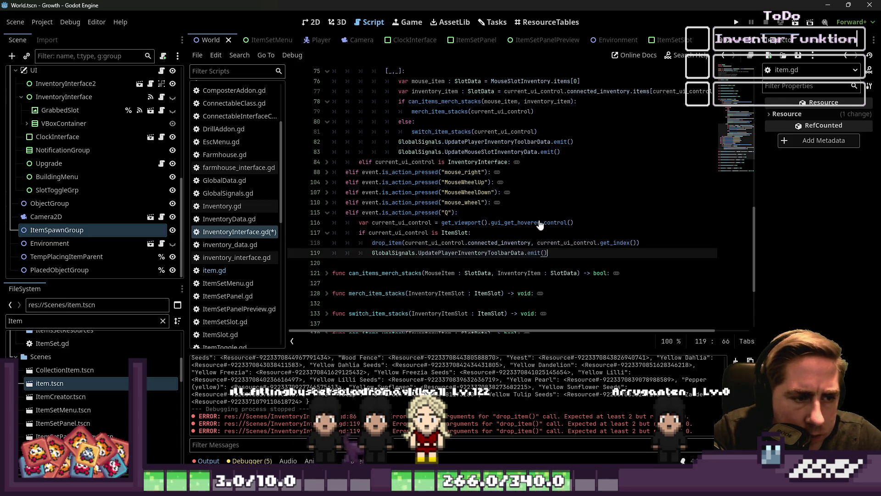
{"action": "key", "text": "F5"}
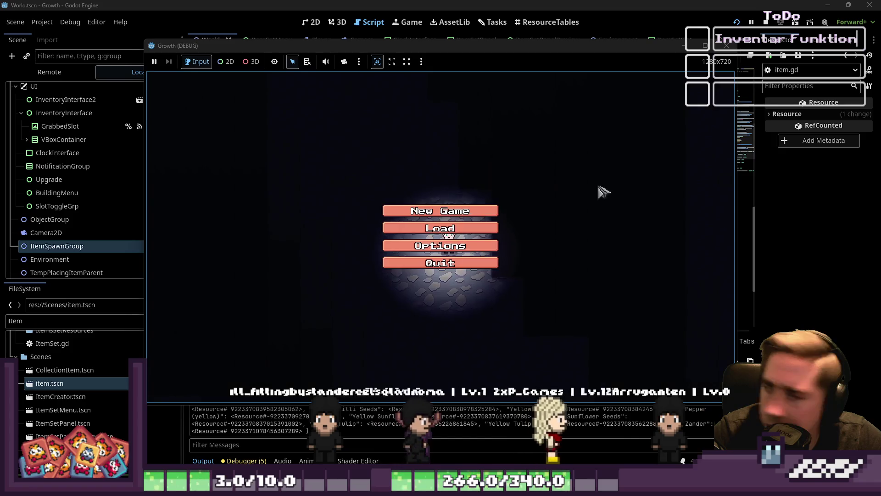
Start a new game in Growth with the character name 'd'.
{"action": "left_click", "coordinate": [440, 211]}
{"action": "type", "text": "d"}
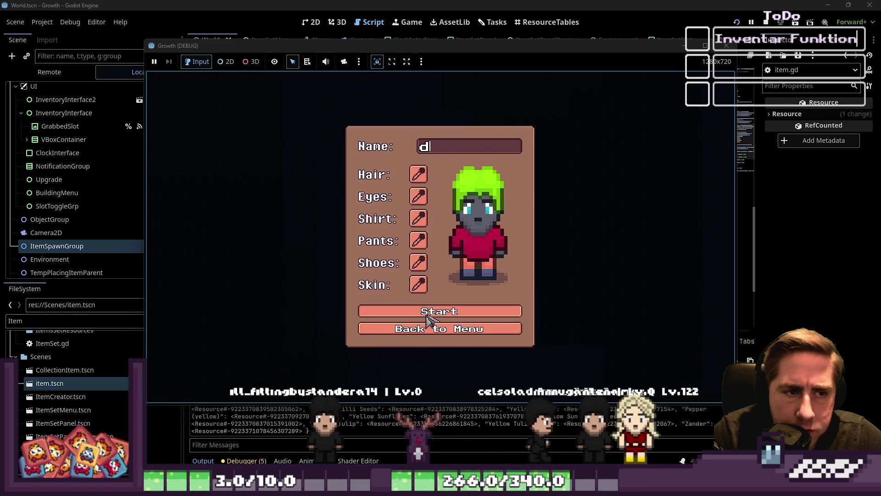
{"action": "left_click", "coordinate": [428, 316]}
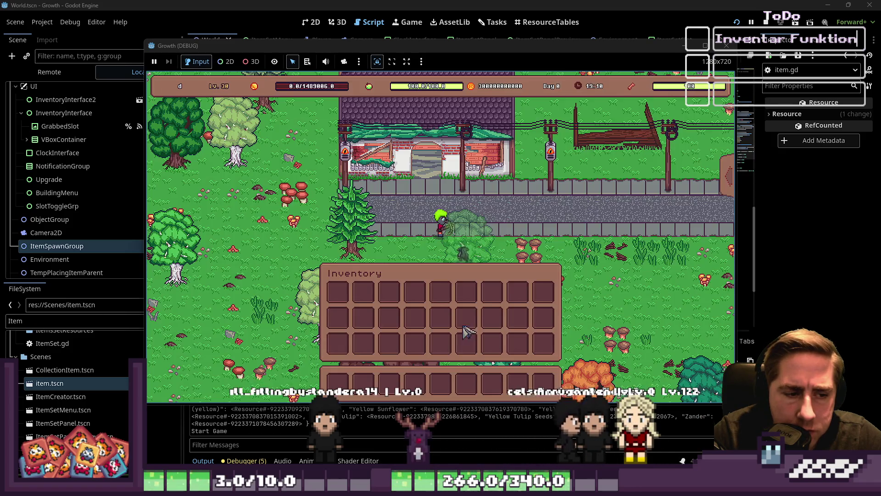
Drop every inventory item, including the last green apple, then close the game window.
{"action": "left_click", "coordinate": [467, 293]}
{"action": "left_click", "coordinate": [415, 317]}
{"action": "left_click", "coordinate": [337, 292]}
{"action": "left_click", "coordinate": [544, 345]}
{"action": "key", "text": "a"}
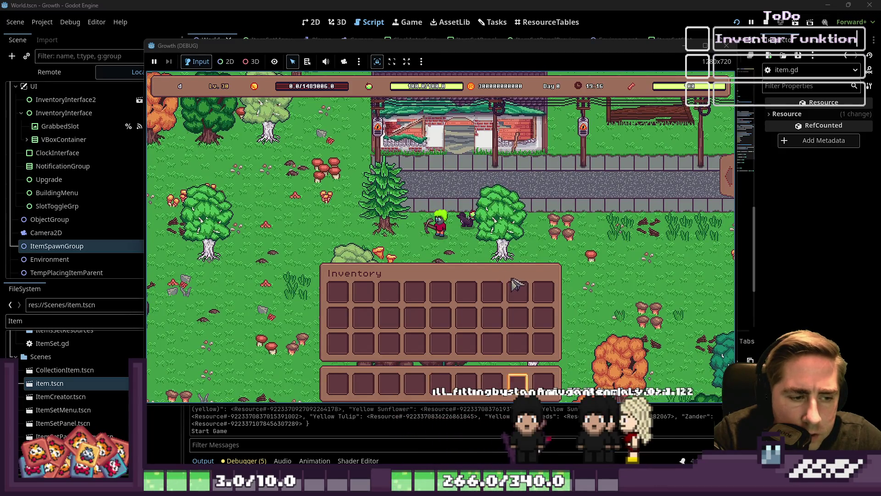
{"action": "left_click", "coordinate": [722, 46]}
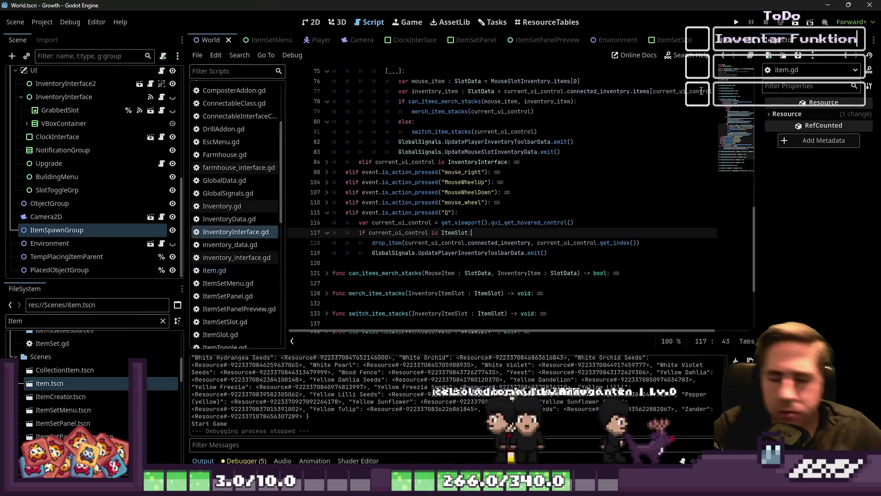
Stop debugging and fold the Q, MouseWheelDown, ItemSlot and mouse_left branches of _input.
{"action": "key", "text": "Down"}
{"action": "key", "text": "Down"}
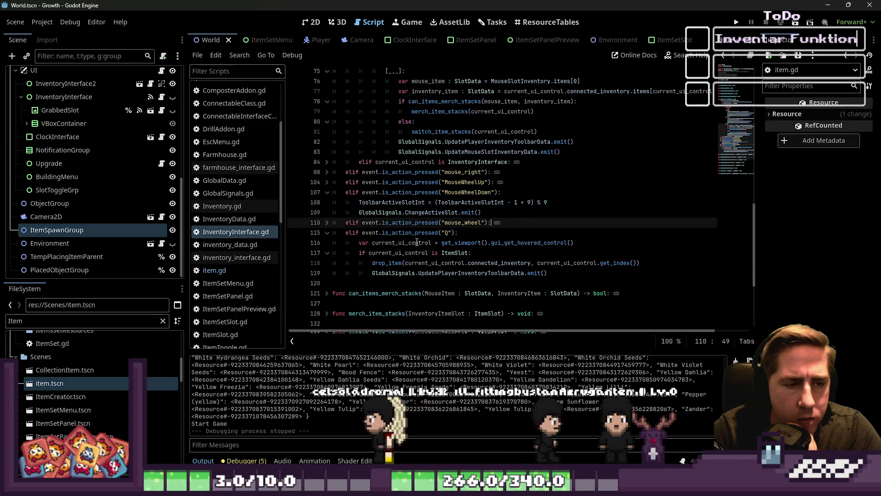
{"action": "left_click", "coordinate": [328, 232]}
{"action": "left_click", "coordinate": [327, 192]}
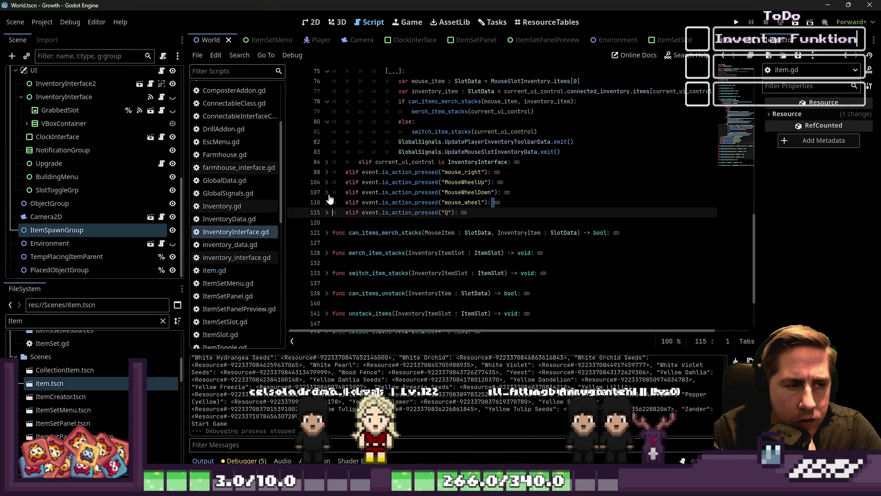
{"action": "scroll", "coordinate": [328, 189], "scroll_direction": "up", "scroll_amount": 10}
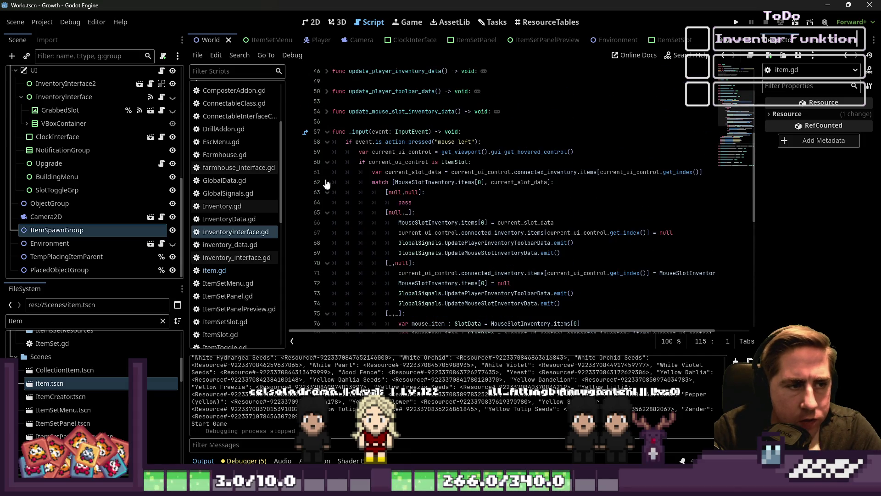
{"action": "left_click", "coordinate": [327, 163]}
{"action": "left_click", "coordinate": [328, 141]}
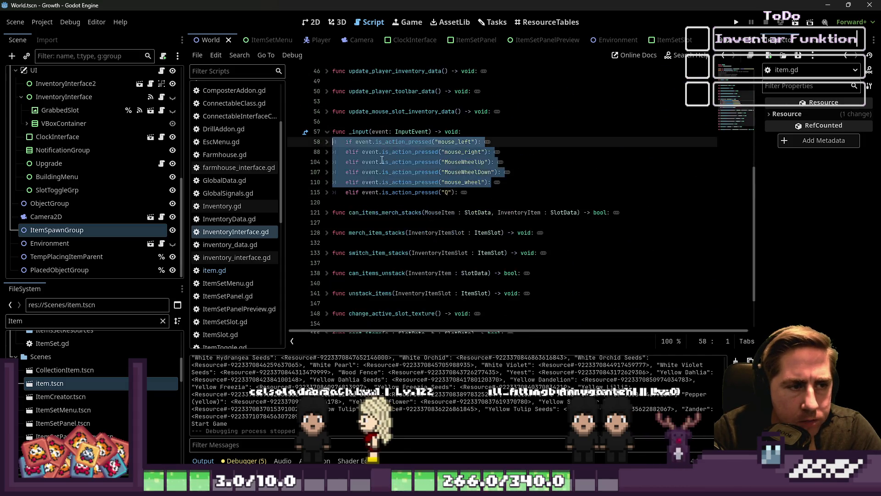
{"action": "left_click", "coordinate": [498, 193]}
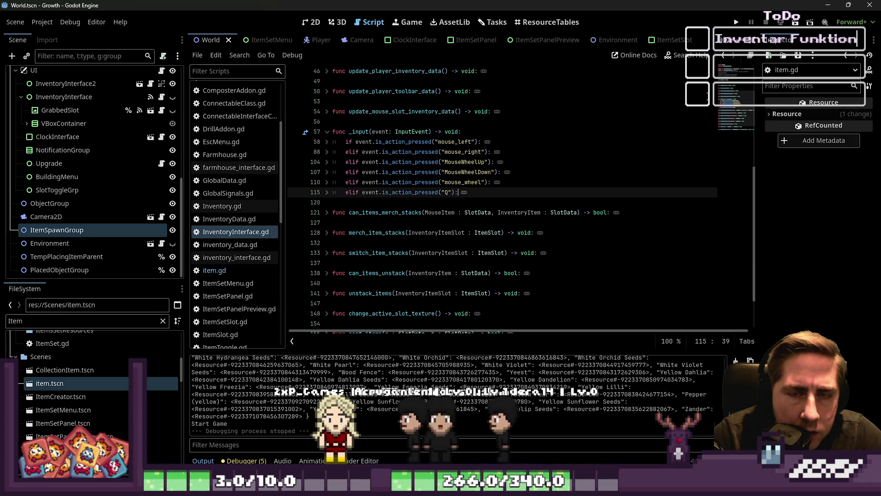
{"action": "left_click", "coordinate": [603, 120]}
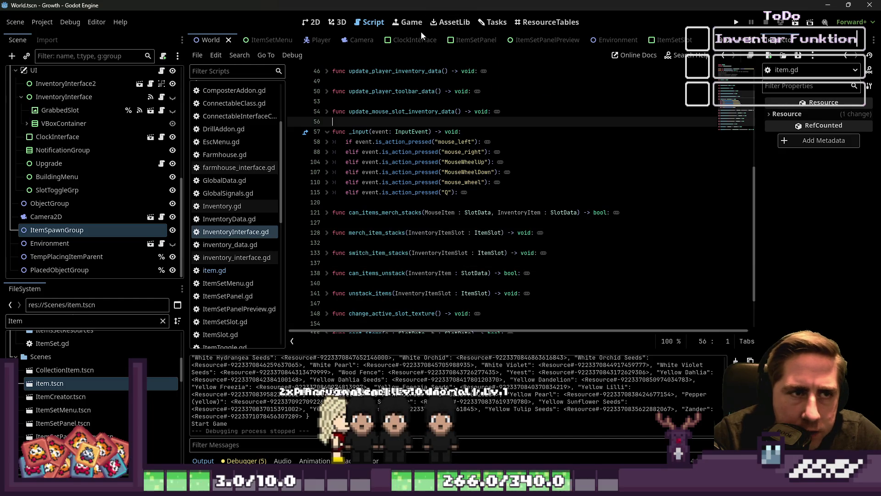
Open the Inventarsystem task's step details from the Tasks board.
{"action": "left_click", "coordinate": [493, 23]}
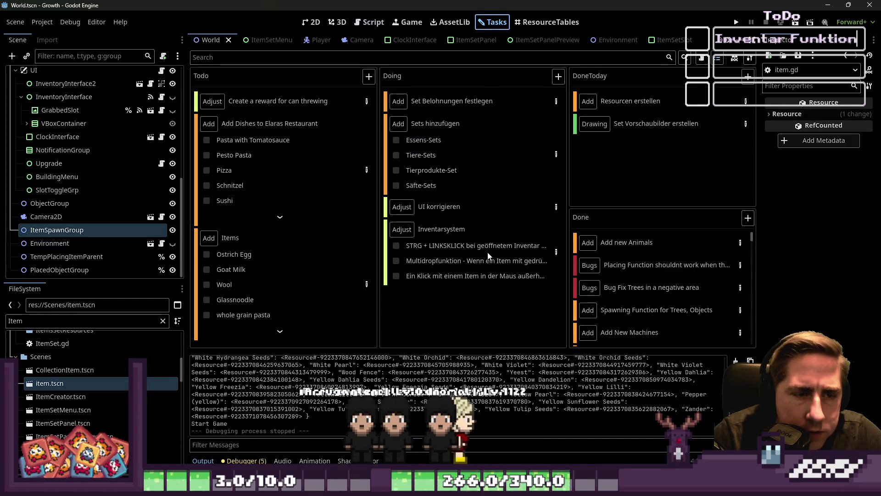
{"action": "double_click", "coordinate": [492, 235]}
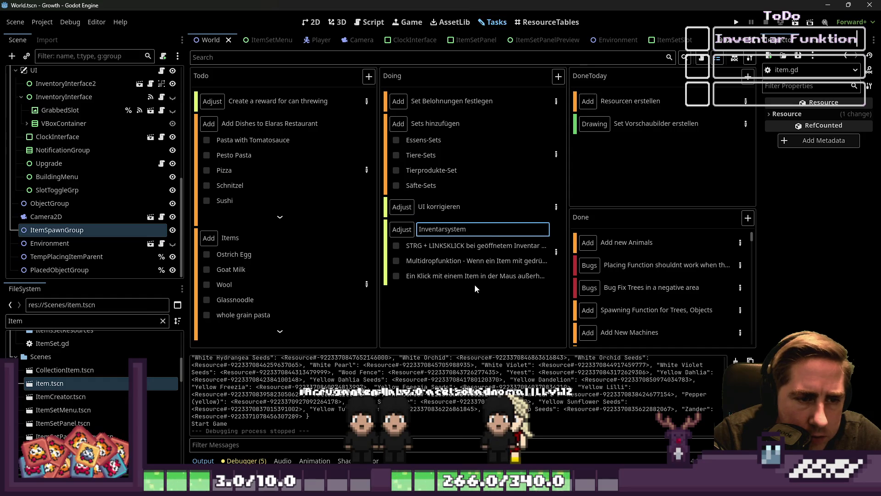
{"action": "double_click", "coordinate": [475, 285]}
{"action": "scroll", "coordinate": [463, 202], "scroll_direction": "down", "scroll_amount": 2}
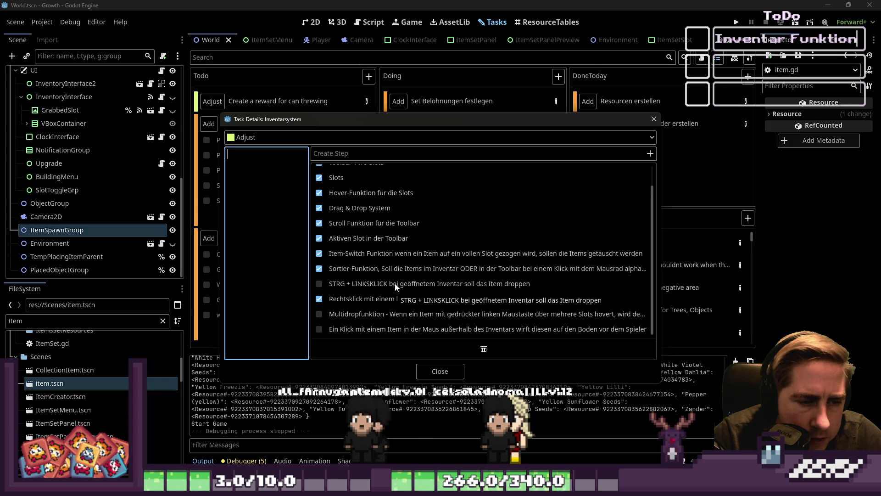
Reword the STRG + LINKSKLICK drop step to HOVER + Q and tick it off.
{"action": "left_click", "coordinate": [350, 284]}
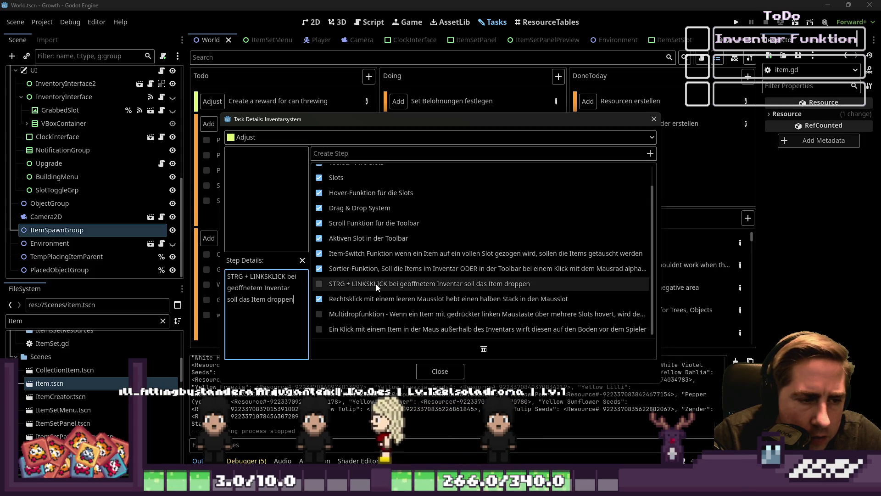
{"action": "left_click_drag", "start_coordinate": [286, 277], "coordinate": [227, 276]}
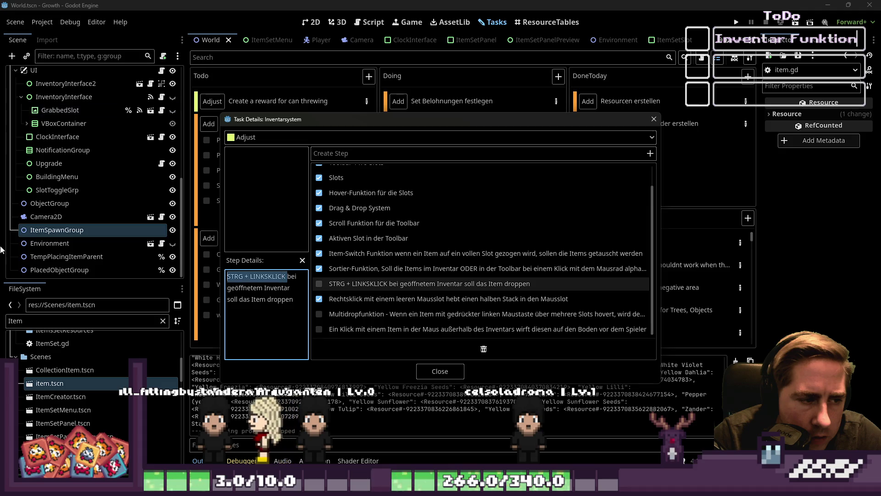
{"action": "type", "text": "HOVE"}
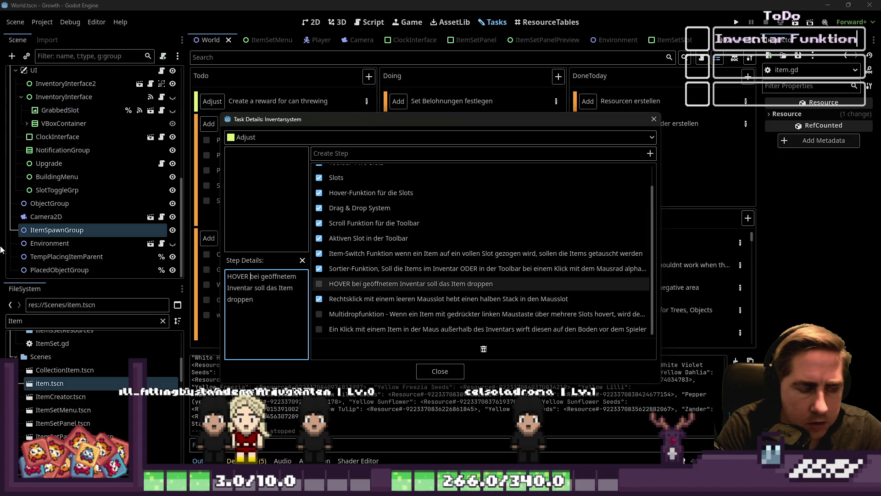
{"action": "type", "text": "Q"}
{"action": "key", "text": "ctrl+Right"}
{"action": "key", "text": "ctrl+Right"}
{"action": "key", "text": "Return"}
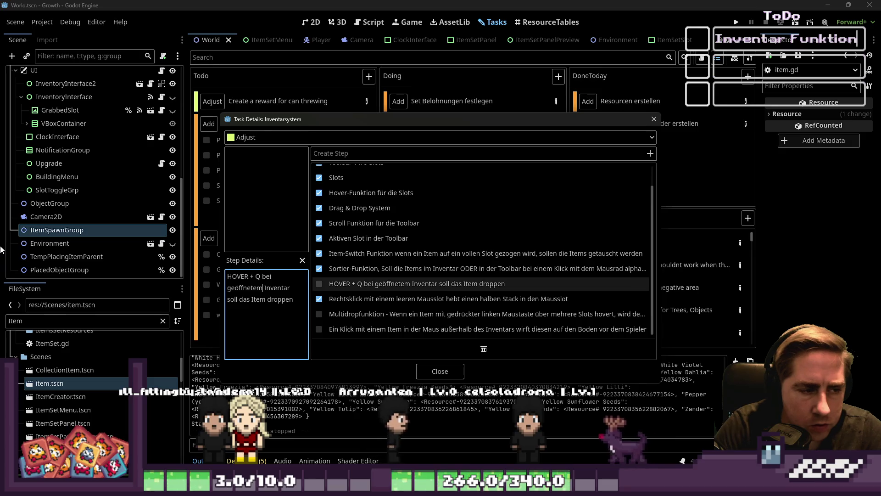
{"action": "key", "text": "BackSpace"}
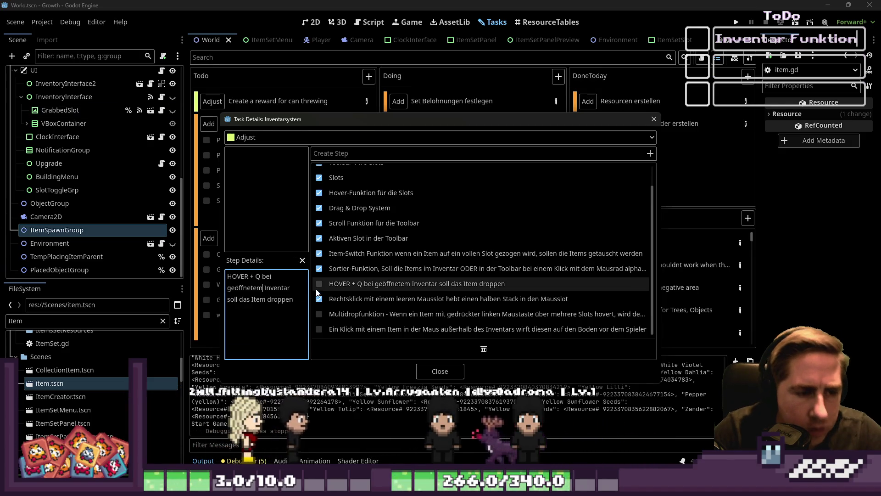
{"action": "left_click", "coordinate": [319, 284]}
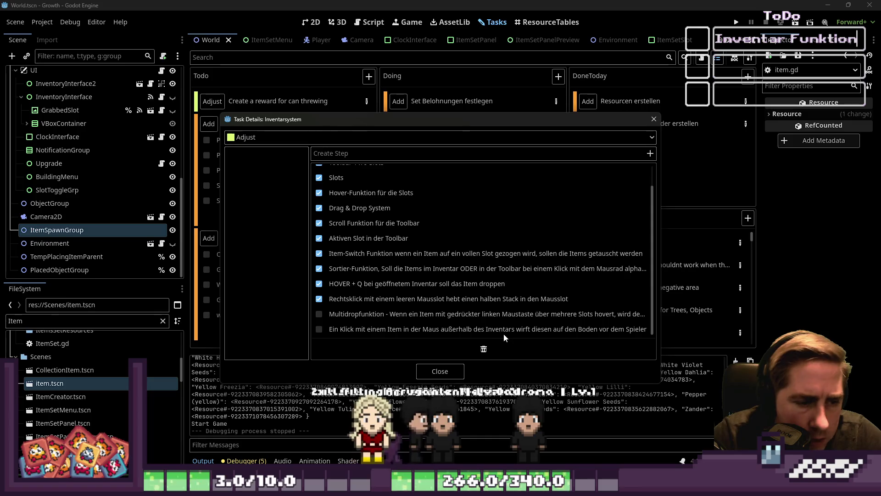
Delete the Multidropfunktion step and close the task details.
{"action": "right_click", "coordinate": [365, 318]}
{"action": "left_click", "coordinate": [384, 368]}
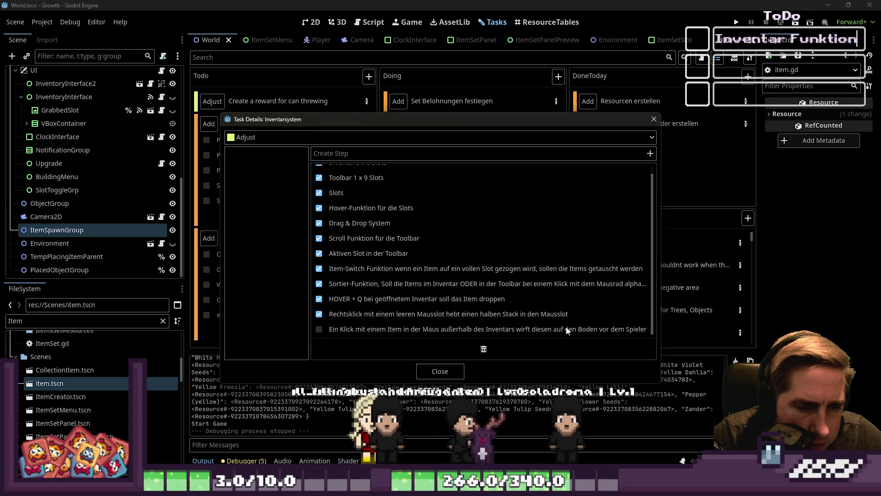
{"action": "left_click", "coordinate": [440, 370]}
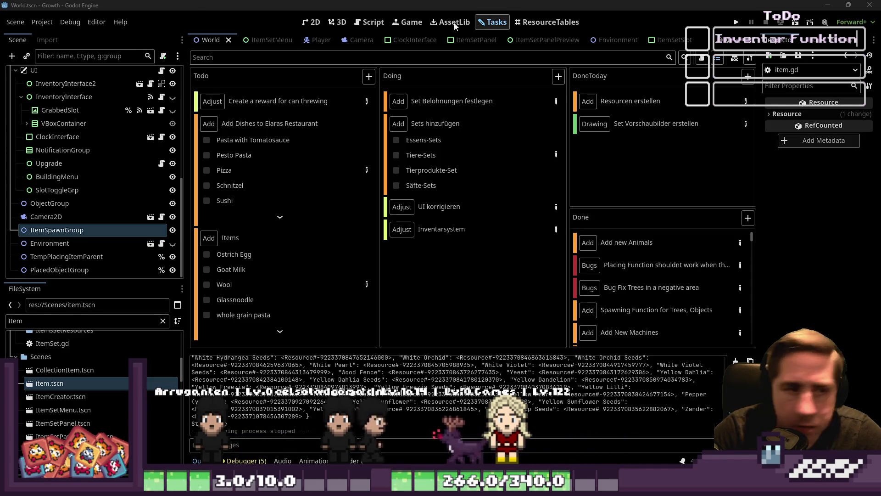
Return to the script editor and select InventoryInterface.gd in the script list.
{"action": "left_click", "coordinate": [316, 23]}
{"action": "left_click", "coordinate": [490, 18]}
{"action": "left_click", "coordinate": [370, 22]}
{"action": "left_click", "coordinate": [224, 272]}
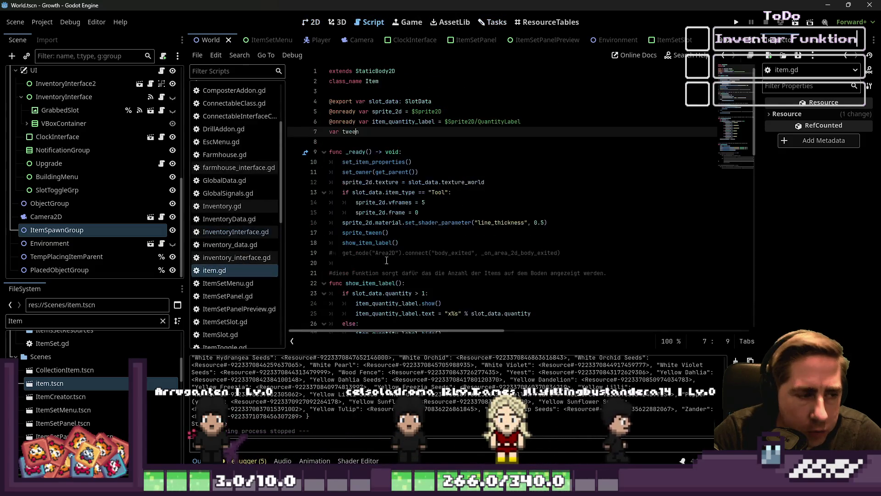
{"action": "left_click", "coordinate": [231, 231]}
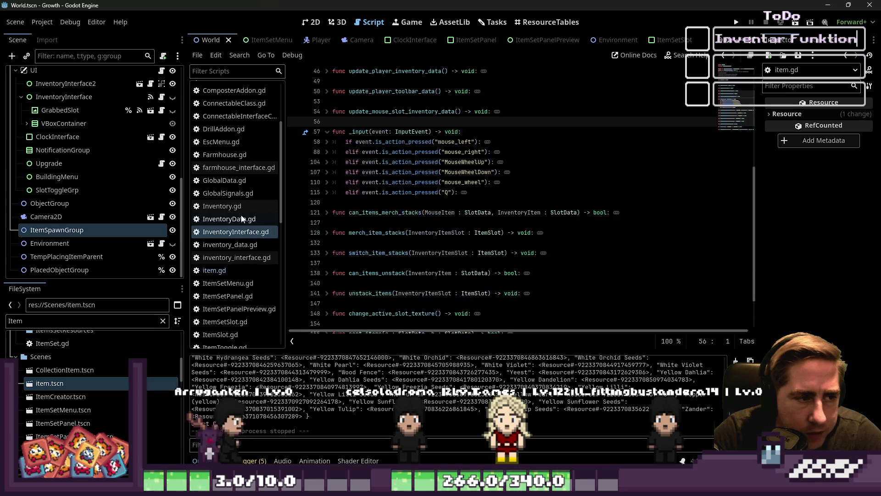
{"action": "left_click", "coordinate": [229, 219]}
{"action": "left_click", "coordinate": [229, 233]}
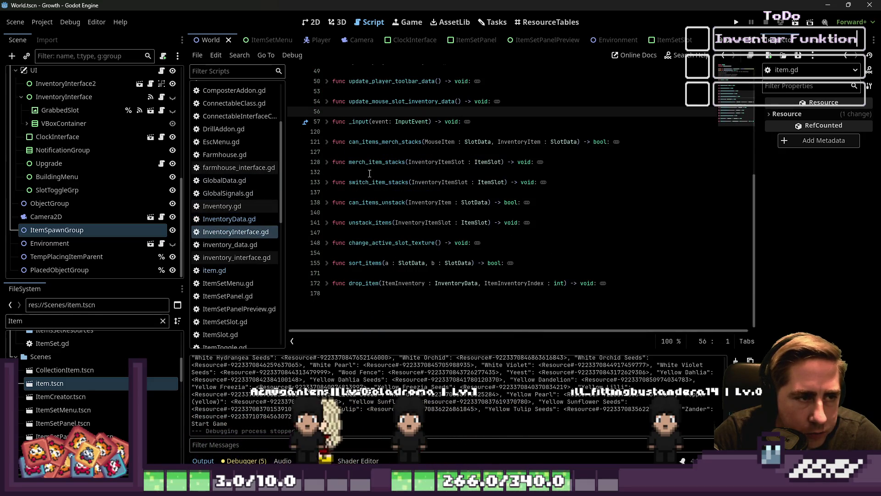
Scroll through the folded functions of InventoryInterface.gd down to drop_item.
{"action": "scroll", "coordinate": [400, 172], "scroll_direction": "up", "scroll_amount": 6}
{"action": "left_click_drag", "start_coordinate": [329, 120], "coordinate": [349, 273]}
{"action": "left_click", "coordinate": [396, 192]}
{"action": "scroll", "coordinate": [396, 196], "scroll_direction": "down", "scroll_amount": 6}
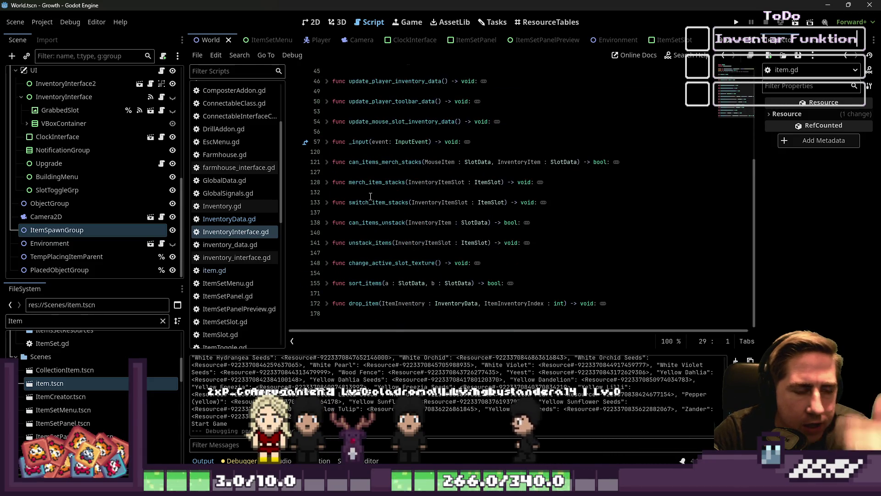
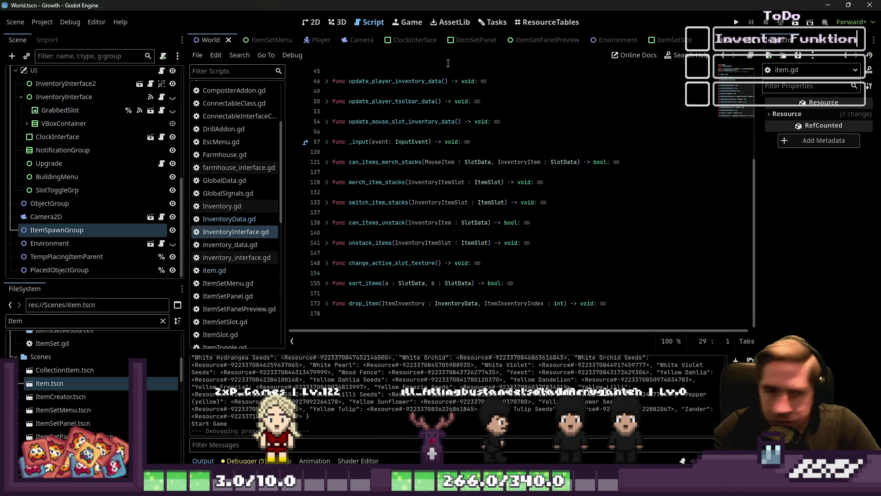
Review the can_items_unstack and can_items_merch_stacks functions, expanding and collapsing can_items_merch_stacks.
{"action": "scroll", "coordinate": [329, 285], "scroll_direction": "up", "scroll_amount": 5}
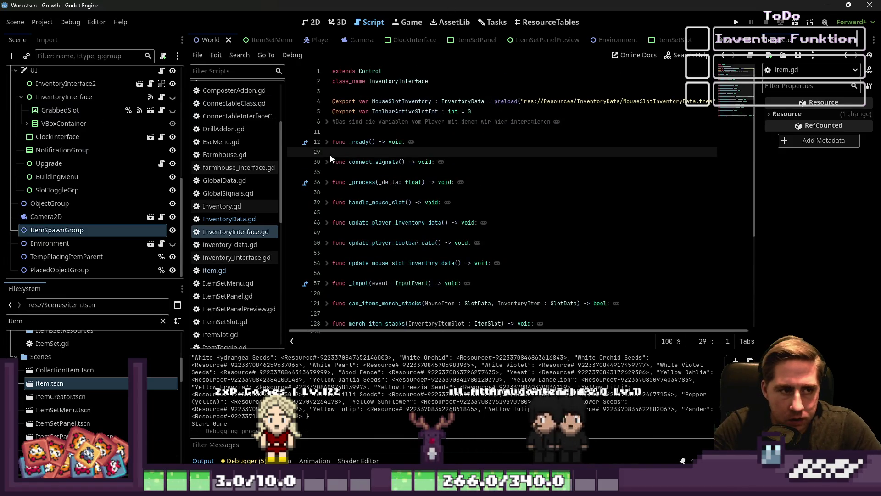
{"action": "scroll", "coordinate": [349, 156], "scroll_direction": "down", "scroll_amount": 4}
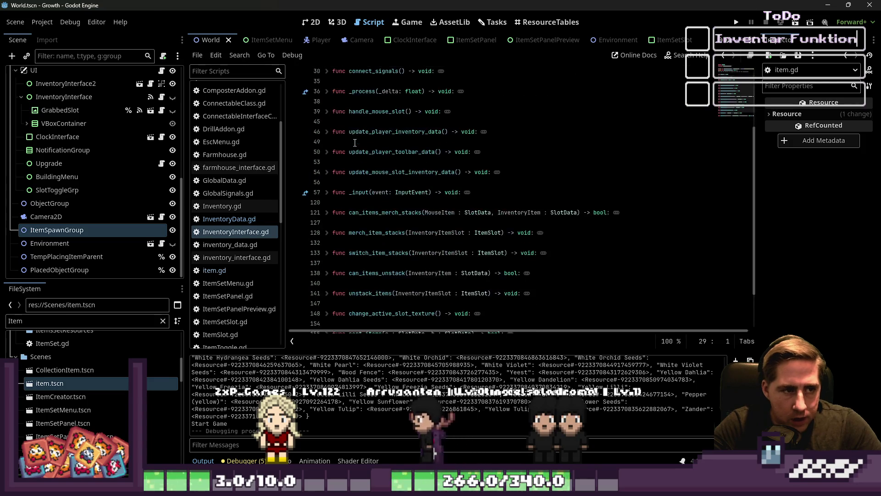
{"action": "double_click", "coordinate": [370, 242]}
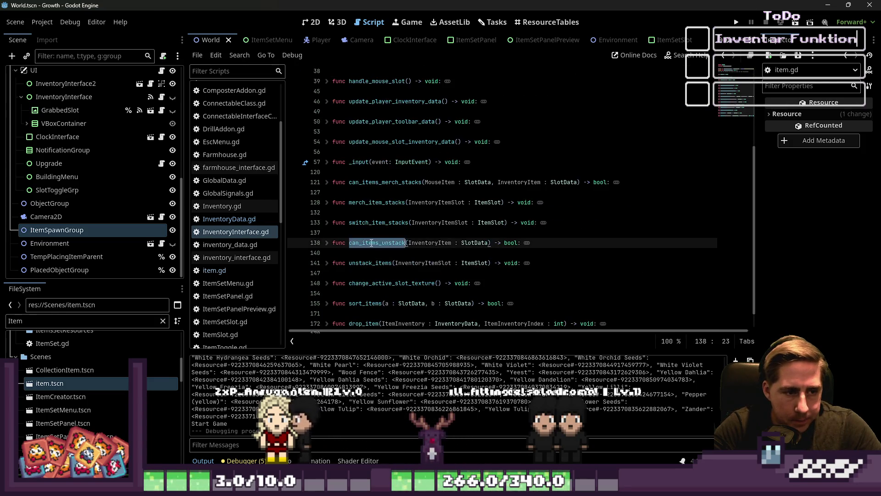
{"action": "left_click", "coordinate": [372, 222]}
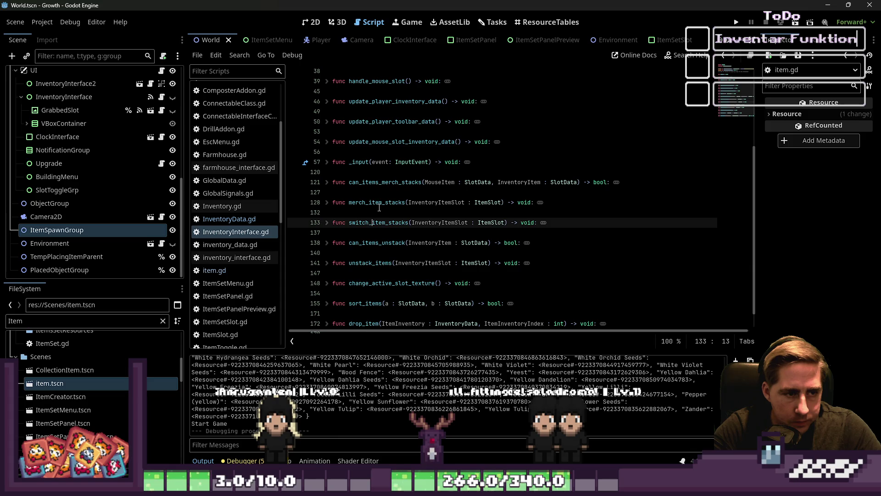
{"action": "double_click", "coordinate": [383, 182]}
{"action": "left_click", "coordinate": [327, 183]}
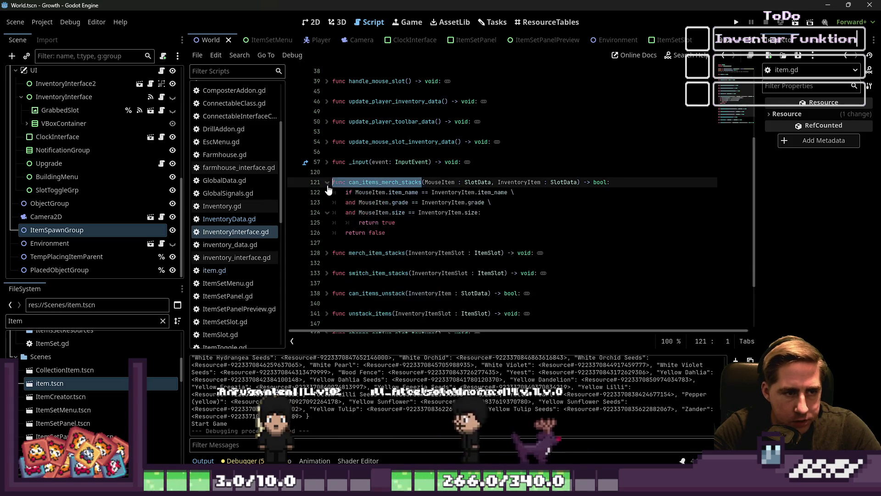
{"action": "left_click", "coordinate": [412, 202]}
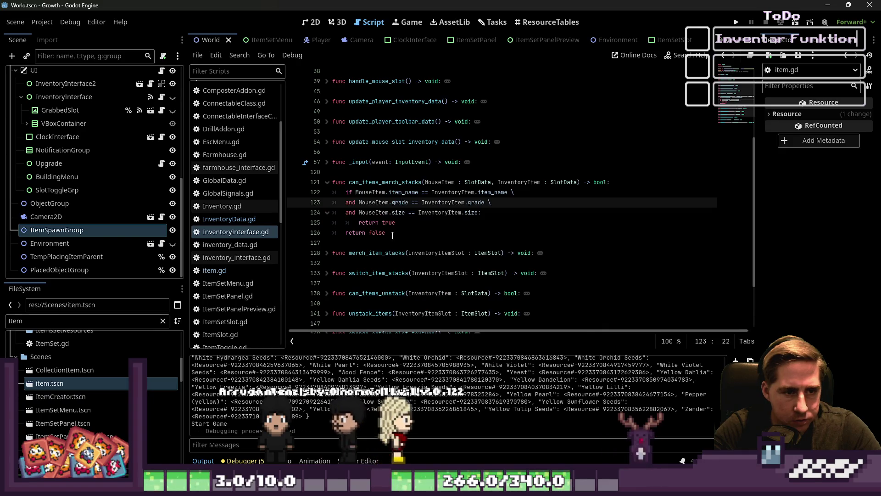
{"action": "left_click_drag", "start_coordinate": [392, 235], "coordinate": [313, 183]}
{"action": "left_click", "coordinate": [313, 185]}
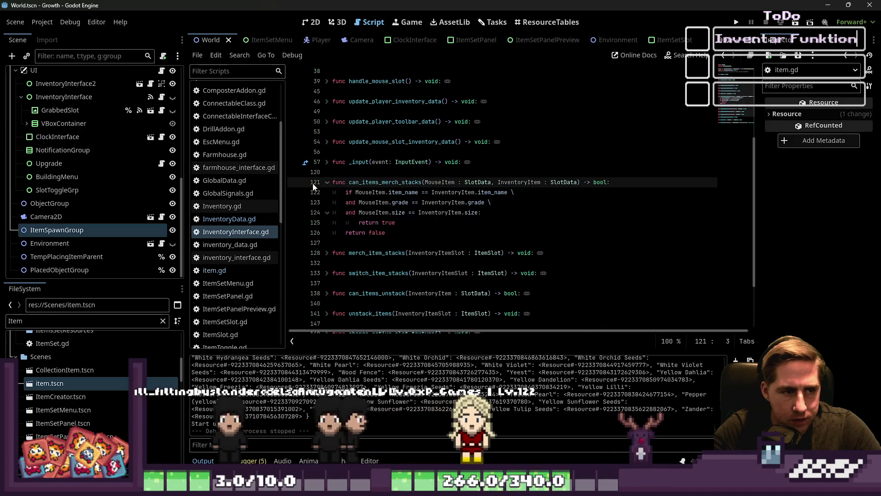
{"action": "left_click", "coordinate": [325, 182]}
{"action": "left_click", "coordinate": [400, 183]}
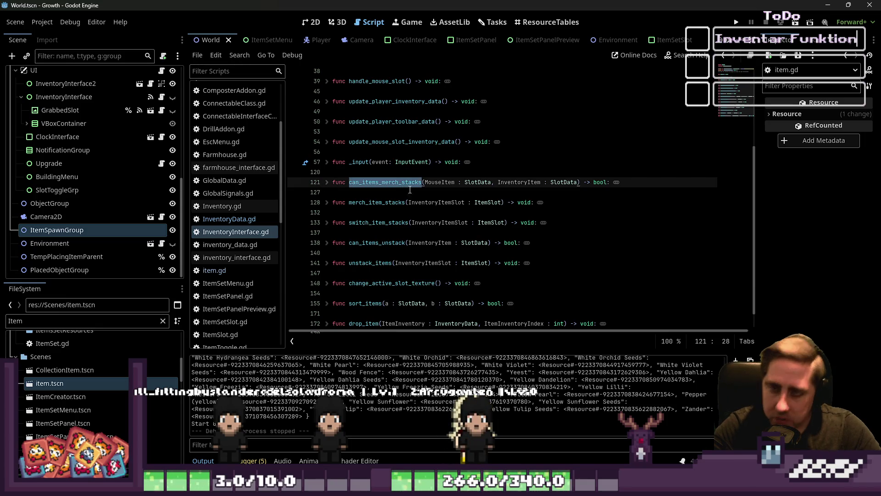
Read the switch_item_stacks and merch_item_stacks bodies and the merch_item_stacks signature.
{"action": "scroll", "coordinate": [410, 191], "scroll_direction": "down", "scroll_amount": 1}
{"action": "left_click", "coordinate": [438, 324]}
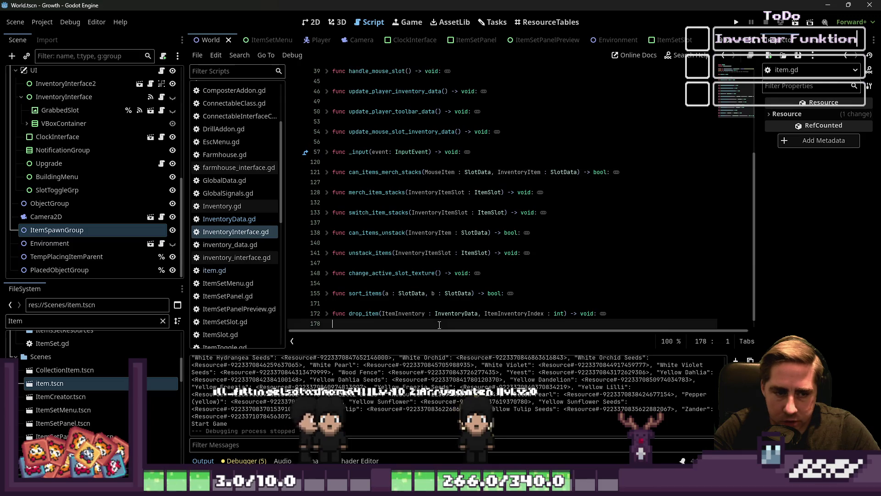
{"action": "left_click", "coordinate": [326, 202]}
{"action": "left_click", "coordinate": [326, 203]}
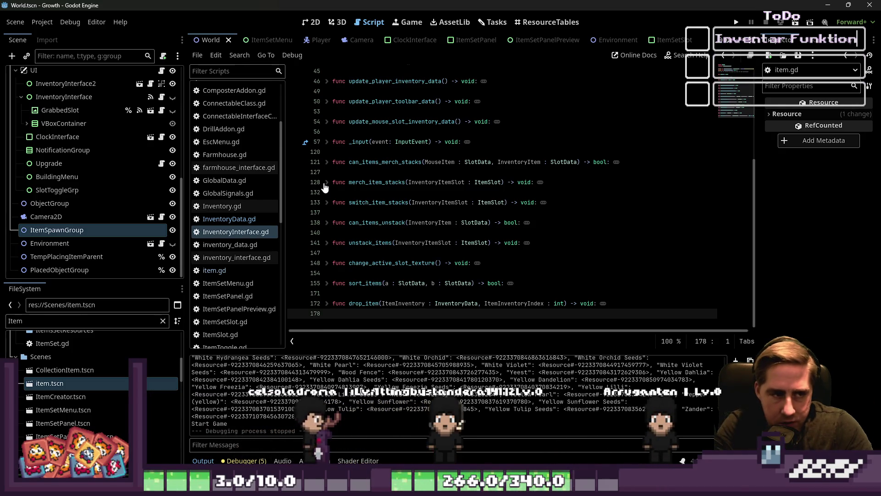
{"action": "left_click", "coordinate": [326, 182]}
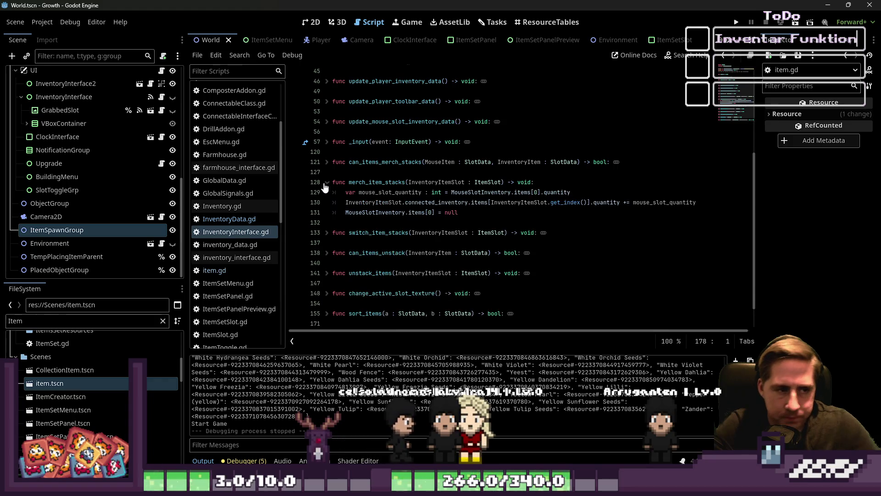
{"action": "left_click", "coordinate": [384, 183]}
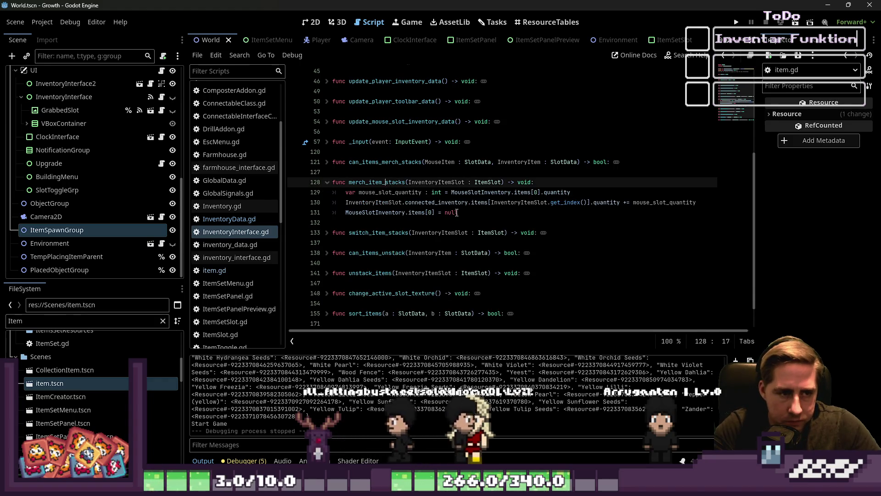
{"action": "left_click", "coordinate": [569, 184]}
{"action": "left_click", "coordinate": [327, 183]}
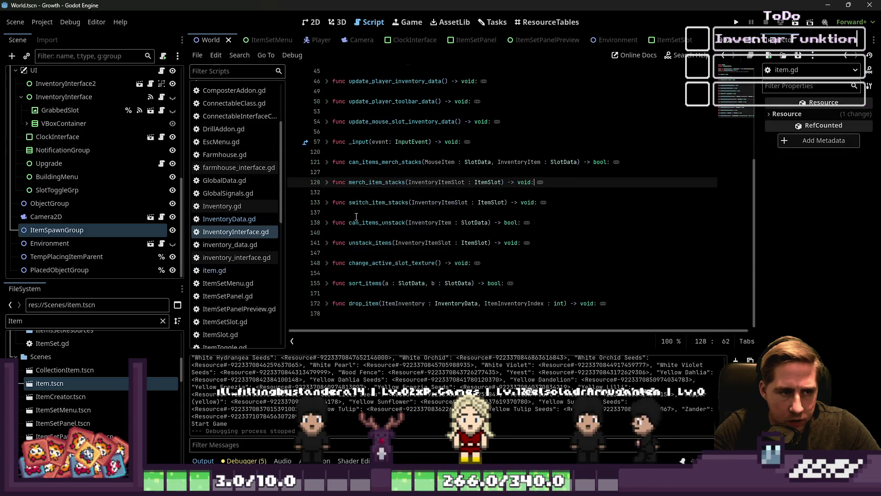
{"action": "left_click", "coordinate": [391, 321]}
{"action": "scroll", "coordinate": [413, 276], "scroll_direction": "up", "scroll_amount": 5}
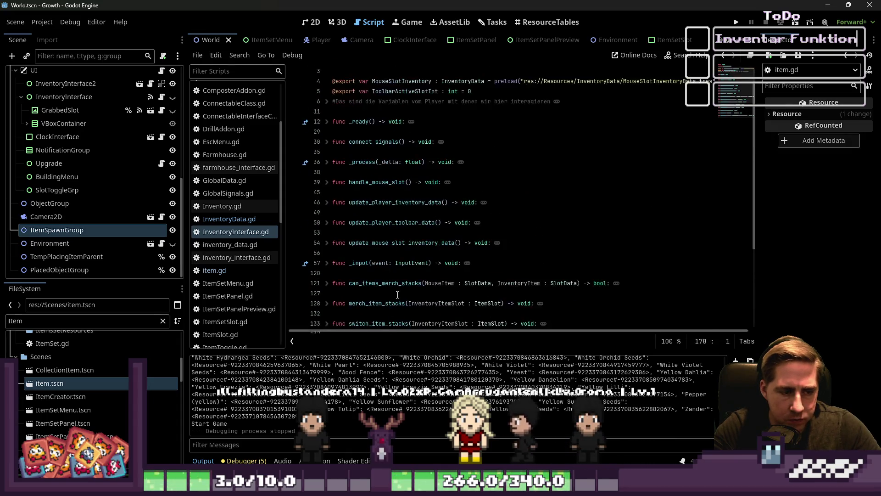
{"action": "scroll", "coordinate": [238, 173], "scroll_direction": "down", "scroll_amount": 2}
Open item.gd and select the calculate_grade_size function name on line 40.
{"action": "left_click", "coordinate": [230, 204]}
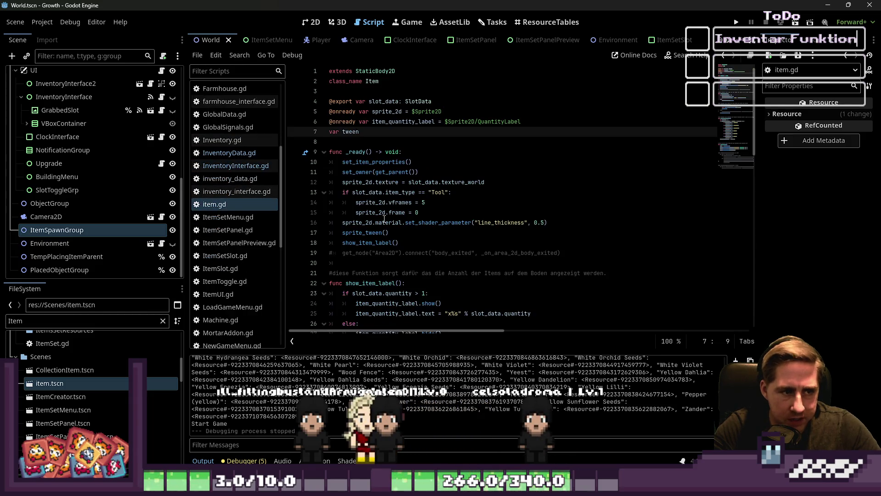
{"action": "scroll", "coordinate": [384, 219], "scroll_direction": "down", "scroll_amount": 10}
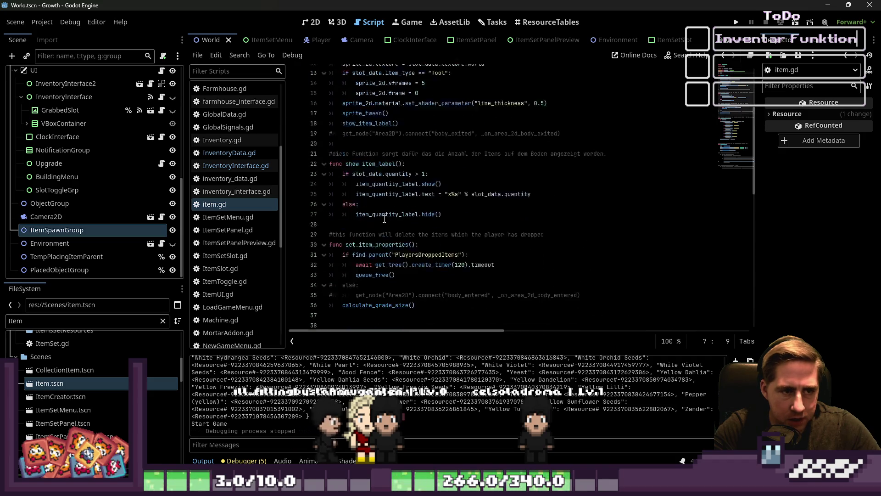
{"action": "scroll", "coordinate": [385, 219], "scroll_direction": "down", "scroll_amount": 3}
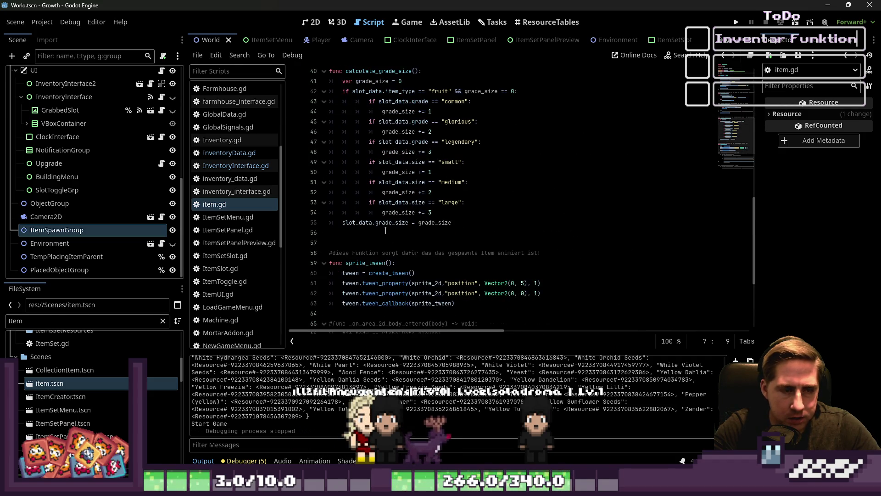
{"action": "scroll", "coordinate": [386, 231], "scroll_direction": "up", "scroll_amount": 1}
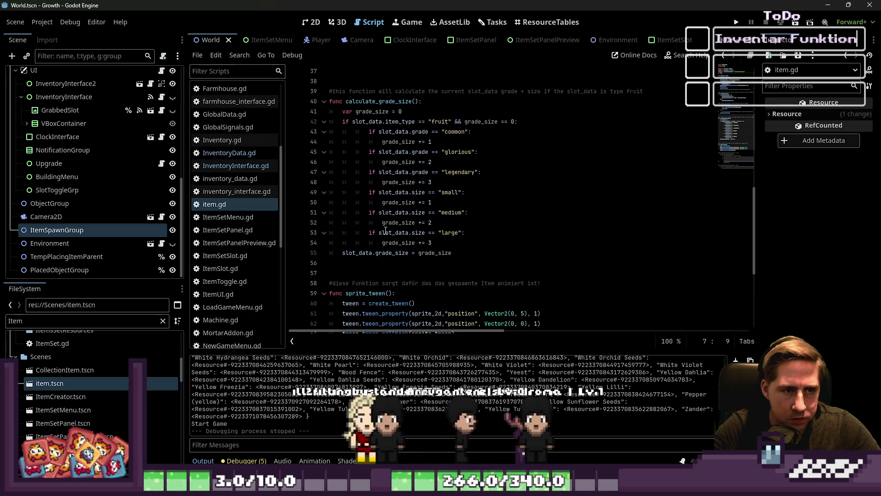
{"action": "scroll", "coordinate": [385, 231], "scroll_direction": "up", "scroll_amount": 1}
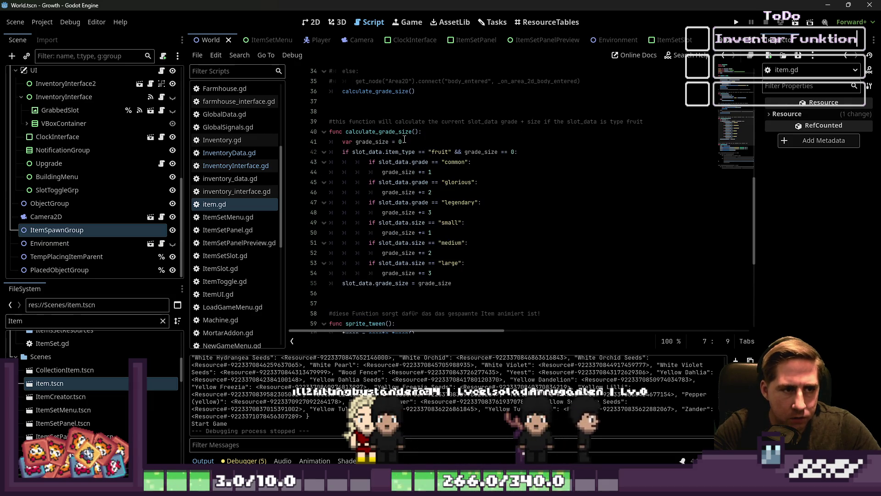
{"action": "left_click", "coordinate": [374, 132]}
{"action": "double_click", "coordinate": [374, 132]}
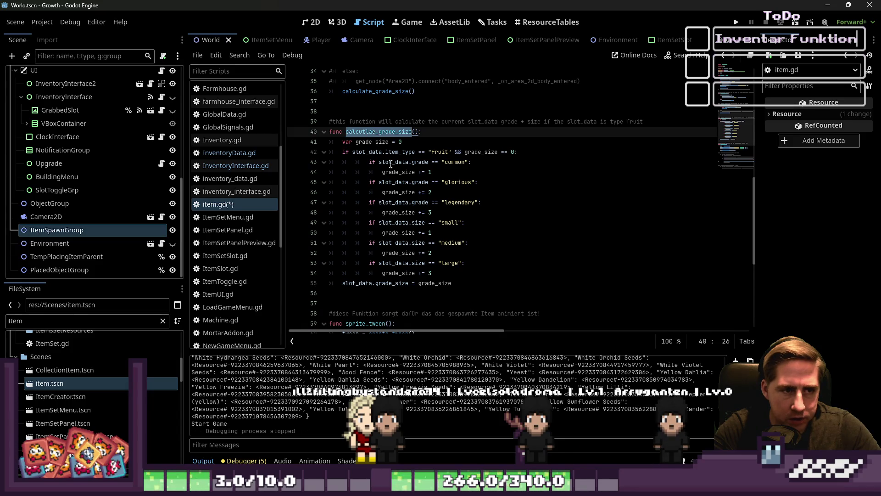
{"action": "scroll", "coordinate": [449, 212], "scroll_direction": "up", "scroll_amount": 1}
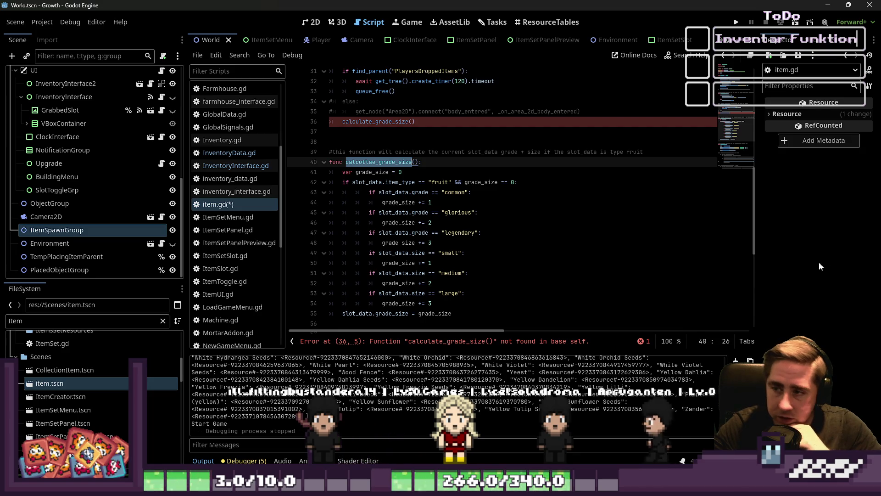
Comment out the calculate_grade_size() call on line 36 in set_item_properties.
{"action": "left_click", "coordinate": [375, 151]}
{"action": "scroll", "coordinate": [341, 183], "scroll_direction": "up", "scroll_amount": 2}
{"action": "left_click", "coordinate": [341, 182]}
{"action": "key", "text": "Home"}
{"action": "type", "text": "3"}
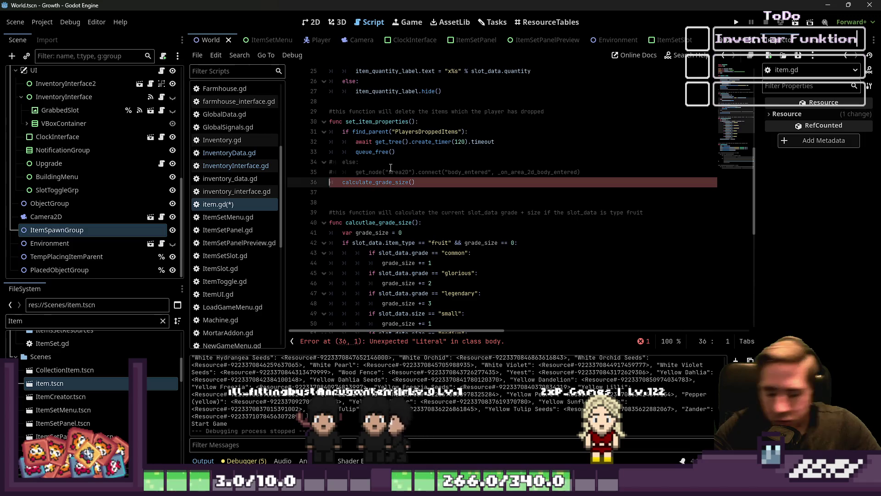
{"action": "left_click", "coordinate": [389, 162]}
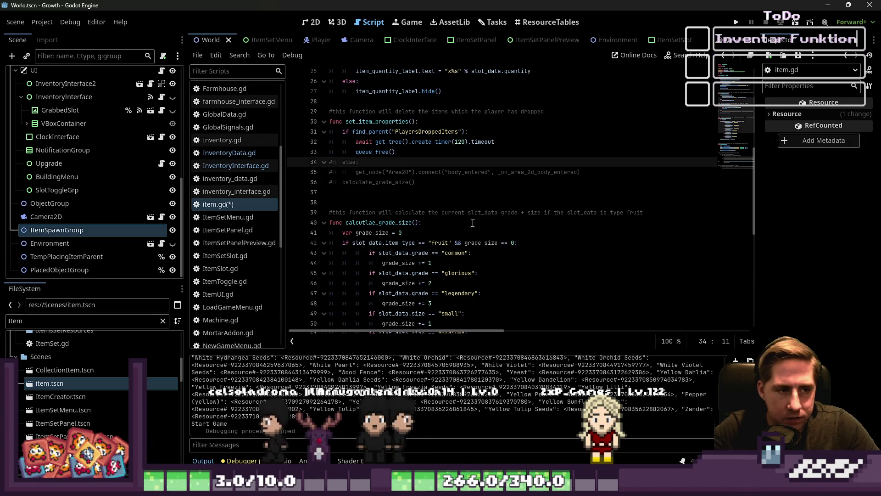
{"action": "scroll", "coordinate": [389, 161], "scroll_direction": "down", "scroll_amount": 3}
Recheck the misspelled calcutlae_grade_size definition and the commented call, then go to the Tasks board.
{"action": "double_click", "coordinate": [378, 132]}
{"action": "scroll", "coordinate": [528, 192], "scroll_direction": "down", "scroll_amount": 1}
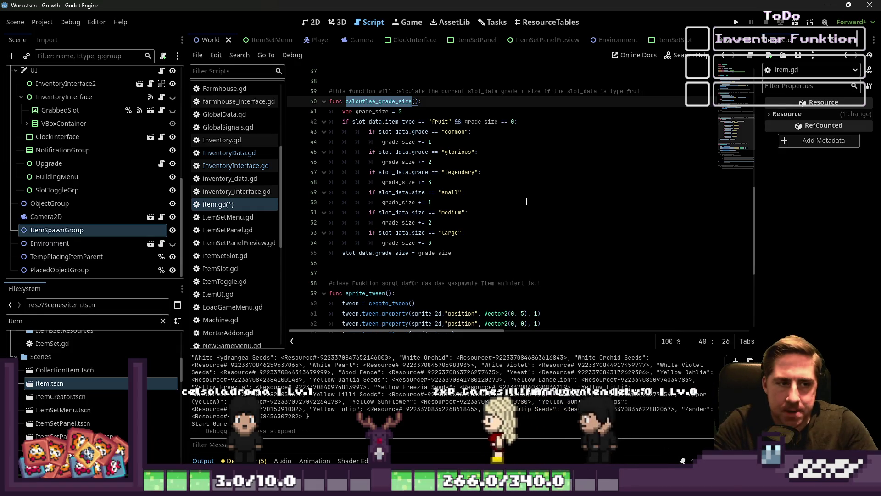
{"action": "scroll", "coordinate": [375, 129], "scroll_direction": "up", "scroll_amount": 3}
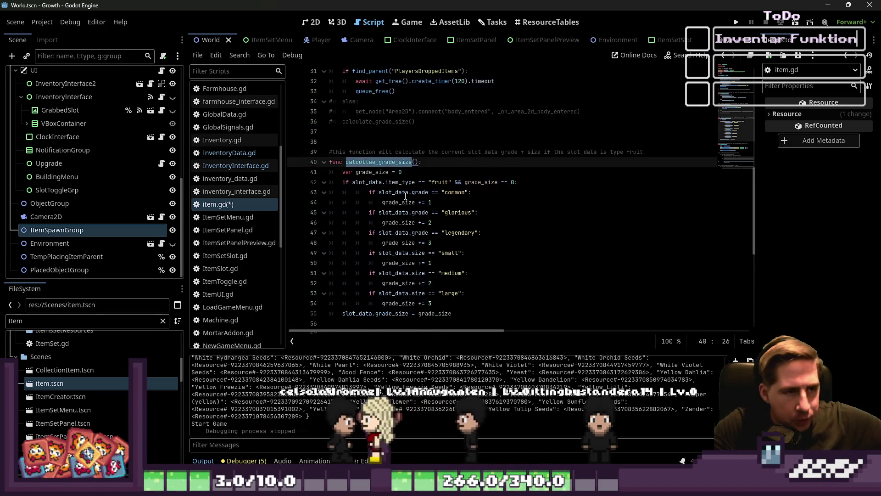
{"action": "left_click", "coordinate": [397, 152]}
{"action": "scroll", "coordinate": [413, 161], "scroll_direction": "up", "scroll_amount": 2}
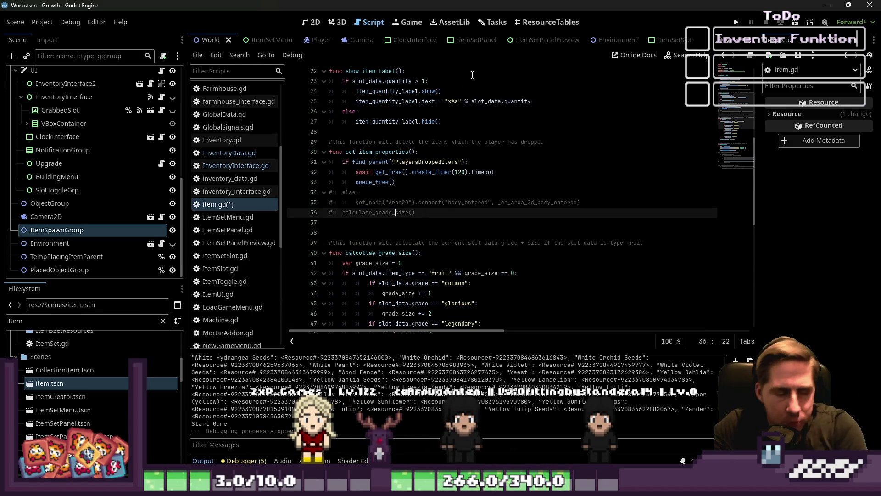
{"action": "left_click", "coordinate": [496, 23]}
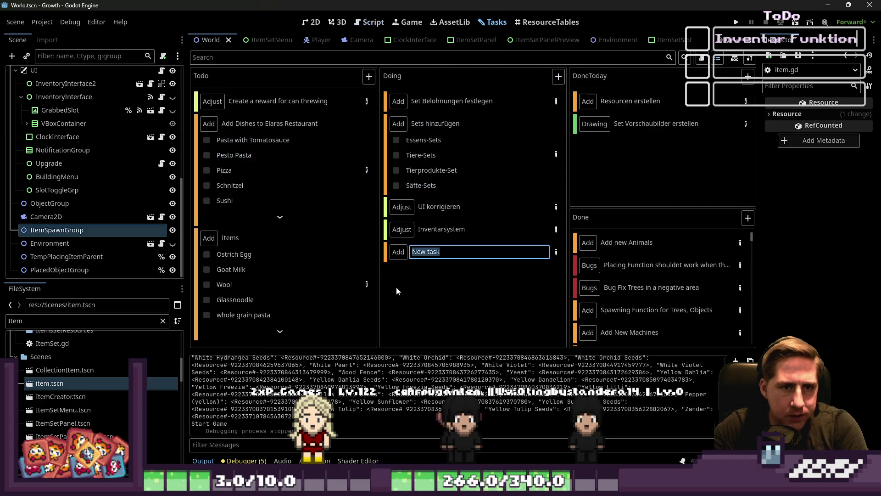
Title the Doing card 'Item Grade / Size im Preis mit einkalkulieren über die Global Data Funktion' and open its details.
{"action": "type", "text": "Glob"}
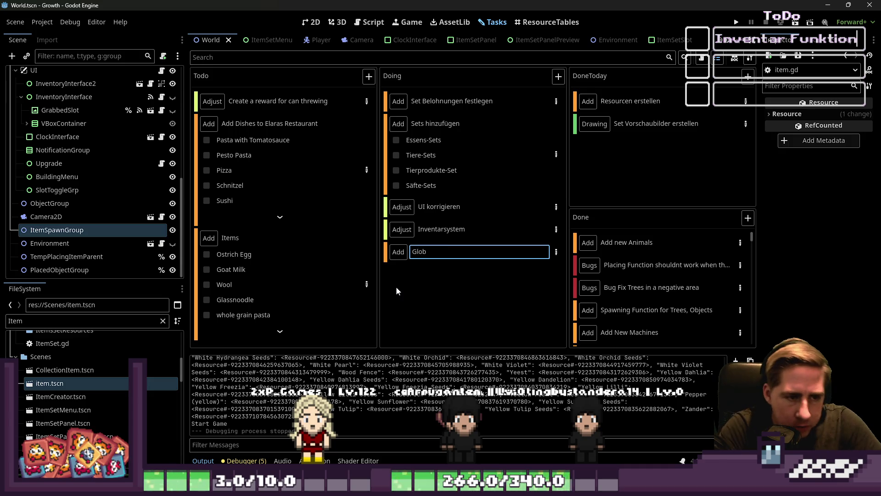
{"action": "type", "text": "ale"}
{"action": "key", "text": "BackSpace"}
{"action": "key", "text": "BackSpace"}
{"action": "key", "text": "BackSpace"}
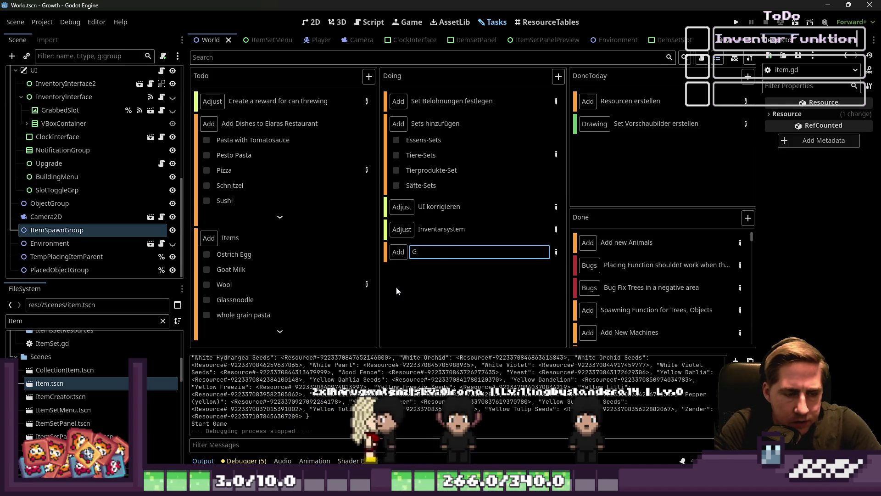
{"action": "type", "text": "Item Grade / Size i"}
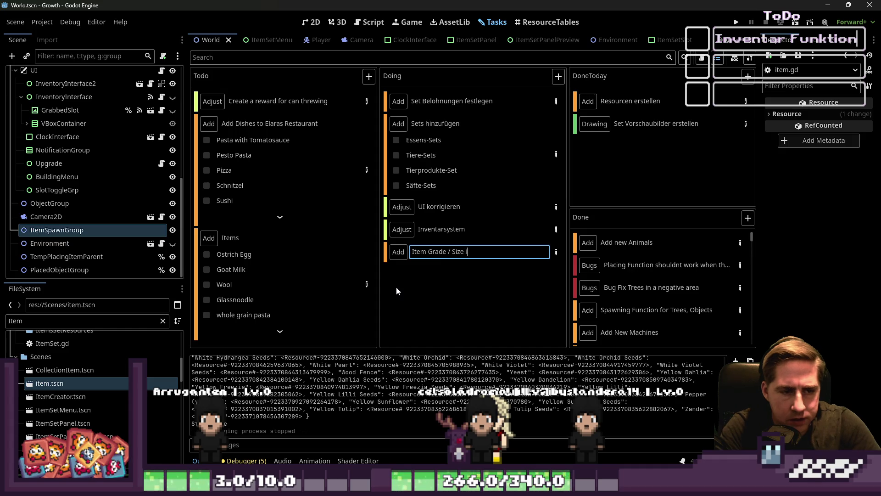
{"action": "type", "text": "m Prei"}
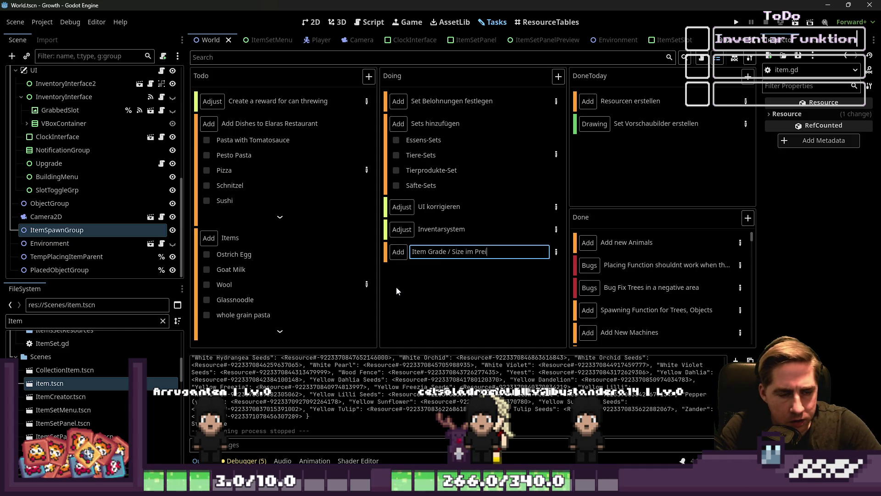
{"action": "type", "text": "s mit einkal"}
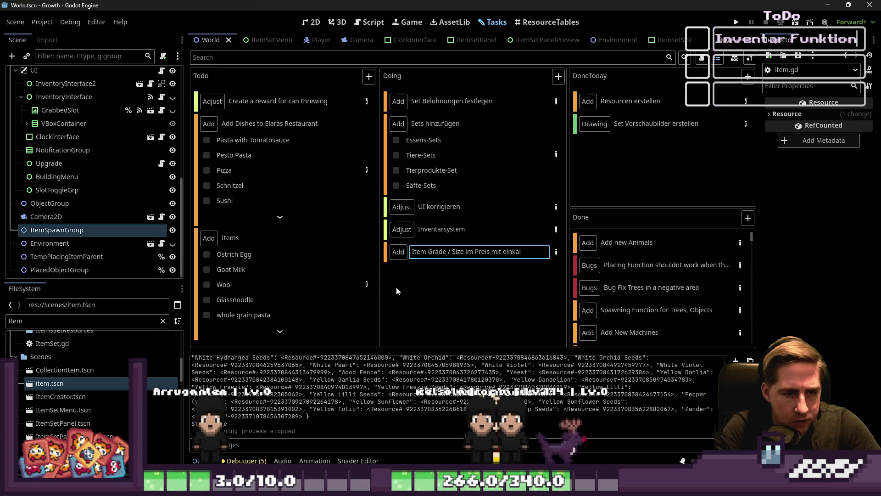
{"action": "type", "text": "kulieren "}
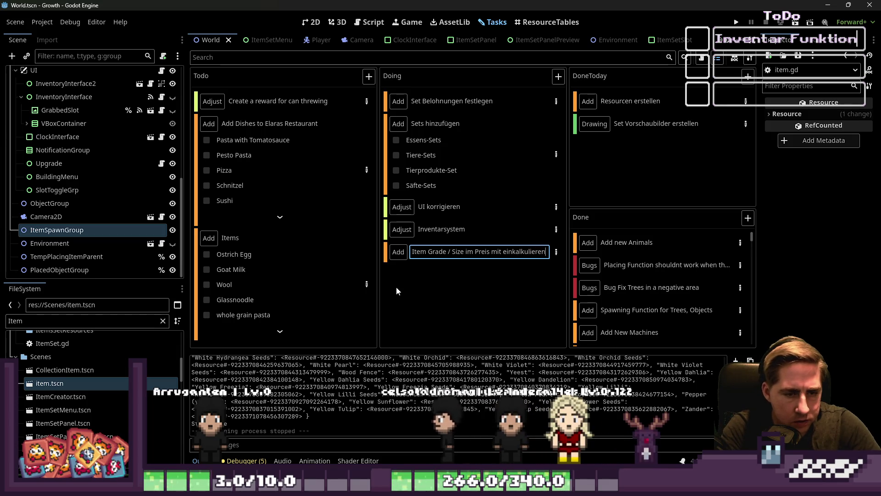
{"action": "type", "text": "über die Gloa"}
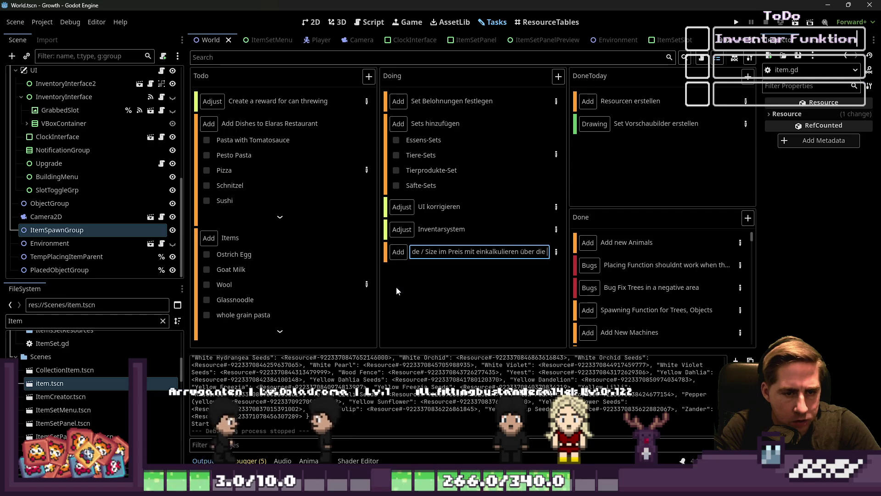
{"action": "key", "text": "BackSpace"}
{"action": "type", "text": "bal Data"}
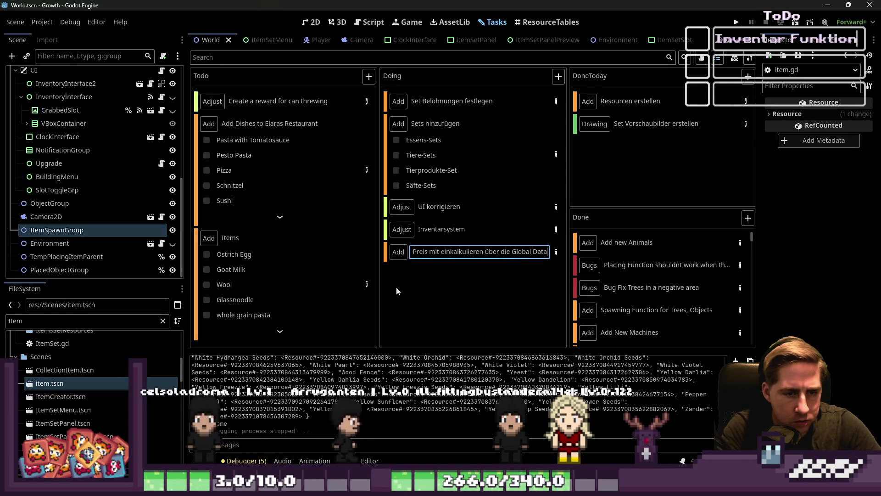
{"action": "type", "text": " Funkt"}
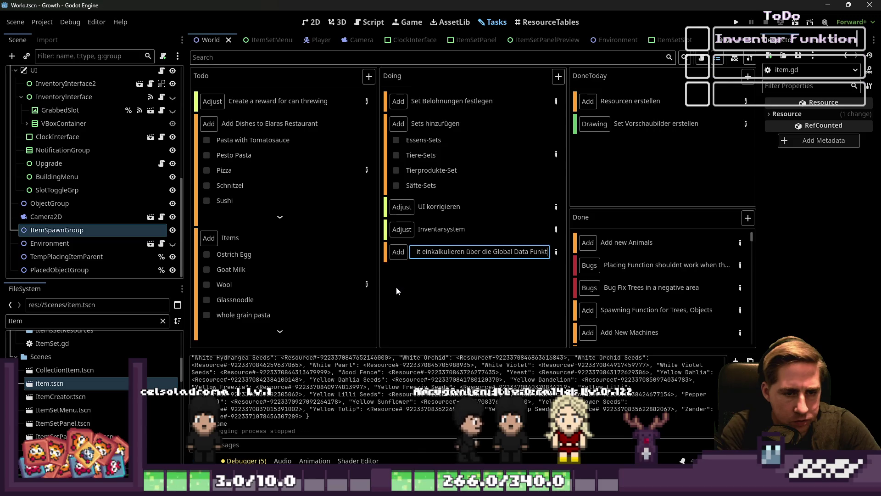
{"action": "type", "text": "ion"}
{"action": "key", "text": "Return"}
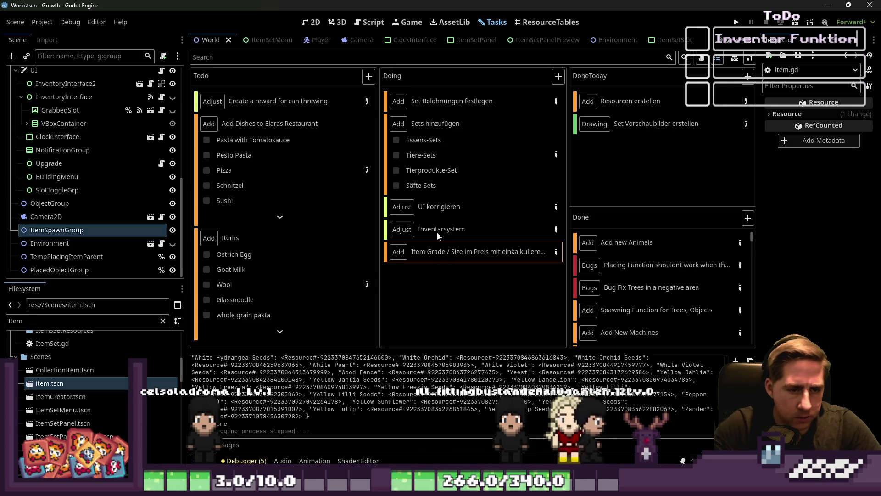
{"action": "double_click", "coordinate": [432, 248]}
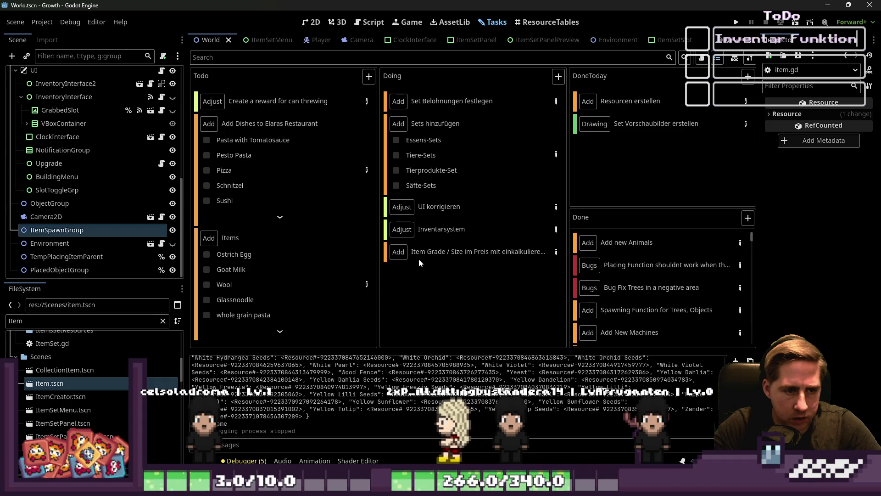
{"action": "double_click", "coordinate": [418, 257]}
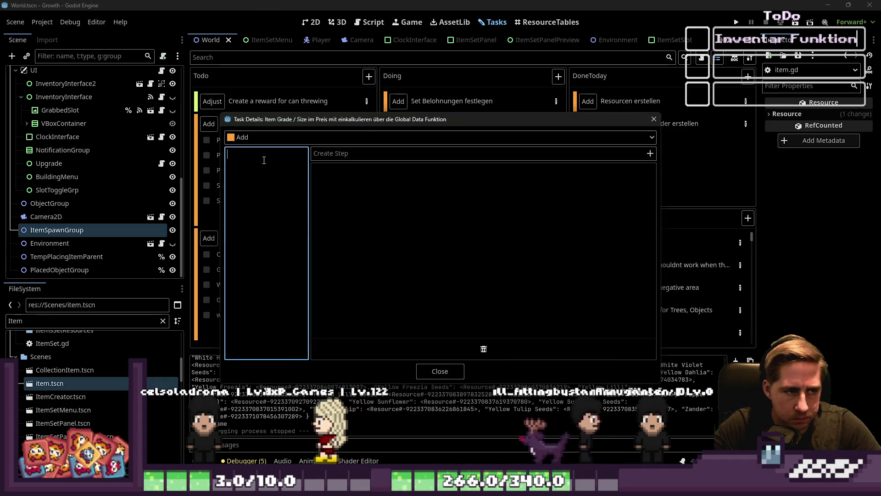
Widen the description and list the sizes and the grades common, glorious, legendary with = signs.
{"action": "left_click_drag", "start_coordinate": [309, 192], "coordinate": [370, 199]}
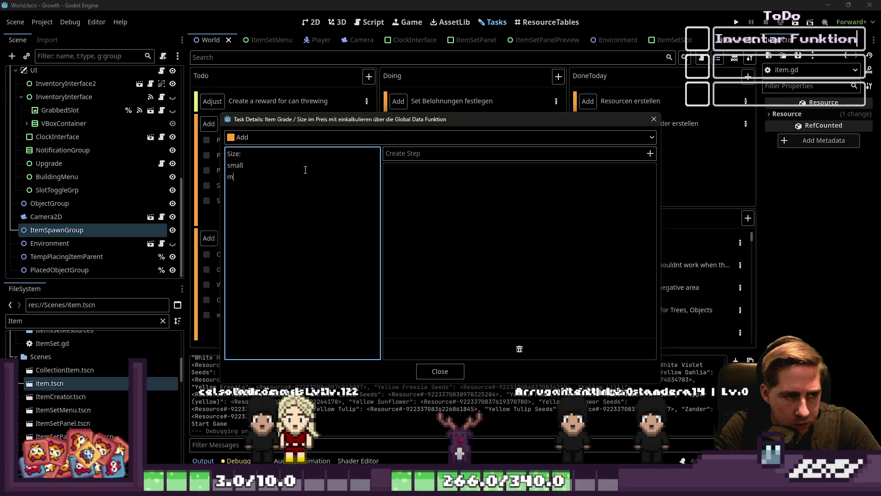
{"action": "type", "text": "edium"}
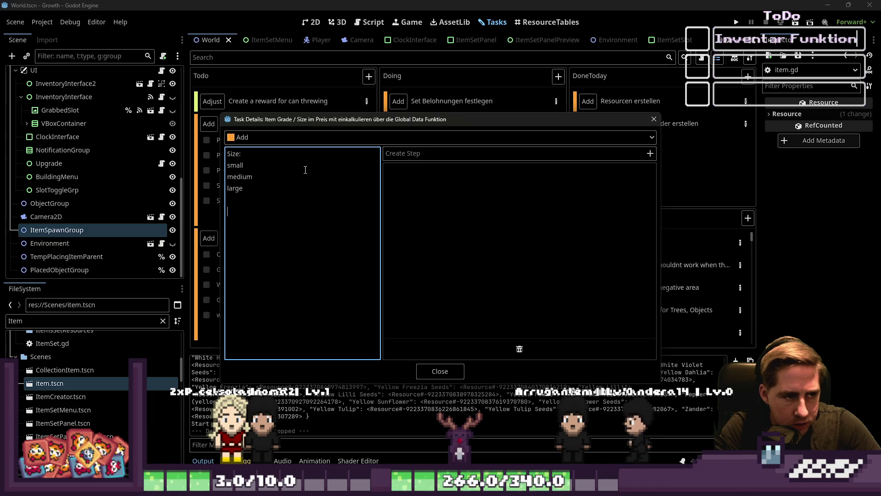
{"action": "type", "text": "common"}
{"action": "key", "text": "Return"}
{"action": "type", "text": "glorious "}
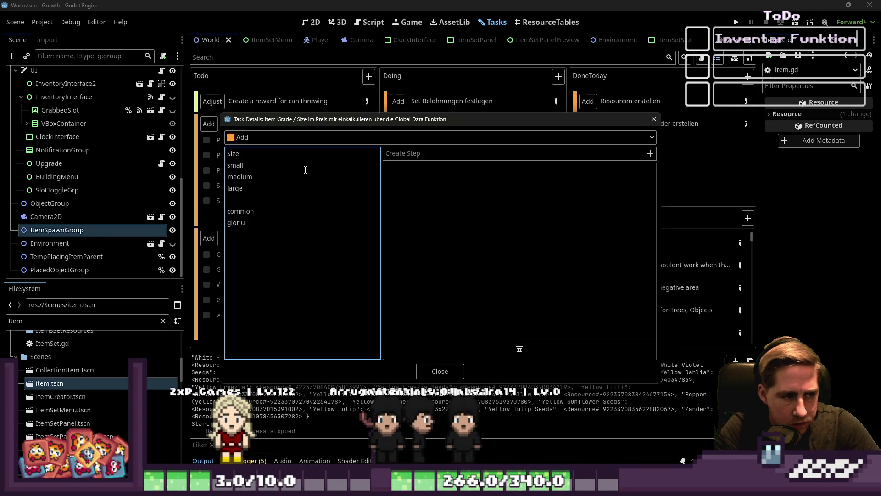
{"action": "type", "text": "legendary"}
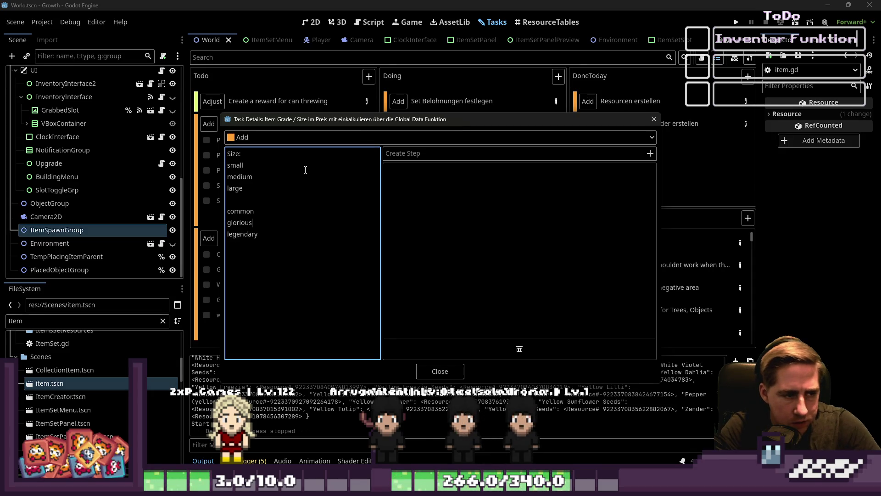
{"action": "key", "text": "Down"}
{"action": "type", "text": "="}
{"action": "key", "text": "Up"}
{"action": "key", "text": "Up"}
{"action": "type", "text": "="}
{"action": "key", "text": "Up"}
{"action": "key", "text": "Up"}
{"action": "type", "text": "="}
{"action": "key", "text": "Home"}
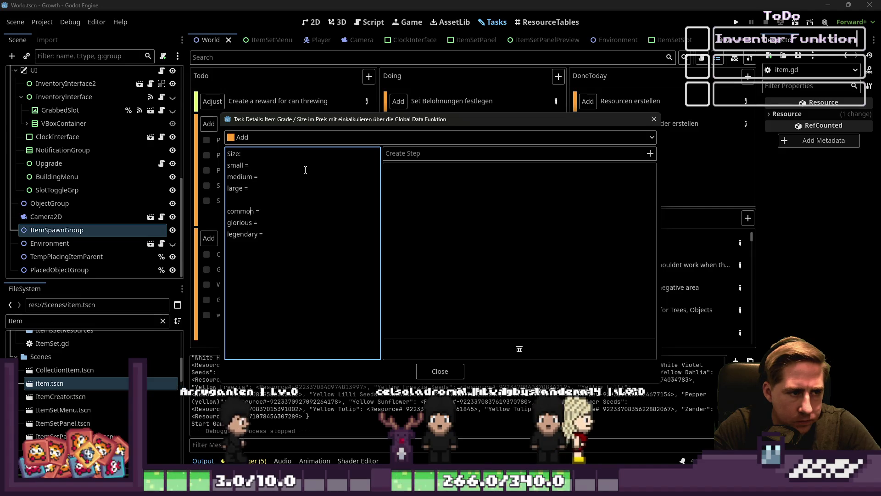
Assign the values 1, 2, 3, close the task details and return to the item.gd script.
{"action": "key", "text": "Down"}
{"action": "key", "text": "Down"}
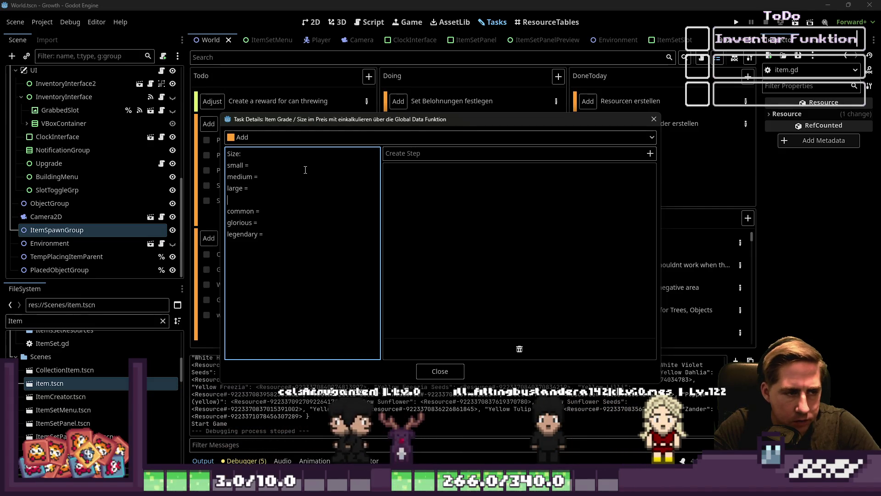
{"action": "key", "text": "Down"}
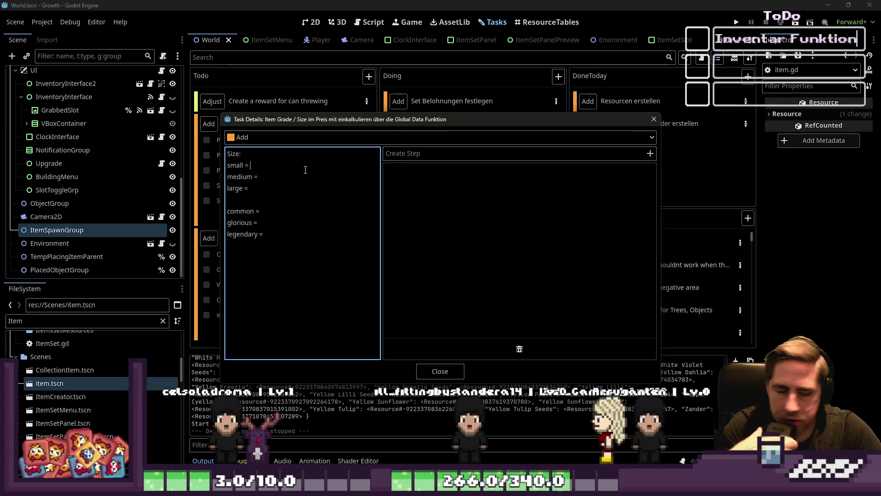
{"action": "type", "text": "1"}
{"action": "key", "text": "Down"}
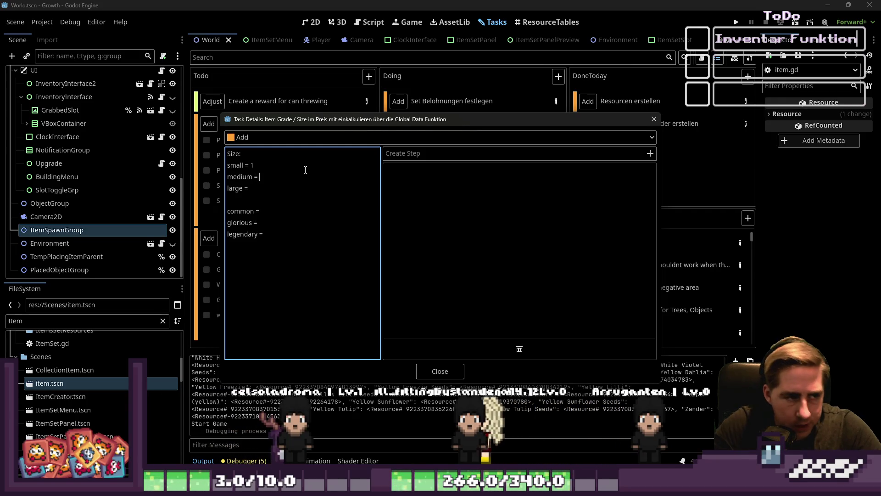
{"action": "key", "text": "End"}
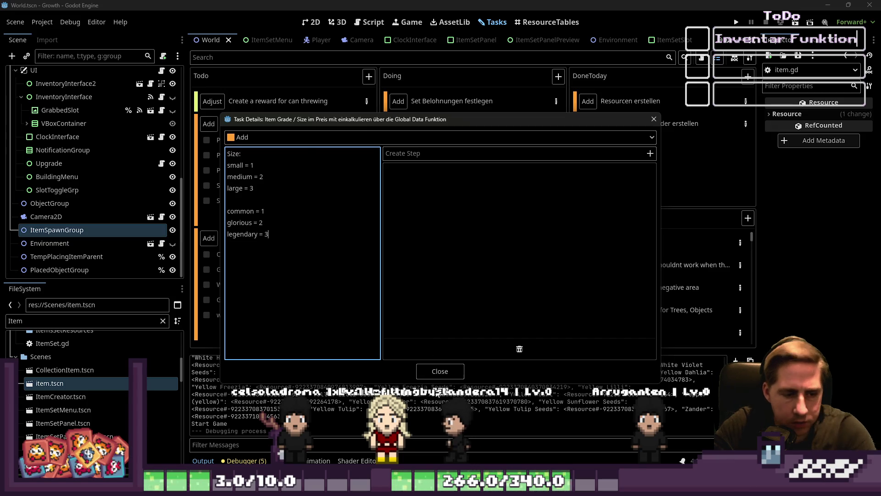
{"action": "left_click", "coordinate": [439, 371]}
{"action": "left_click", "coordinate": [374, 21]}
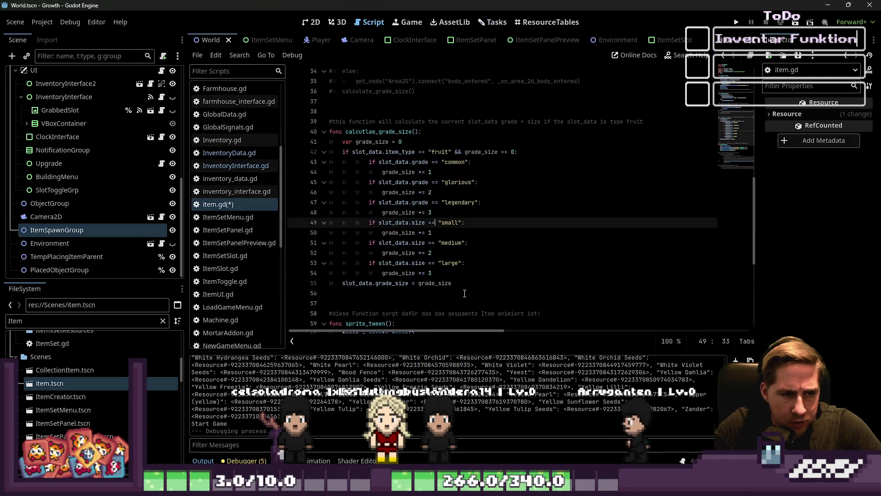
Delete the calculate_grade_size function and the commented-out else block from item.gd.
{"action": "mouse_move", "coordinate": [452, 283]}
{"action": "left_mouse_down"}
{"action": "mouse_move", "coordinate": [288, 133]}
{"action": "mouse_move", "coordinate": [330, 111]}
{"action": "left_mouse_up"}
{"action": "key", "text": "BackSpace"}
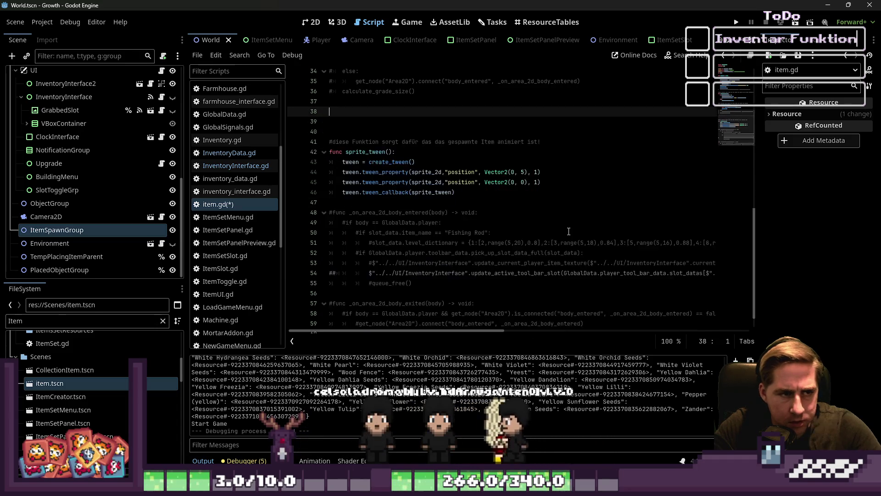
{"action": "scroll", "coordinate": [374, 202], "scroll_direction": "up", "scroll_amount": 3}
{"action": "left_click", "coordinate": [374, 201]}
{"action": "mouse_move", "coordinate": [374, 201]}
{"action": "left_mouse_down"}
{"action": "mouse_move", "coordinate": [339, 181]}
{"action": "mouse_move", "coordinate": [329, 161]}
{"action": "left_mouse_up"}
{"action": "key", "text": "BackSpace"}
{"action": "key", "text": "BackSpace"}
Delete the commented-out body_entered and body_exited functions, then run the project.
{"action": "scroll", "coordinate": [405, 194], "scroll_direction": "down", "scroll_amount": 2}
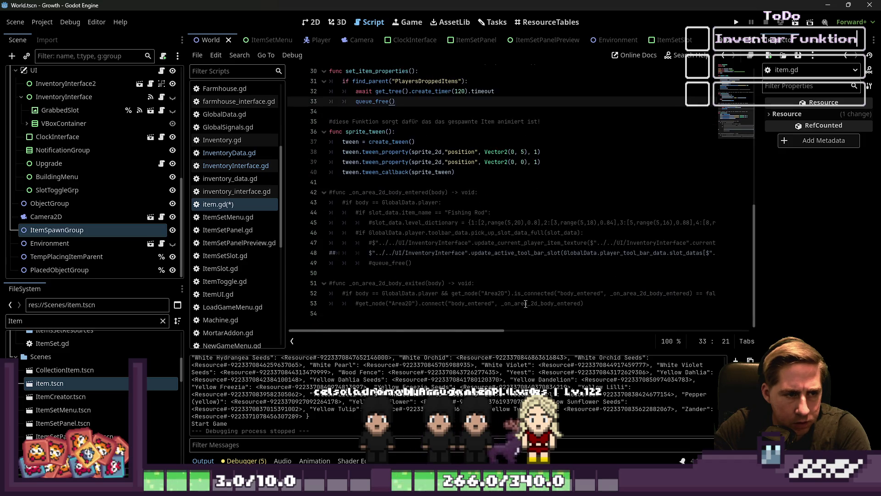
{"action": "left_click_drag", "start_coordinate": [516, 317], "coordinate": [459, 184]}
{"action": "key", "text": "BackSpace"}
{"action": "scroll", "coordinate": [432, 241], "scroll_direction": "up", "scroll_amount": 7}
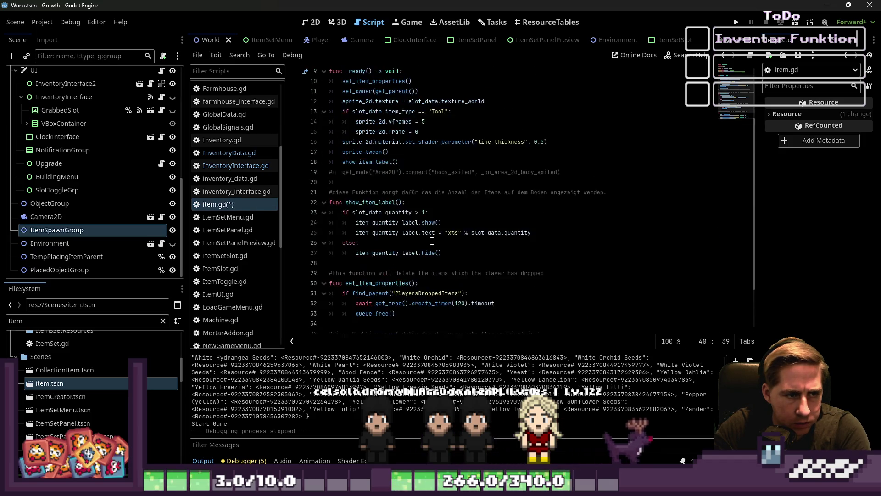
{"action": "scroll", "coordinate": [431, 241], "scroll_direction": "down", "scroll_amount": 2}
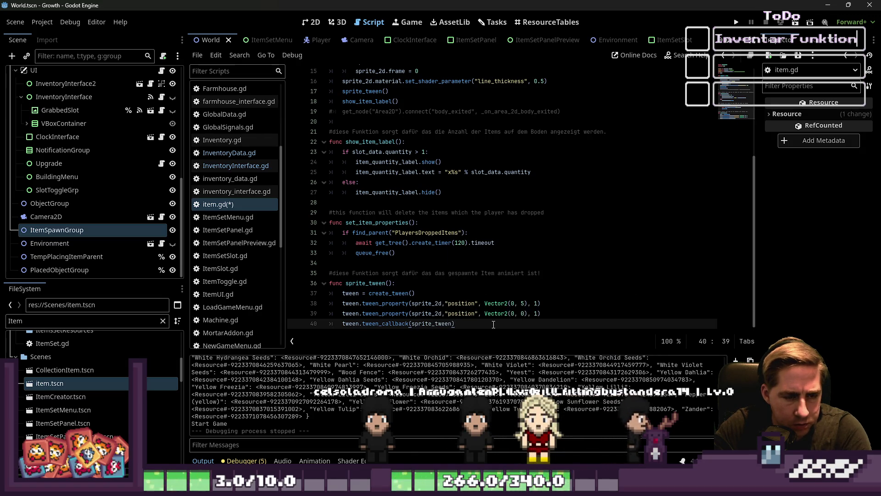
{"action": "scroll", "coordinate": [532, 202], "scroll_direction": "up", "scroll_amount": 3}
{"action": "left_click", "coordinate": [737, 23]}
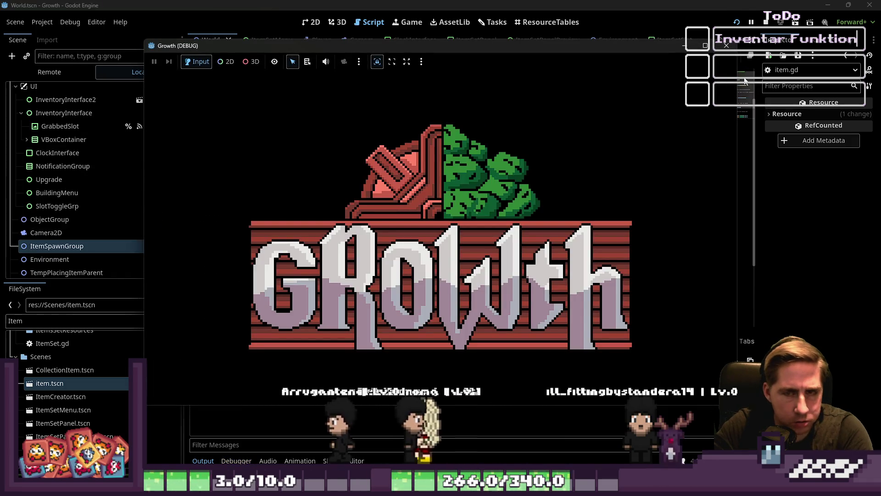
Stop the game, switch to the item scene and go to sprite_tween in item.gd.
{"action": "left_click", "coordinate": [765, 19]}
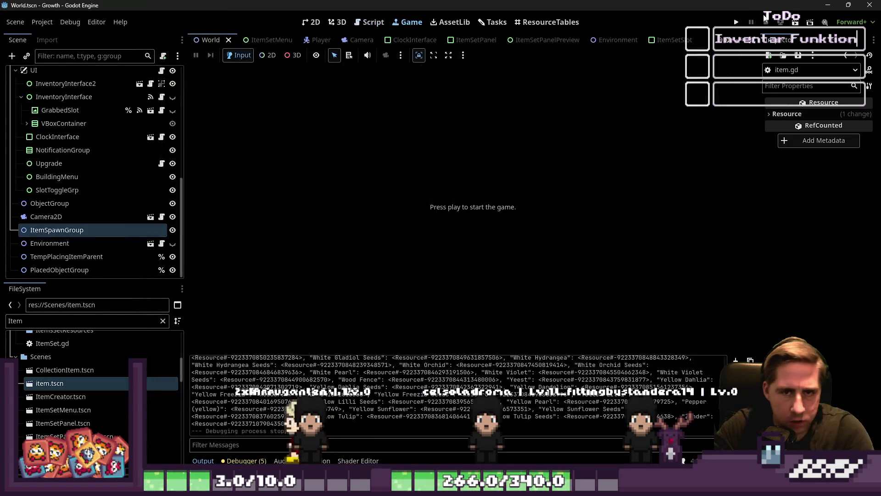
{"action": "scroll", "coordinate": [404, 40], "scroll_direction": "down", "scroll_amount": 10}
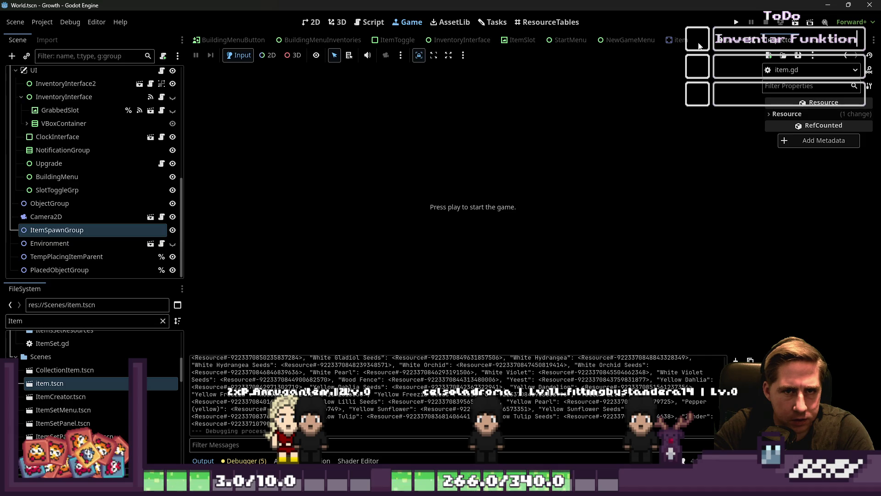
{"action": "left_click", "coordinate": [679, 41]}
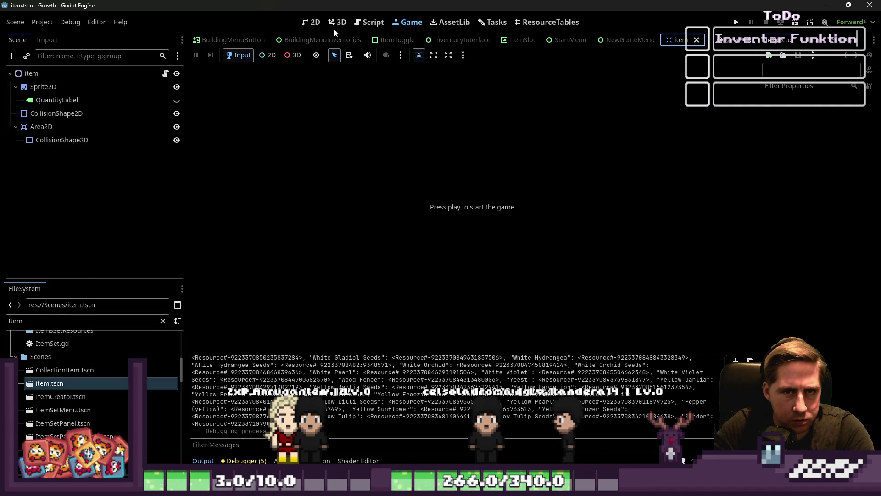
{"action": "left_click", "coordinate": [312, 22]}
{"action": "left_click", "coordinate": [369, 22]}
{"action": "scroll", "coordinate": [401, 206], "scroll_direction": "down", "scroll_amount": 5}
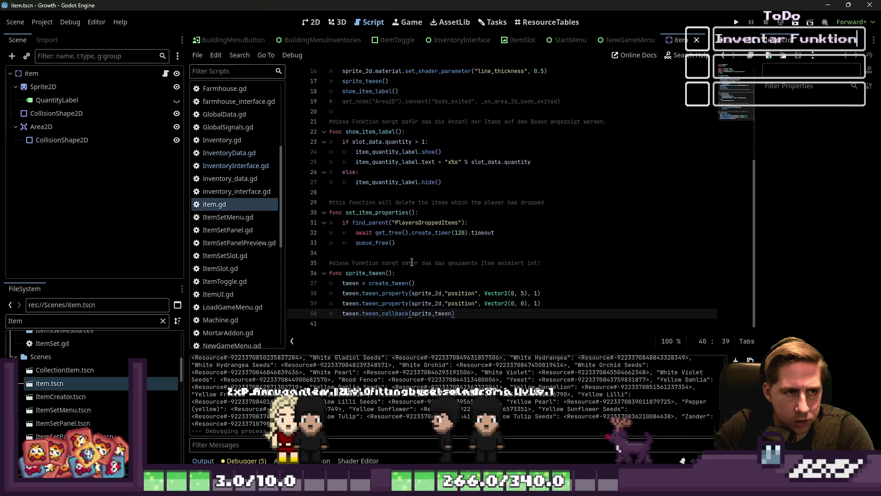
{"action": "left_click", "coordinate": [401, 303]}
{"action": "left_click", "coordinate": [366, 274]}
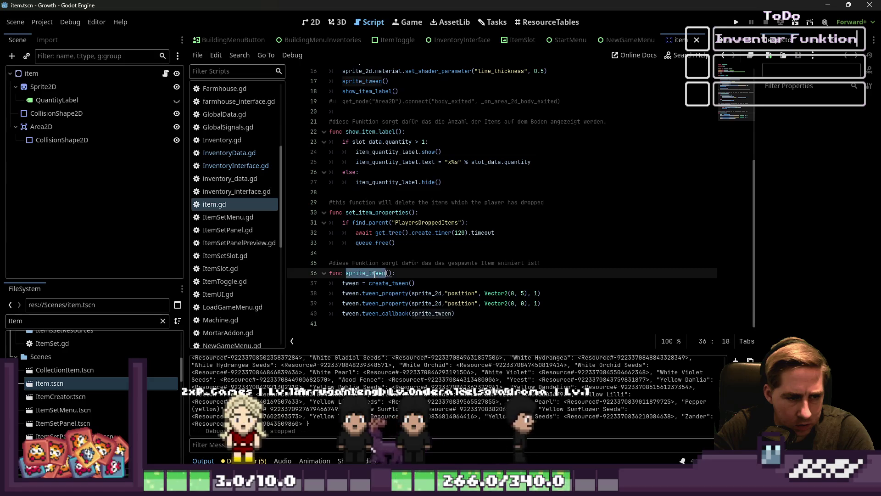
Inspect the set_item_properties and set_owner calls in _ready and the PlayersDroppedItems check.
{"action": "scroll", "coordinate": [371, 285], "scroll_direction": "up", "scroll_amount": 4}
{"action": "scroll", "coordinate": [375, 276], "scroll_direction": "up", "scroll_amount": 1}
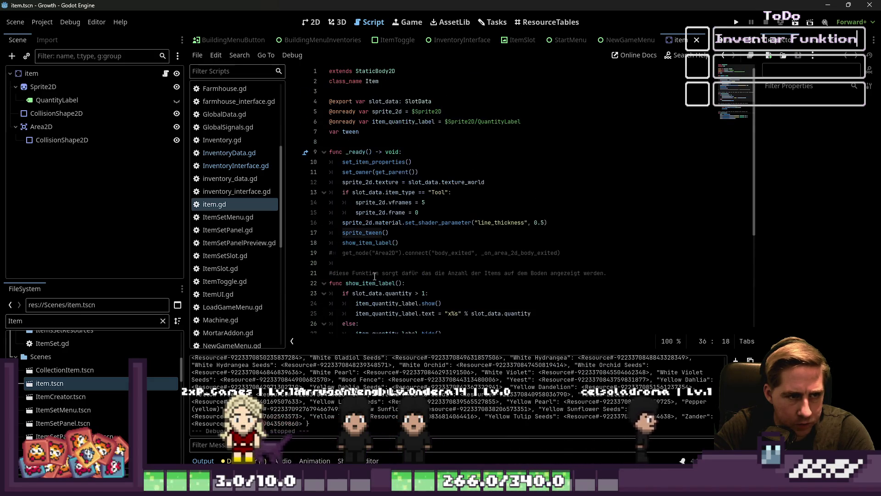
{"action": "double_click", "coordinate": [369, 162]}
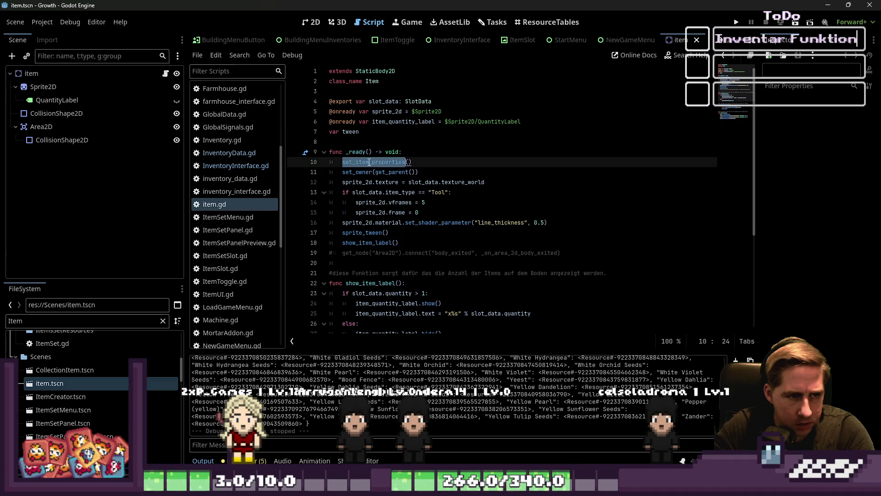
{"action": "double_click", "coordinate": [366, 172]}
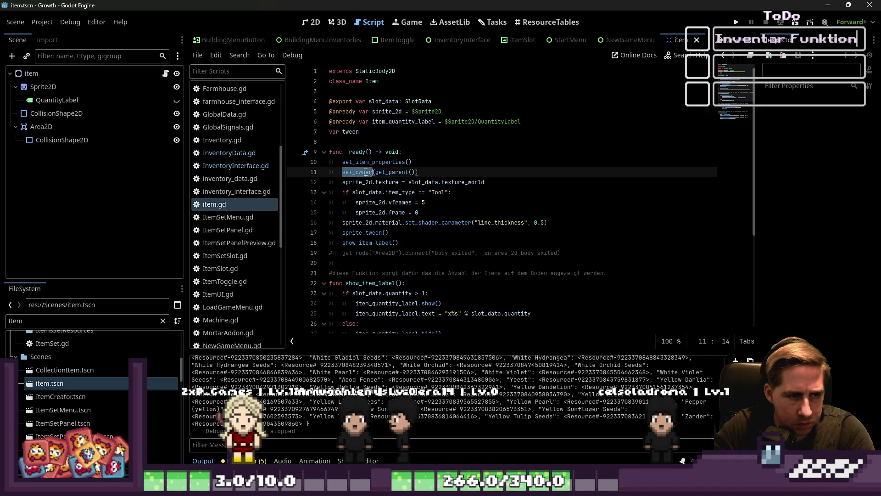
{"action": "left_click", "coordinate": [404, 162]}
{"action": "scroll", "coordinate": [405, 210], "scroll_direction": "down", "scroll_amount": 4}
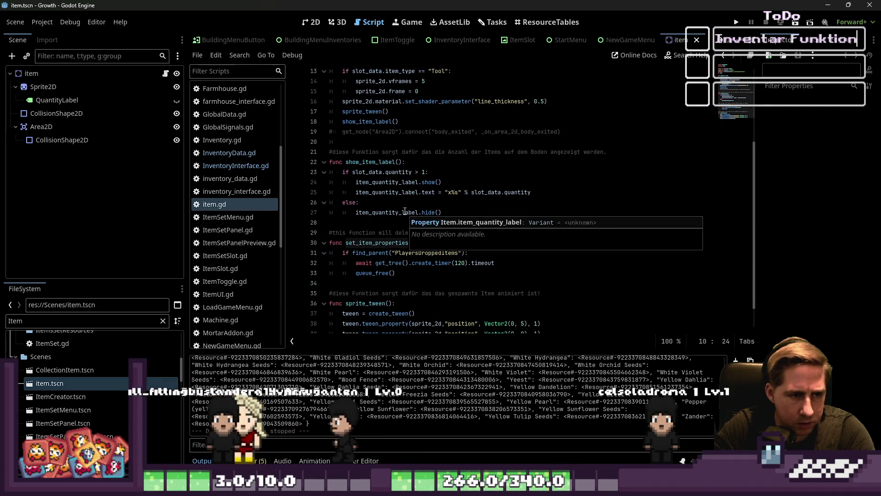
{"action": "scroll", "coordinate": [443, 278], "scroll_direction": "down", "scroll_amount": 1}
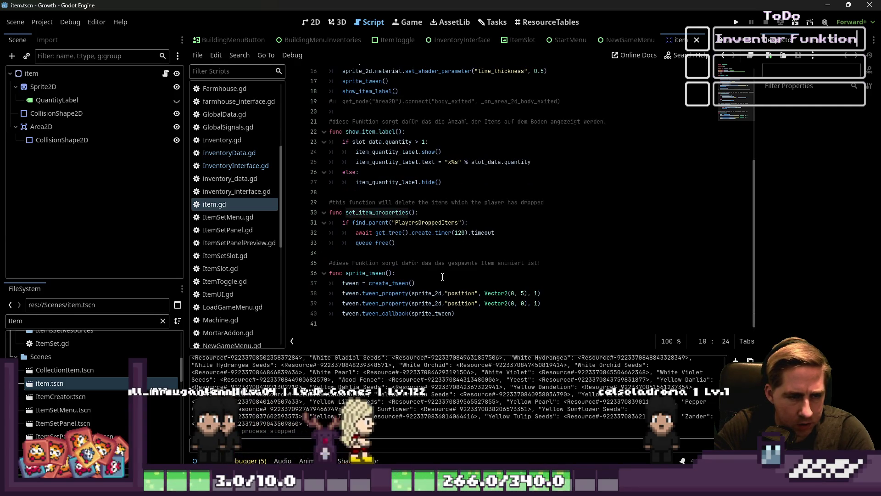
{"action": "left_click", "coordinate": [408, 245]}
{"action": "left_click", "coordinate": [420, 224]}
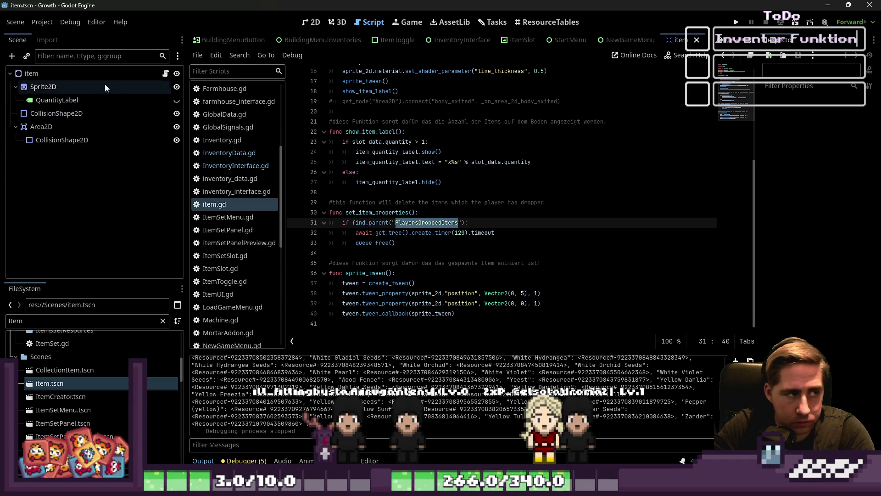
Glance at the item scene in 2D, then switch to the World scene.
{"action": "left_click", "coordinate": [311, 22]}
{"action": "left_click", "coordinate": [358, 27]}
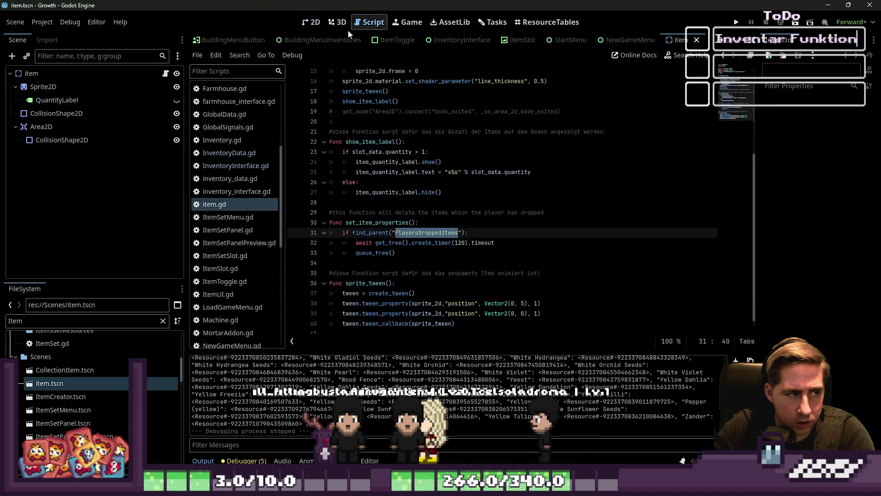
{"action": "scroll", "coordinate": [404, 104], "scroll_direction": "up", "scroll_amount": 2}
{"action": "scroll", "coordinate": [216, 152], "scroll_direction": "up", "scroll_amount": 3}
{"action": "scroll", "coordinate": [277, 40], "scroll_direction": "up", "scroll_amount": 10}
{"action": "left_click", "coordinate": [200, 40]}
{"action": "scroll", "coordinate": [76, 214], "scroll_direction": "down", "scroll_amount": 2}
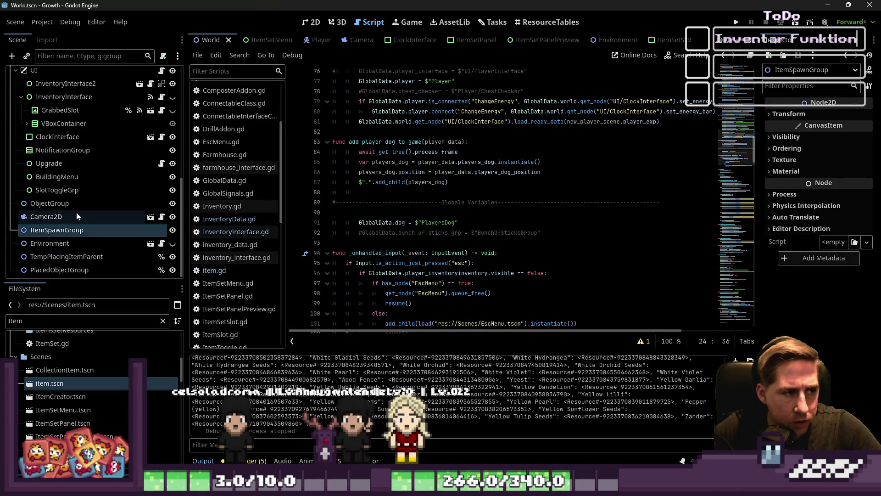
Browse InventoryInterface.gd, inventory_interface.gd and Inventory.gd from the script list.
{"action": "scroll", "coordinate": [130, 107], "scroll_direction": "up", "scroll_amount": 10}
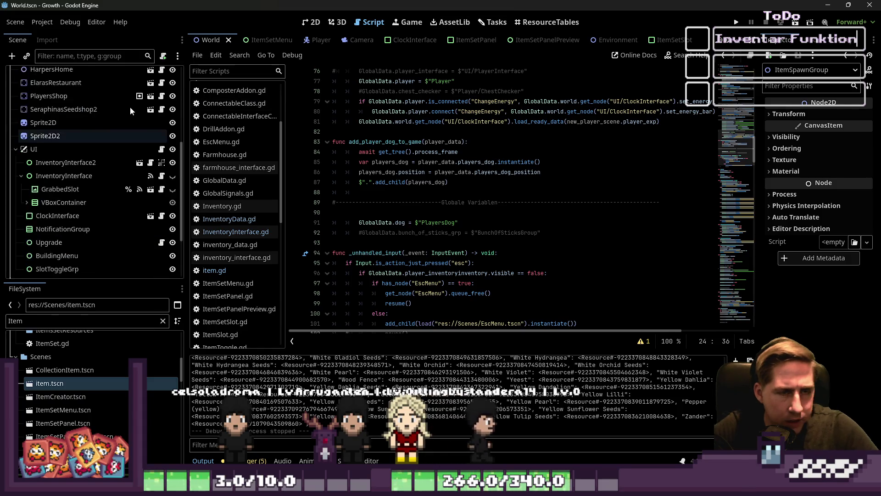
{"action": "left_click", "coordinate": [312, 22]}
{"action": "left_click", "coordinate": [370, 22]}
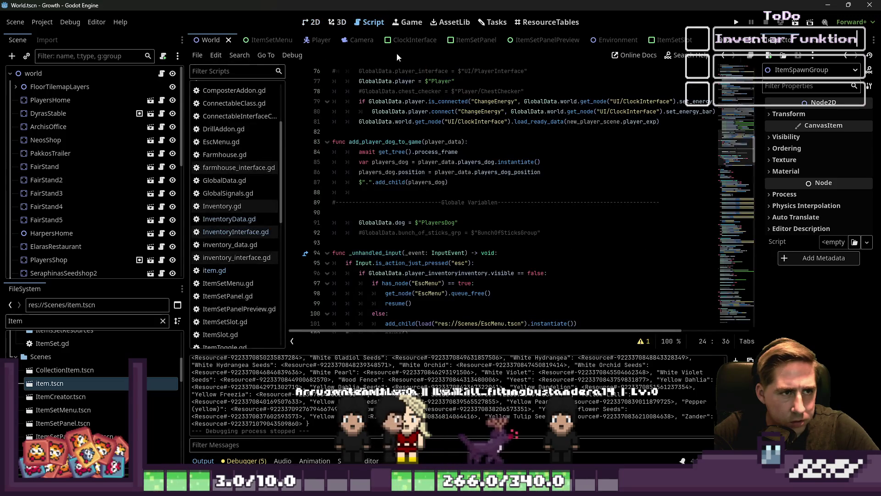
{"action": "scroll", "coordinate": [222, 147], "scroll_direction": "down", "scroll_amount": 3}
{"action": "left_click", "coordinate": [235, 234]}
{"action": "left_click", "coordinate": [236, 259]}
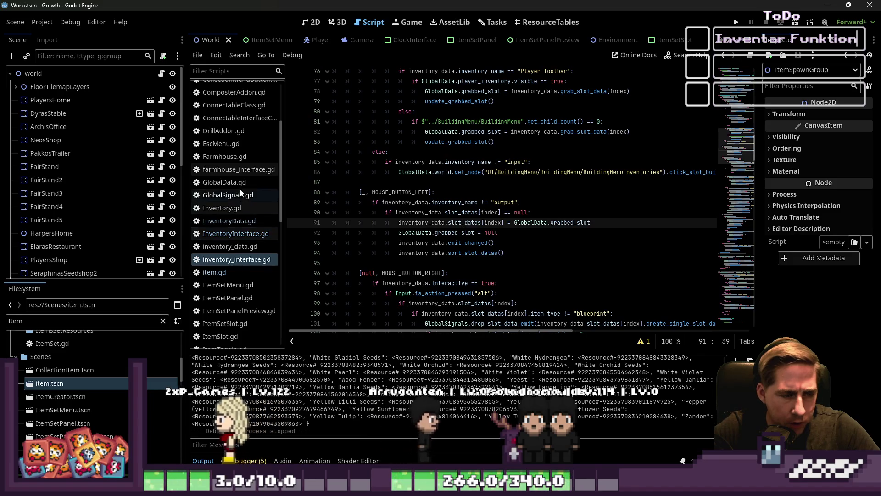
{"action": "left_click", "coordinate": [229, 207]}
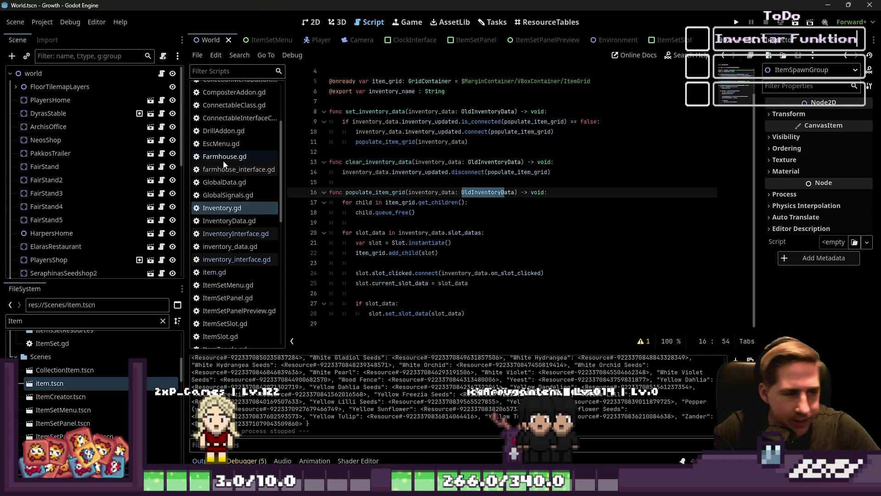
Open item.gd and select the set_item_properties function name on line 30.
{"action": "scroll", "coordinate": [238, 196], "scroll_direction": "down", "scroll_amount": 3}
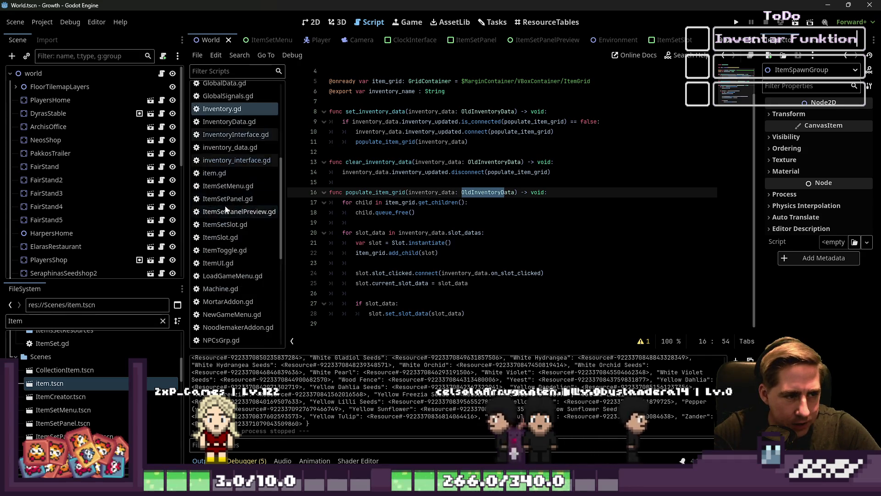
{"action": "left_click", "coordinate": [225, 177]}
{"action": "scroll", "coordinate": [493, 239], "scroll_direction": "down", "scroll_amount": 2}
{"action": "left_click", "coordinate": [404, 253]}
{"action": "left_click", "coordinate": [449, 242]}
{"action": "left_click", "coordinate": [443, 233]}
{"action": "left_click", "coordinate": [388, 222]}
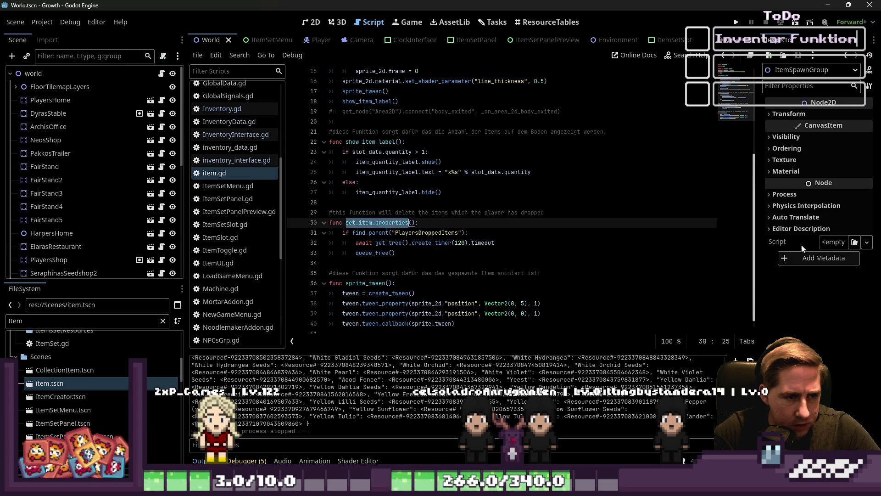
Rename the function to set_despawn_timer and update its call in _ready.
{"action": "type", "text": "des"}
{"action": "type", "text": "qu"}
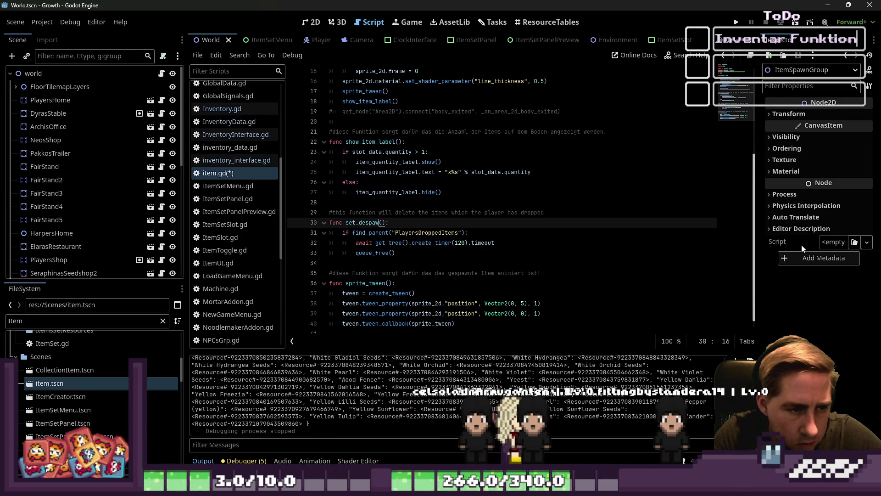
{"action": "type", "text": "_timer"}
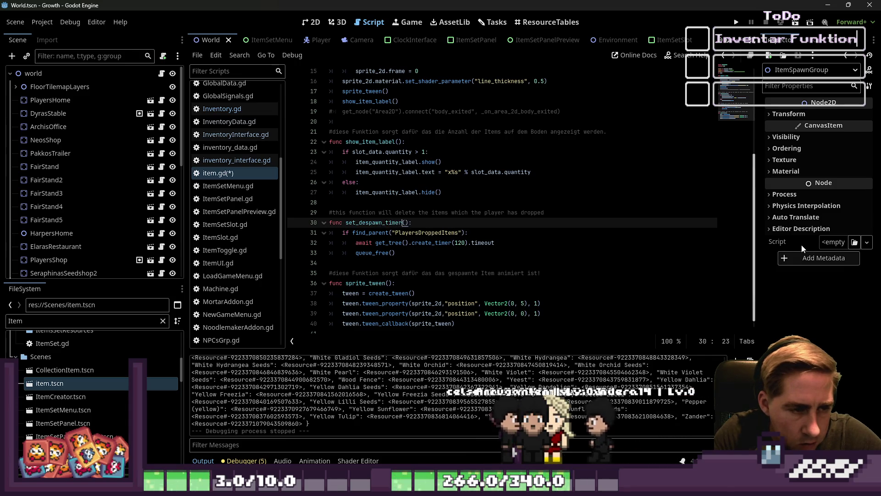
{"action": "key", "text": "ctrl+shift+Right"}
{"action": "key", "text": "ctrl+shift+Right"}
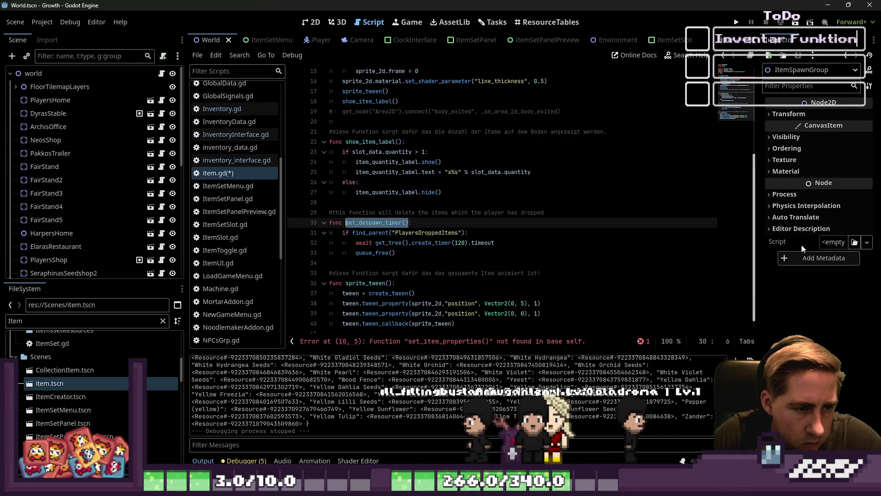
{"action": "scroll", "coordinate": [433, 160], "scroll_direction": "up", "scroll_amount": 5}
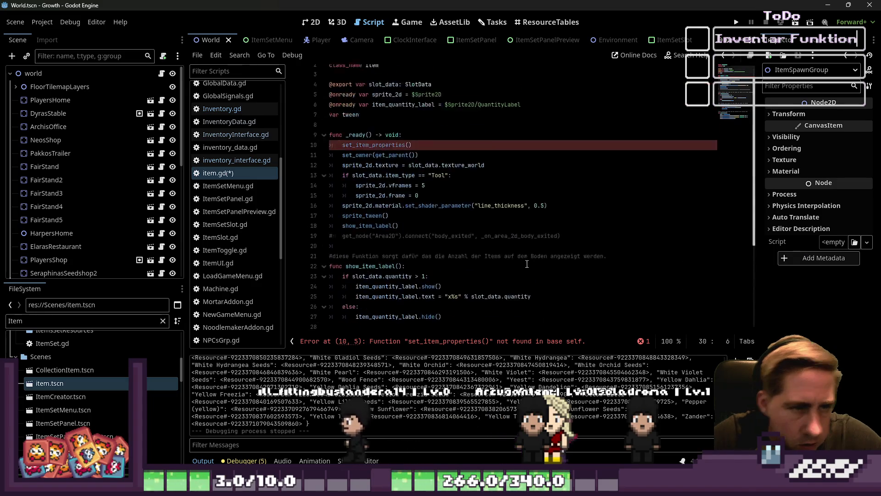
{"action": "left_click", "coordinate": [434, 161]}
{"action": "key", "text": "shift+Home"}
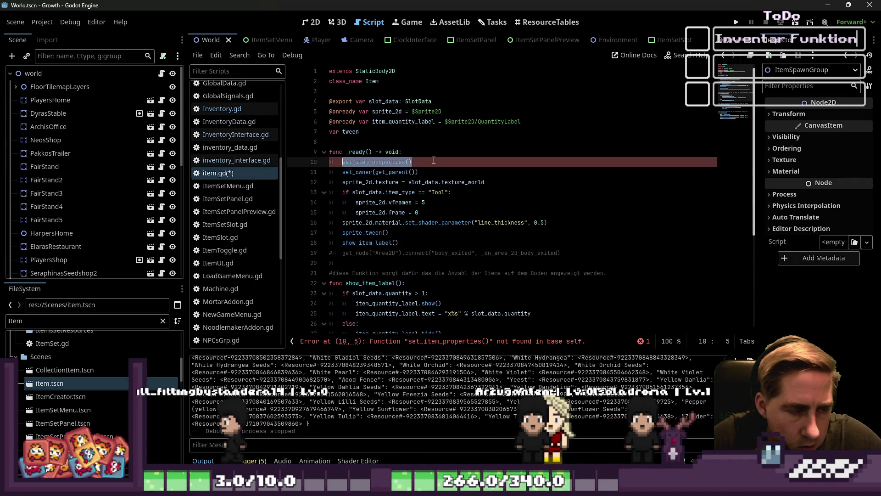
Delete the PlayersDroppedItems condition line, dedent the timer body, and shorten its comment.
{"action": "scroll", "coordinate": [459, 207], "scroll_direction": "down", "scroll_amount": 4}
{"action": "left_click", "coordinate": [412, 262]}
{"action": "left_click", "coordinate": [488, 252]}
{"action": "key", "text": "shift+Home"}
{"action": "key", "text": "shift+Home"}
{"action": "key", "text": "BackSpace"}
{"action": "key", "text": "Delete"}
{"action": "key", "text": "Down"}
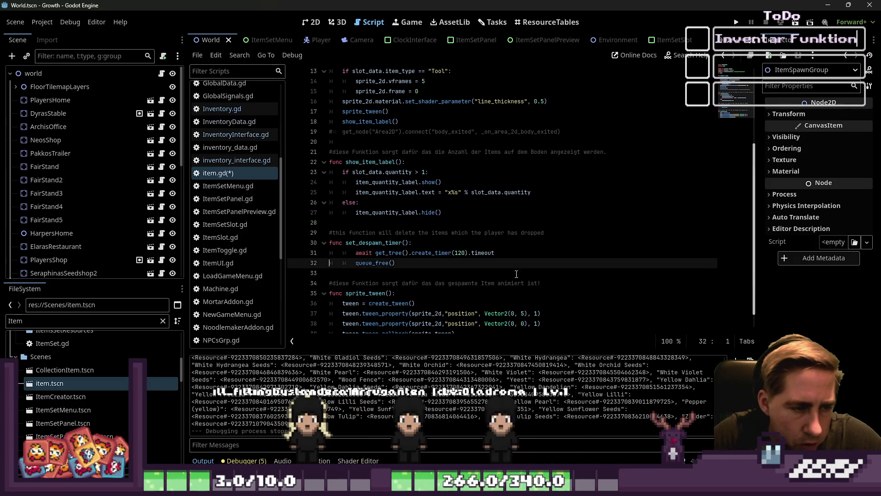
{"action": "key", "text": "Up"}
{"action": "key", "text": "shift+Tab"}
{"action": "key", "text": "Down"}
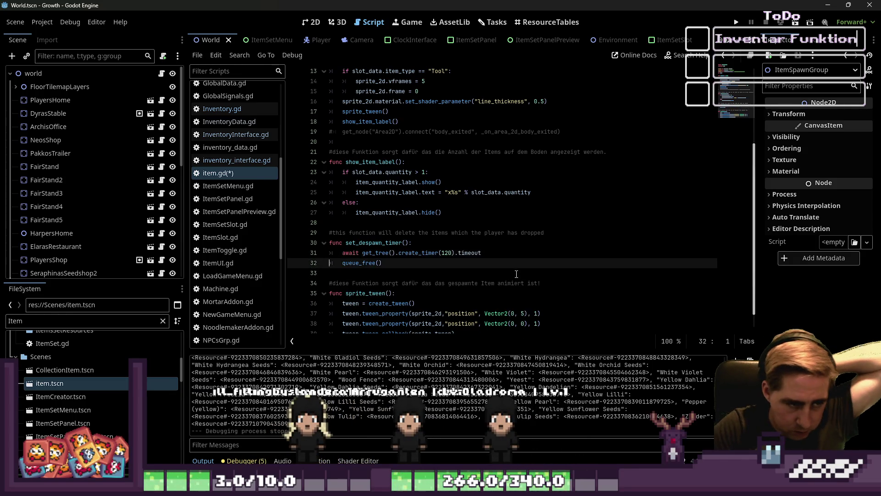
{"action": "left_click", "coordinate": [458, 233]}
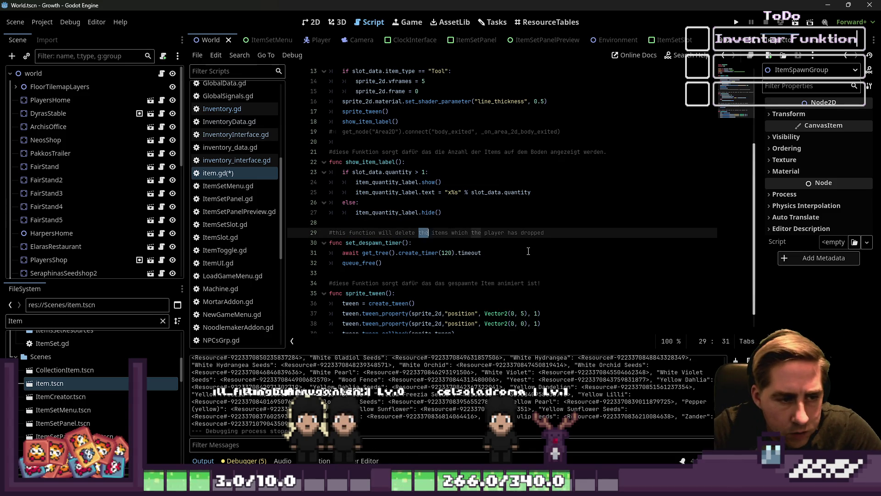
{"action": "key", "text": "BackSpace"}
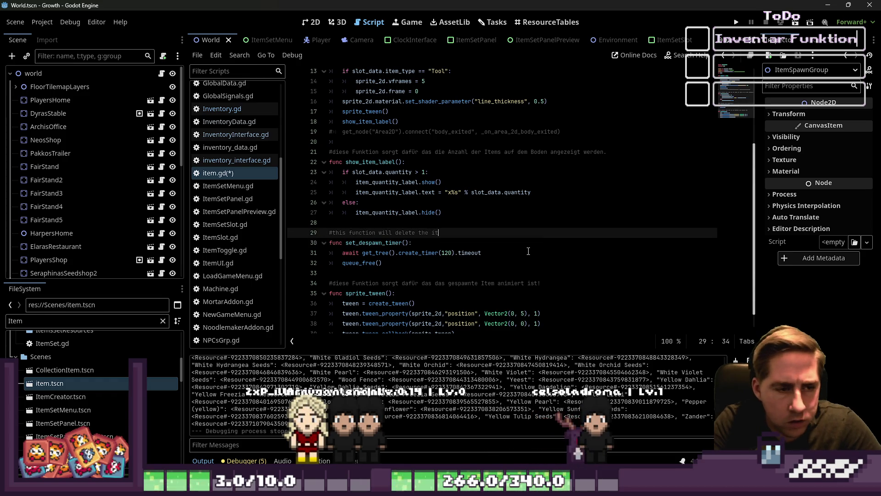
Fold the set_despawn_timer and sprite_tween functions, then run the game with F5.
{"action": "left_click", "coordinate": [324, 243]}
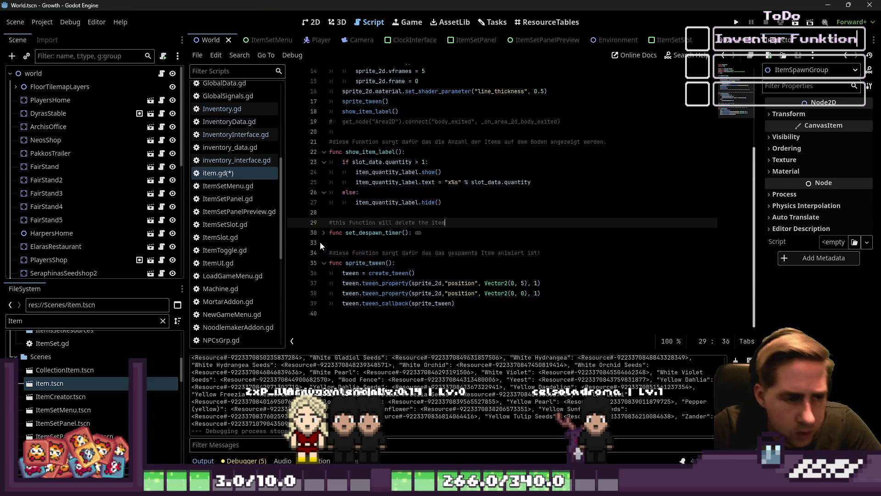
{"action": "left_click", "coordinate": [377, 242]}
{"action": "left_click", "coordinate": [374, 283]}
{"action": "left_click", "coordinate": [370, 263]}
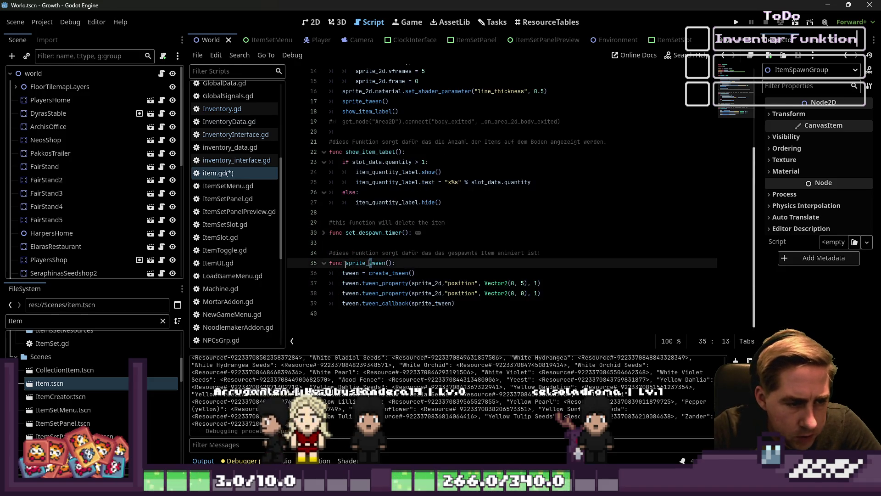
{"action": "left_click", "coordinate": [324, 263]}
{"action": "left_click", "coordinate": [372, 240]}
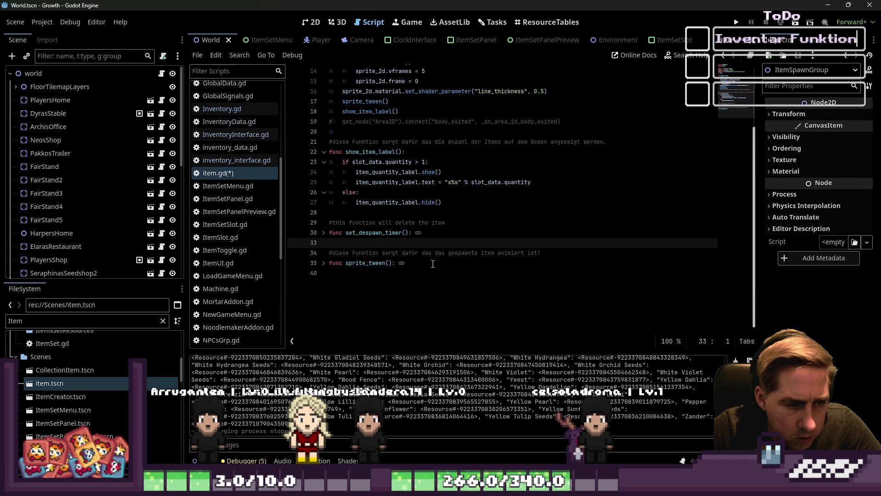
{"action": "left_click", "coordinate": [440, 275]}
{"action": "scroll", "coordinate": [367, 266], "scroll_direction": "up", "scroll_amount": 3}
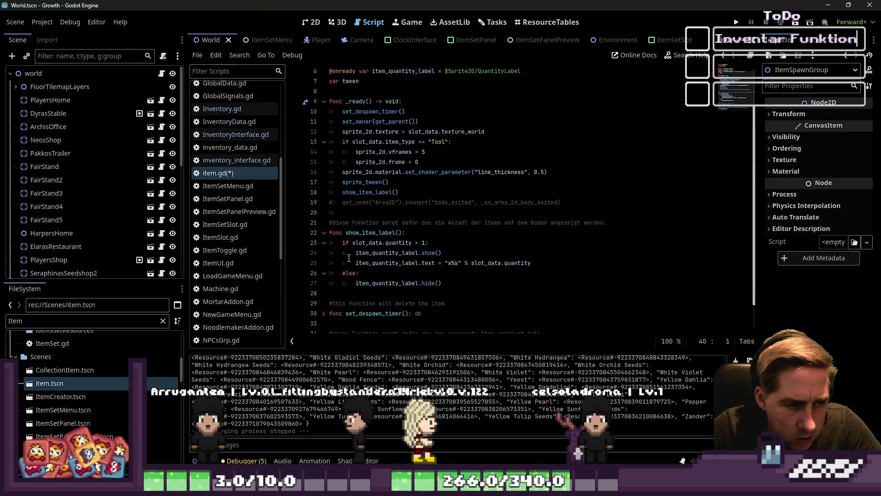
{"action": "scroll", "coordinate": [362, 234], "scroll_direction": "down", "scroll_amount": 1}
{"action": "left_click_drag", "start_coordinate": [405, 193], "coordinate": [480, 193]}
{"action": "key", "text": "F5"}
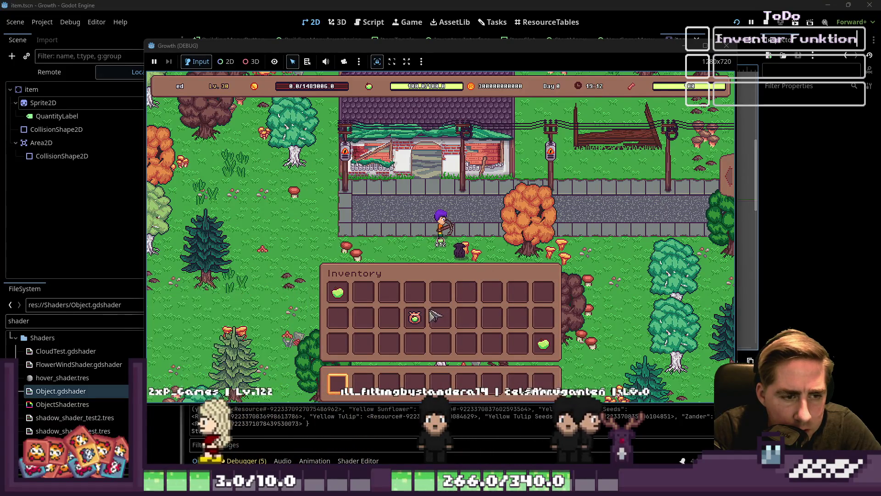
Walk the player, drop an apple from the inventory, stop the game with F8, and return to Script.
{"action": "key", "text": "a"}
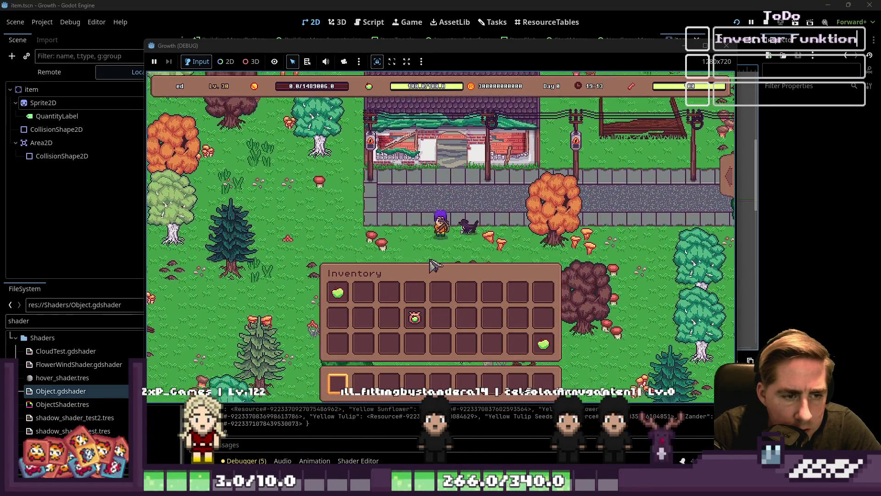
{"action": "key", "text": "s"}
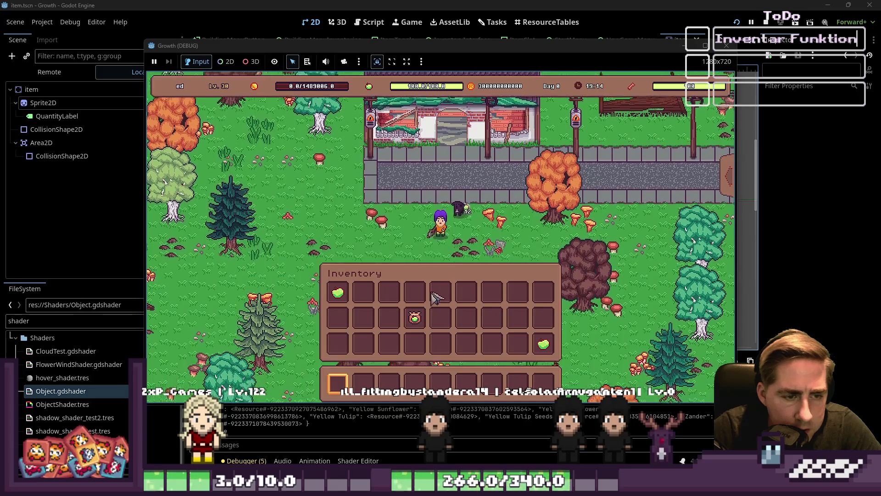
{"action": "left_click", "coordinate": [415, 318]}
{"action": "left_click", "coordinate": [338, 292]}
{"action": "left_click", "coordinate": [543, 344]}
{"action": "key", "text": "a"}
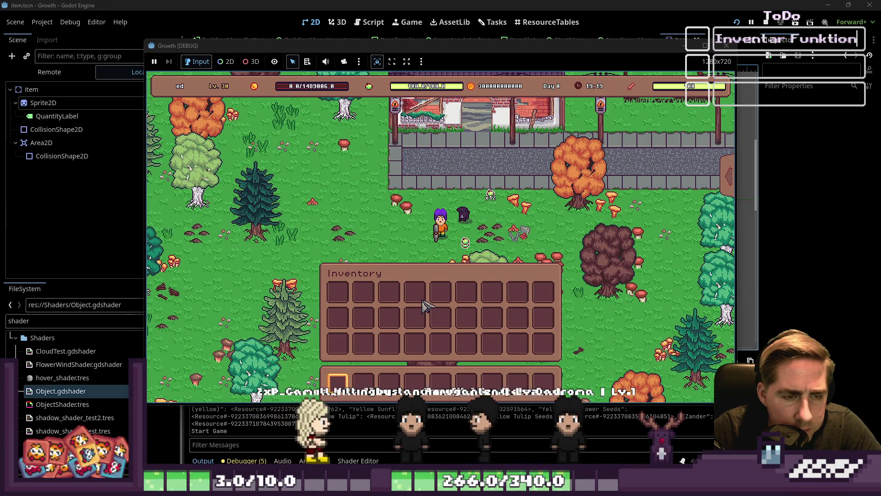
{"action": "key", "text": "d"}
{"action": "left_click", "coordinate": [730, 52]}
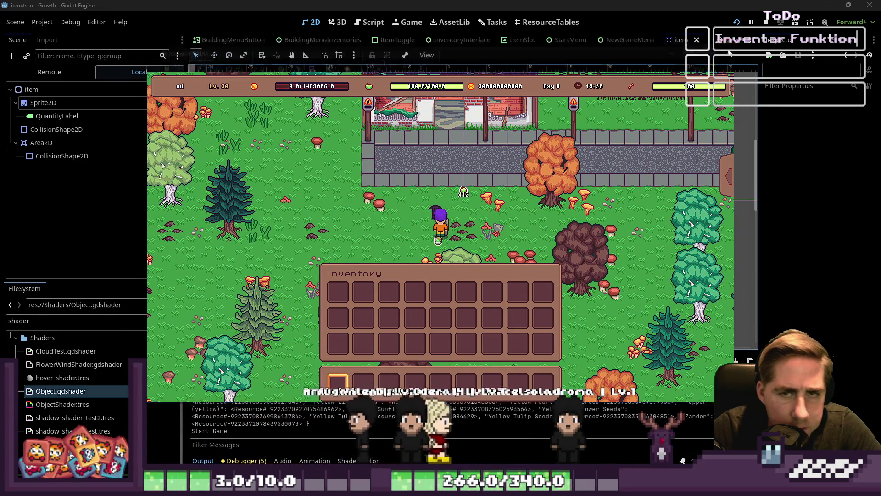
{"action": "key", "text": "F8"}
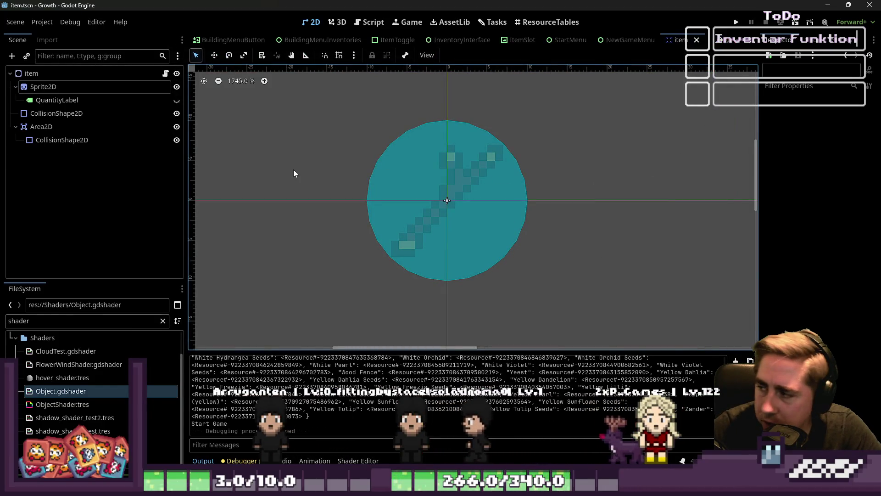
{"action": "left_click", "coordinate": [371, 22]}
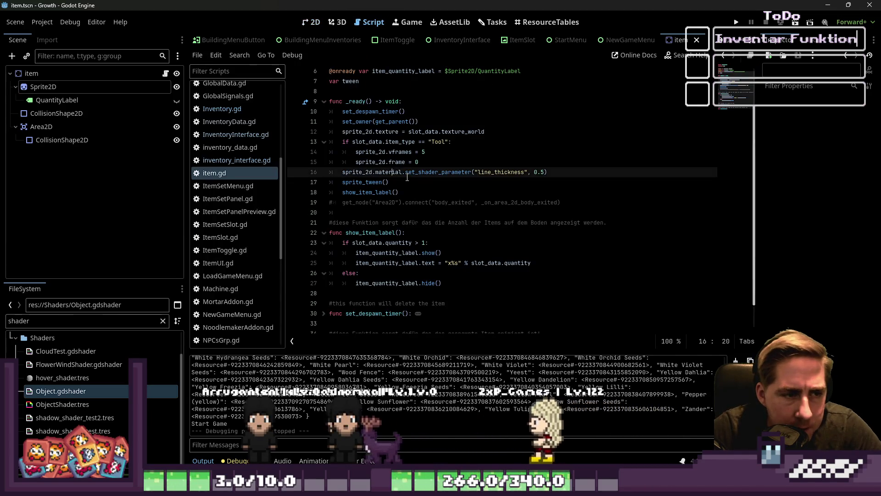
Delete the commented-out get_node("Area2D").connect line and its empty line from _ready.
{"action": "left_click", "coordinate": [422, 182]}
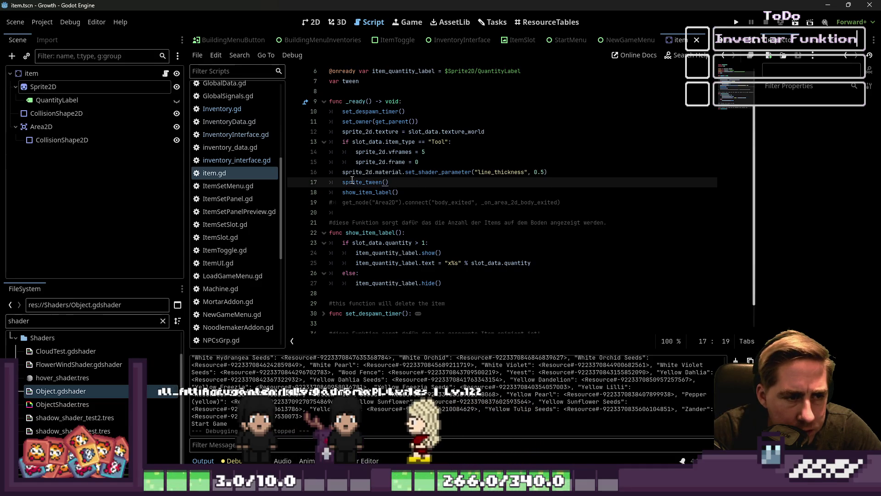
{"action": "left_click", "coordinate": [343, 192]}
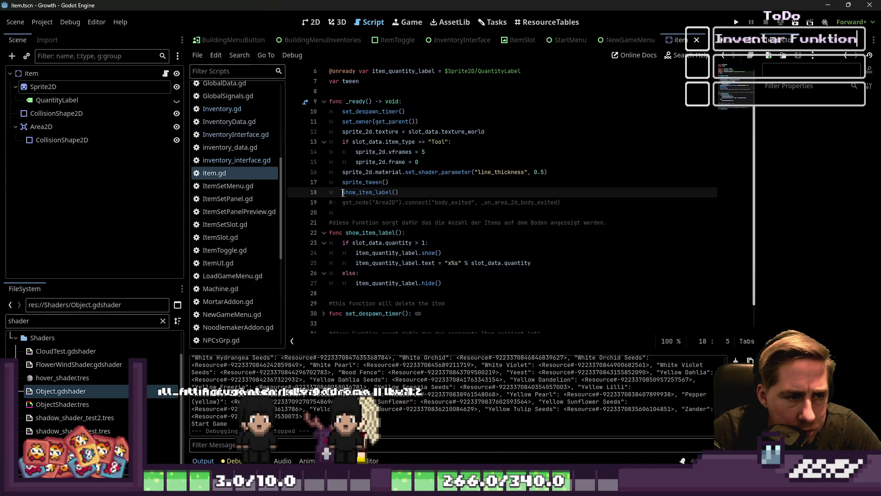
{"action": "left_click", "coordinate": [400, 193]}
{"action": "scroll", "coordinate": [411, 213], "scroll_direction": "down", "scroll_amount": 1}
{"action": "mouse_move", "coordinate": [410, 214]}
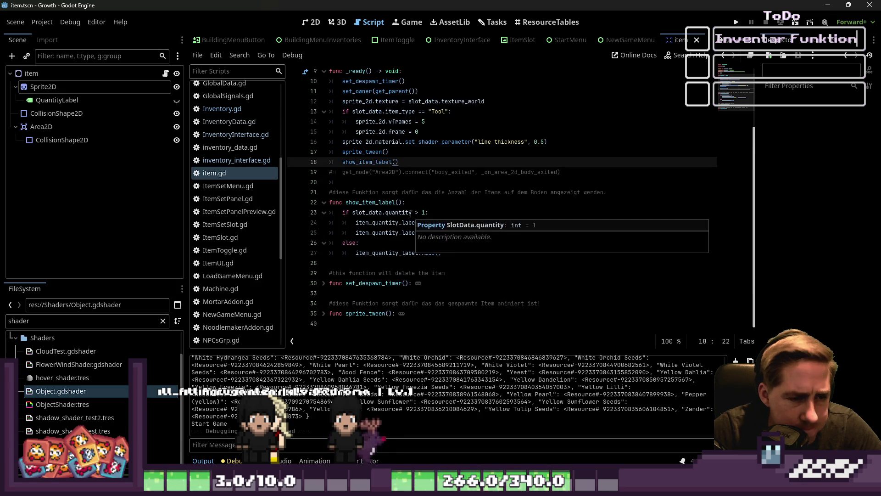
{"action": "left_click", "coordinate": [355, 233]}
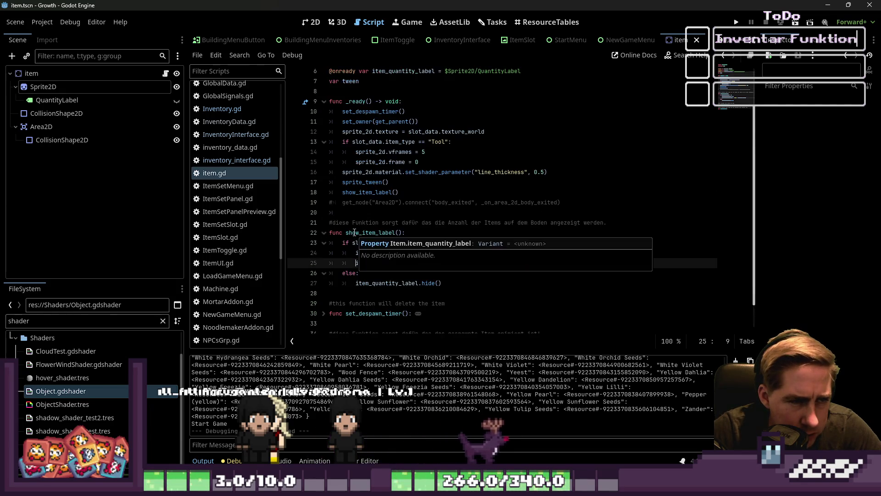
{"action": "left_click", "coordinate": [389, 172]}
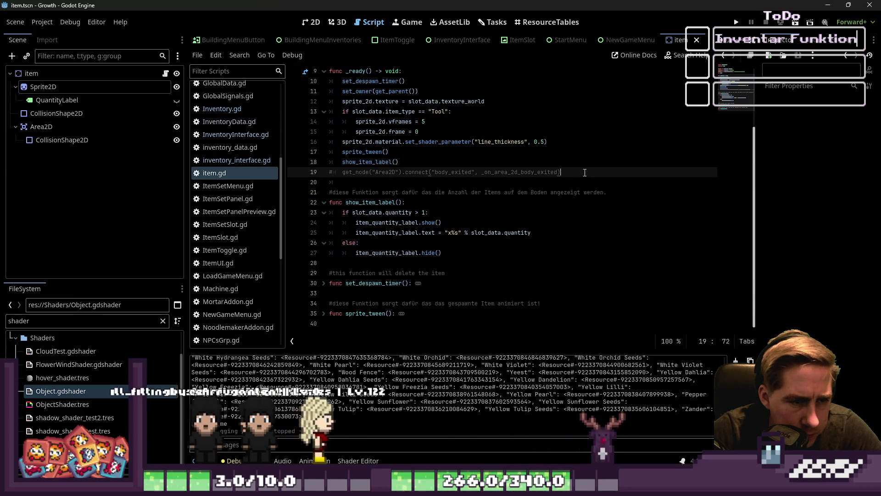
{"action": "left_click_drag", "start_coordinate": [560, 172], "coordinate": [329, 173]}
{"action": "key", "text": "BackSpace"}
{"action": "key", "text": "Delete"}
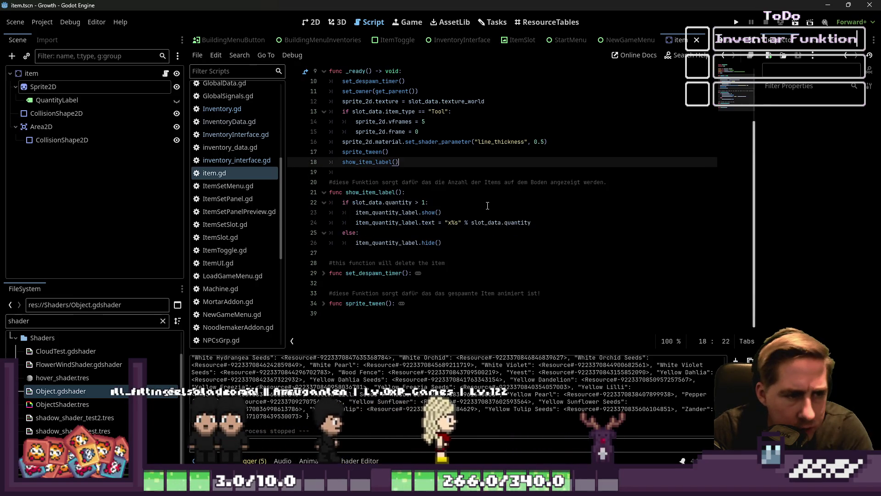
Select the Tool if-block on lines 13–15 of _ready.
{"action": "scroll", "coordinate": [406, 226], "scroll_direction": "up", "scroll_amount": 1}
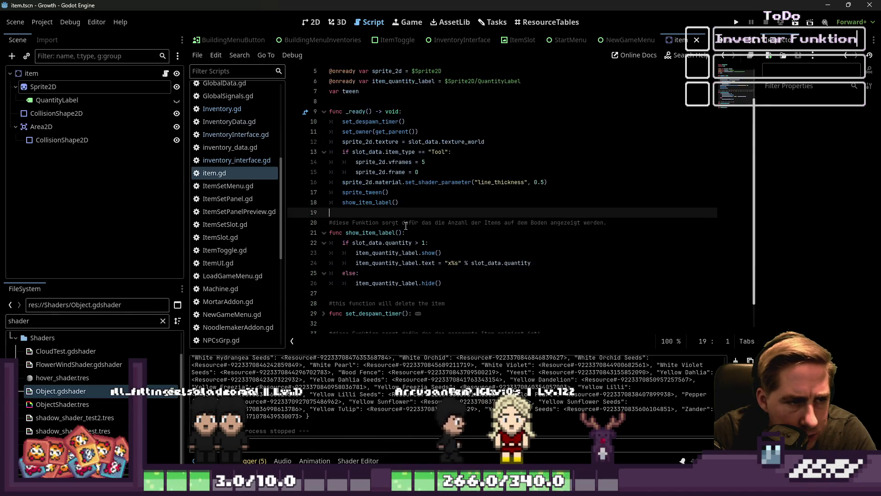
{"action": "left_click", "coordinate": [403, 142]}
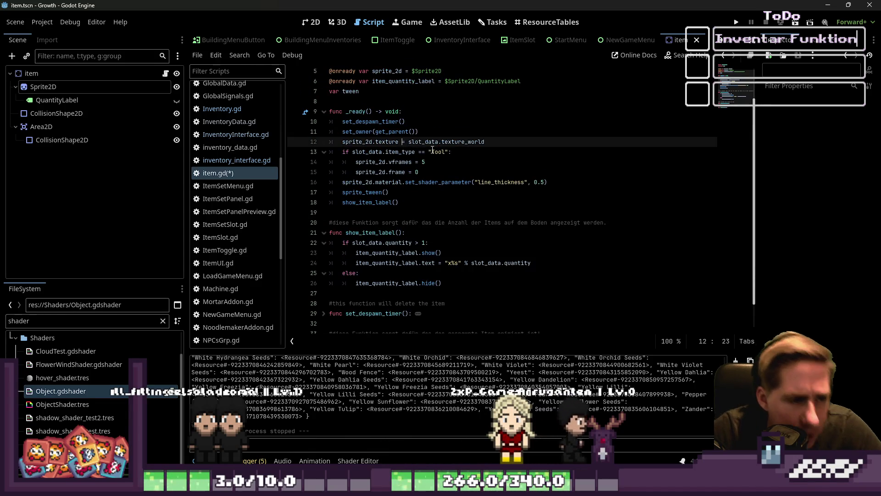
{"action": "key", "text": "Up"}
{"action": "key", "text": "Up"}
{"action": "key", "text": "Up"}
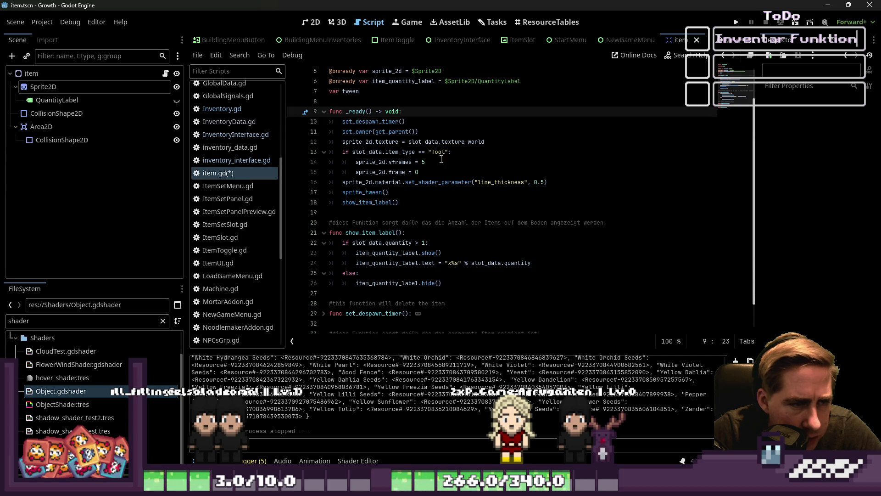
{"action": "left_click", "coordinate": [442, 158]}
{"action": "left_click_drag", "start_coordinate": [429, 172], "coordinate": [321, 152]}
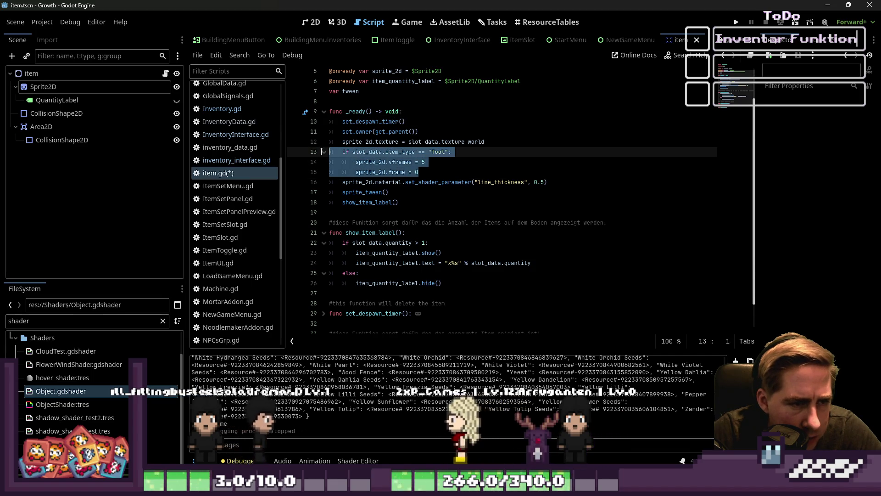
{"action": "left_click", "coordinate": [330, 212]}
Add a new empty function set_sprite_texture() -> void below _ready.
{"action": "key", "text": "Return"}
{"action": "key", "text": "Return"}
{"action": "key", "text": "Up"}
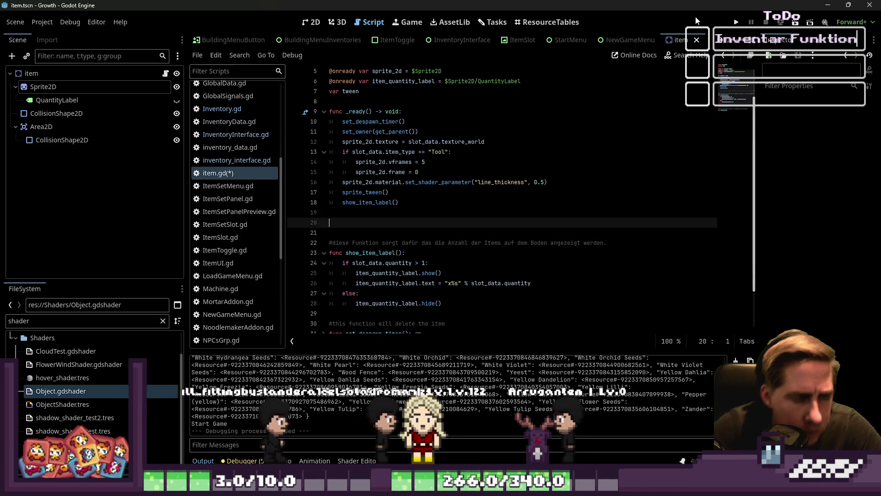
{"action": "type", "text": "fi"}
{"action": "type", "text": "nc set_sl"}
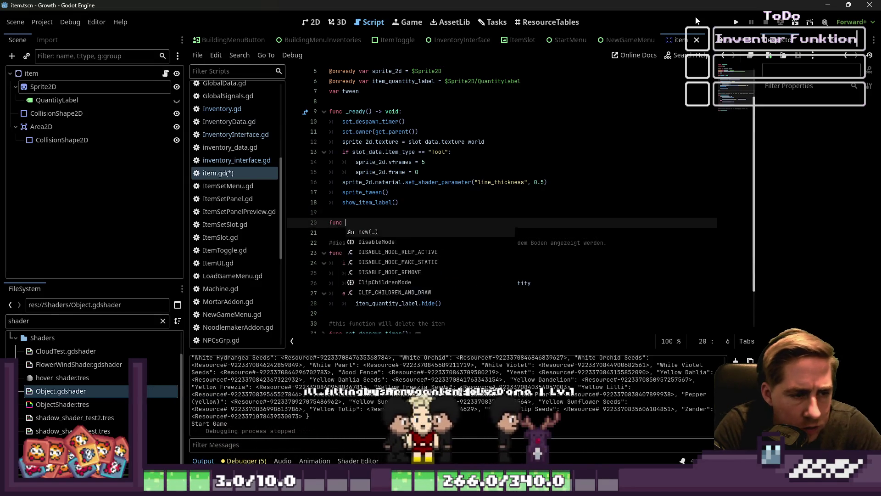
{"action": "key", "text": "BackSpace"}
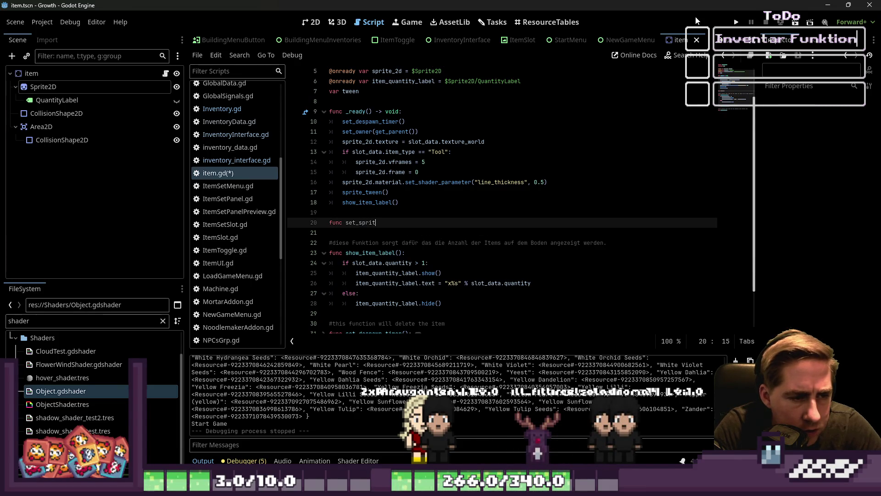
{"action": "type", "text": "("}
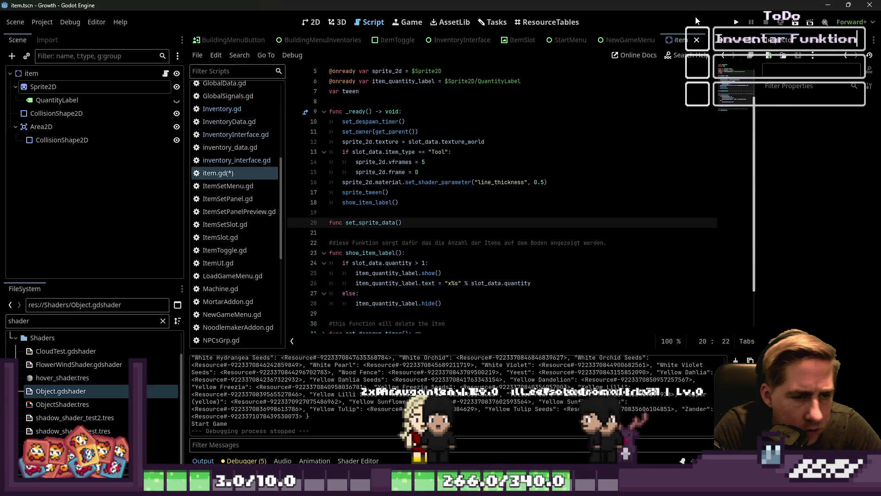
{"action": "key", "text": "BackSpace"}
{"action": "key", "text": "BackSpace"}
{"action": "key", "text": "BackSpace"}
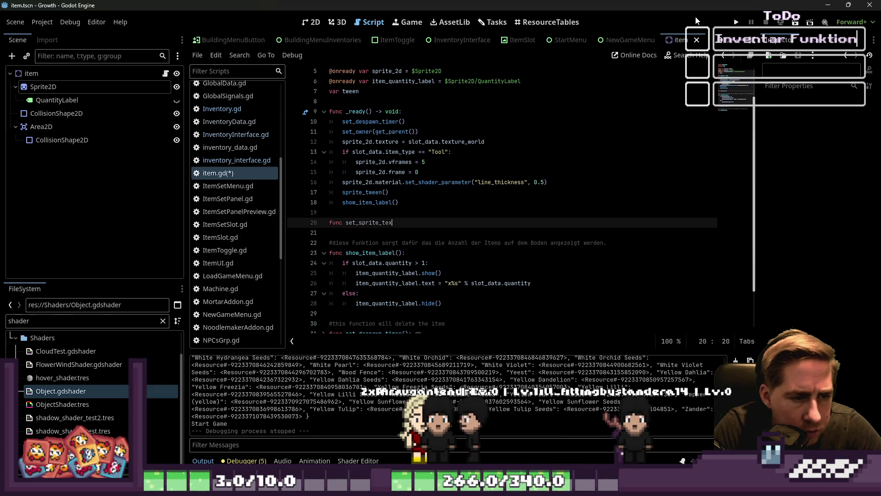
{"action": "type", "text": "ture() -> void:"}
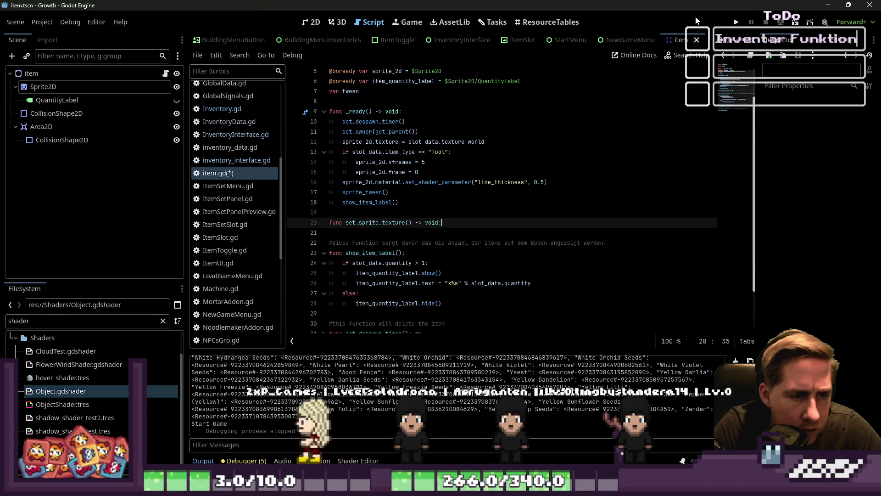
{"action": "key", "text": "Return"}
Move the Tool if-block from _ready into set_sprite_texture.
{"action": "left_click", "coordinate": [430, 173]}
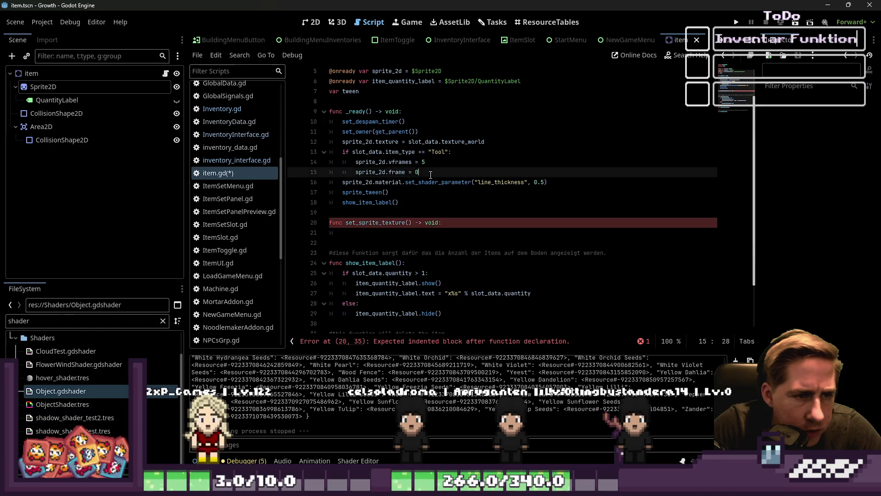
{"action": "left_click_drag", "start_coordinate": [431, 174], "coordinate": [322, 150]}
{"action": "key", "text": "ctrl+x"}
{"action": "key", "text": "Down"}
{"action": "key", "text": "Down"}
{"action": "key", "text": "Down"}
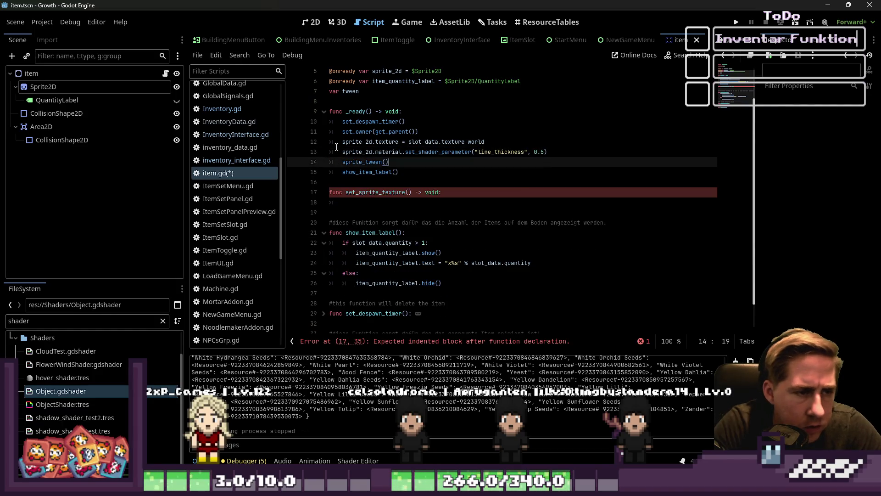
{"action": "key", "text": "ctrl+v"}
Change the Tool check to != with an early return and dedent the vframes/frame lines.
{"action": "key", "text": "Up"}
{"action": "key", "text": "Up"}
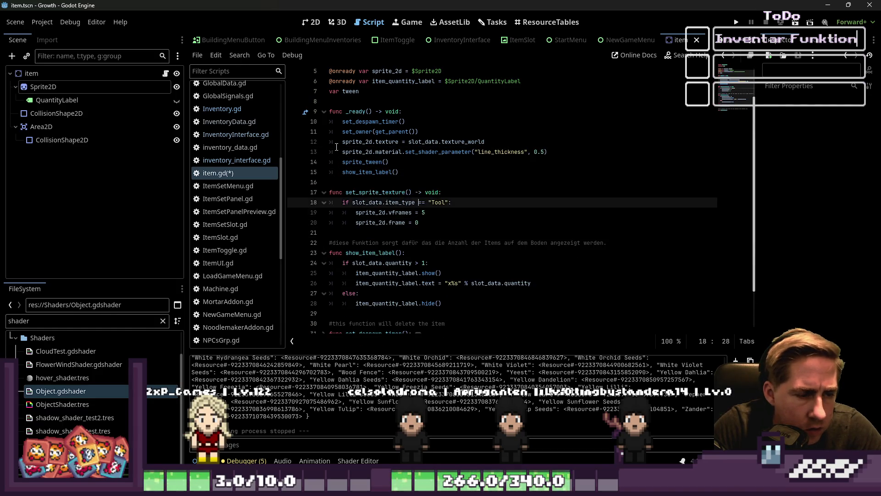
{"action": "scroll", "coordinate": [336, 147], "scroll_direction": "up", "scroll_amount": 1}
{"action": "key", "text": "Up"}
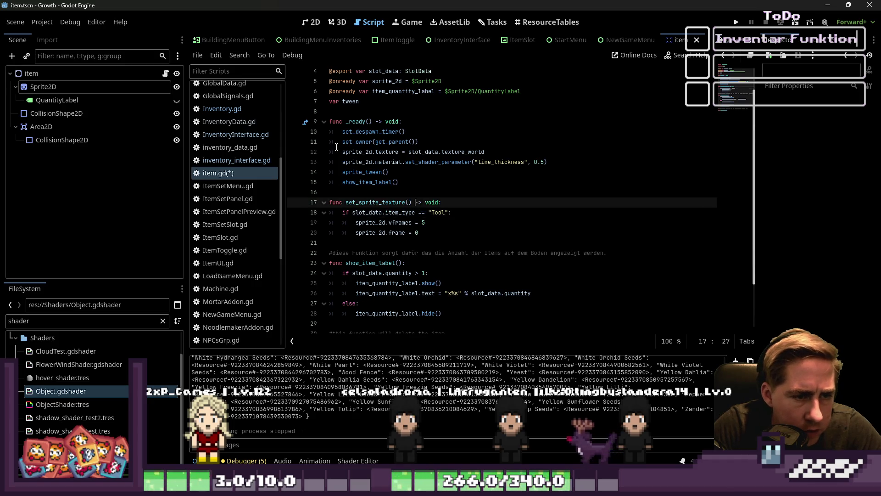
{"action": "key", "text": "Down"}
{"action": "key", "text": "Right"}
{"action": "key", "text": "Right"}
{"action": "key", "text": "Right"}
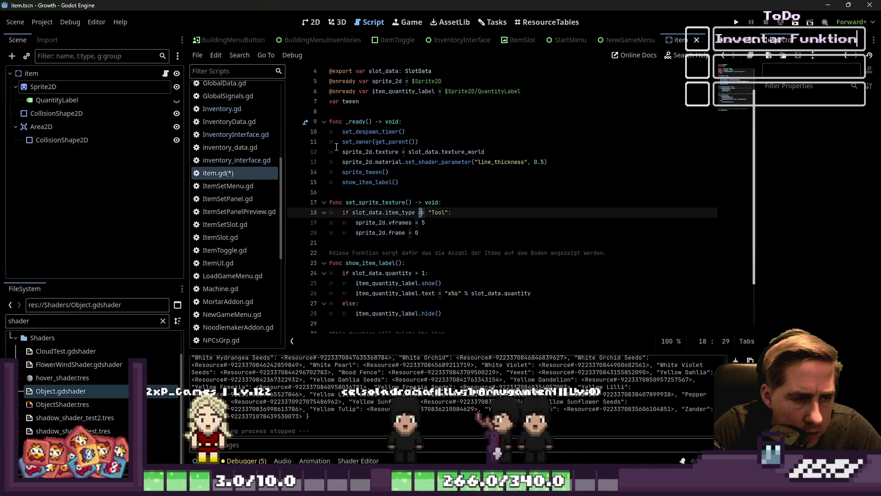
{"action": "key", "text": "BackSpace"}
{"action": "type", "text": "!"}
{"action": "key", "text": "Right"}
{"action": "key", "text": "Right"}
{"action": "key", "text": "Right"}
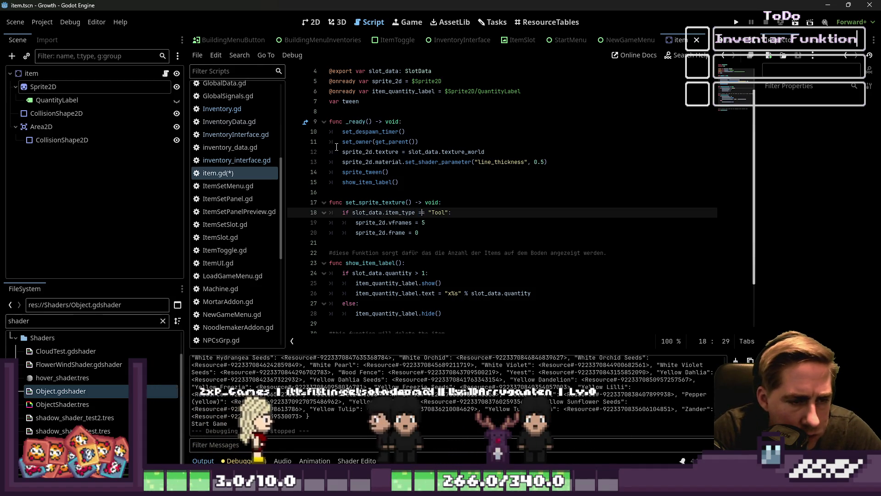
{"action": "key", "text": "Right"}
{"action": "key", "text": "Right"}
{"action": "key", "text": "Return"}
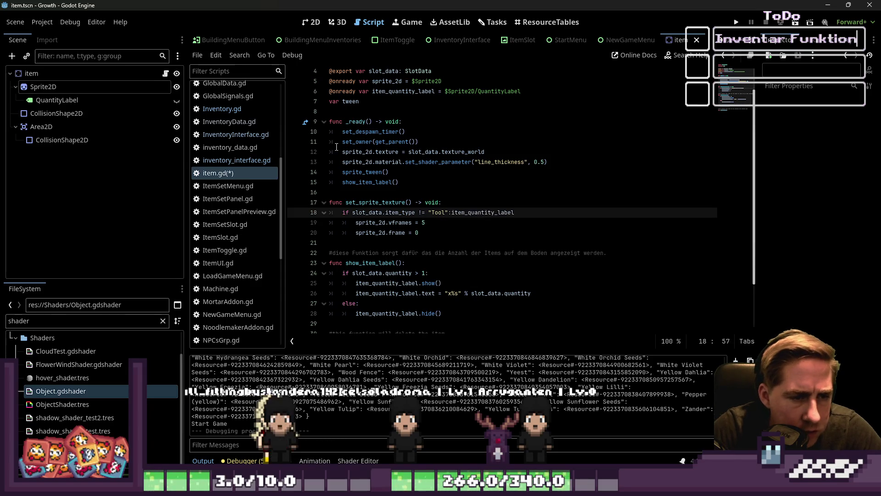
{"action": "key", "text": "ctrl+z"}
{"action": "key", "text": "Return"}
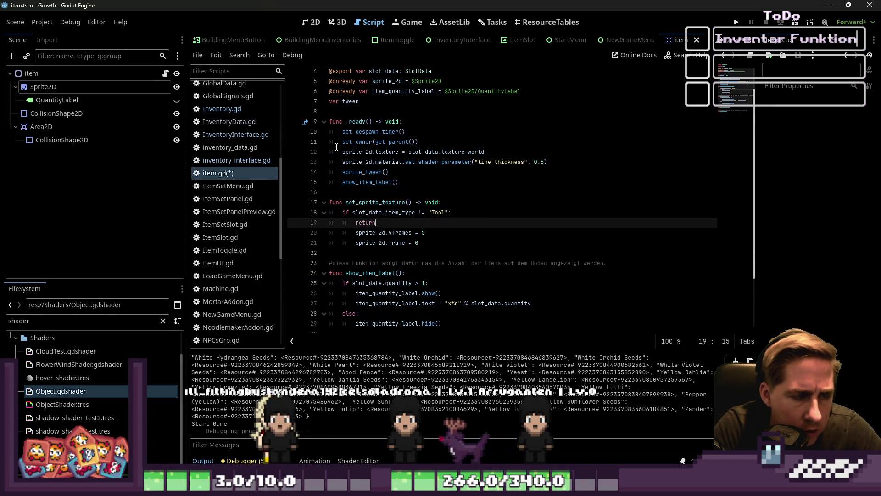
{"action": "type", "text": "n"}
{"action": "key", "text": "Right"}
{"action": "key", "text": "Down"}
{"action": "key", "text": "shift+Tab"}
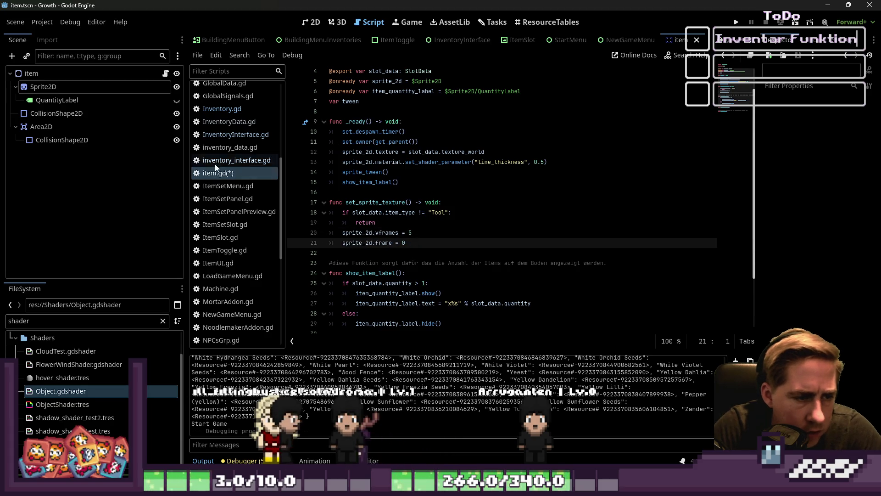
Call set_sprite_texture() in _ready and restore set_owner's missing closing parenthesis.
{"action": "double_click", "coordinate": [381, 202]}
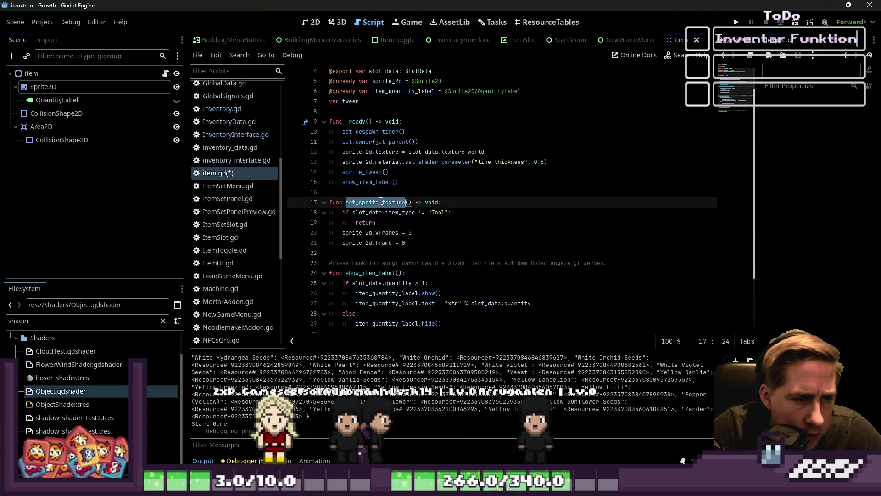
{"action": "left_click", "coordinate": [415, 142]}
{"action": "key", "text": "Return"}
{"action": "type", "text": "set_sprite_texture()"}
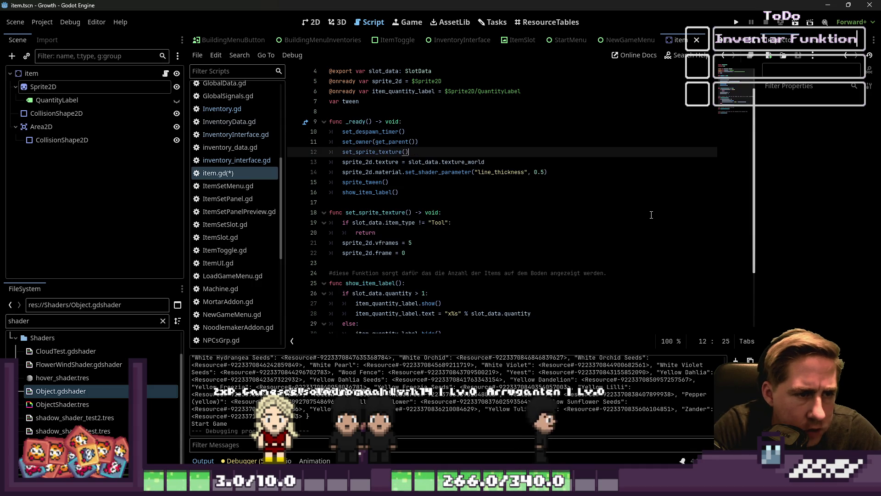
{"action": "key", "text": "Up"}
{"action": "key", "text": "Down"}
{"action": "key", "text": "Up"}
{"action": "type", "text": ")"}
Move the texture and shader-parameter lines from _ready into set_sprite_texture.
{"action": "key", "text": "Down"}
{"action": "key", "text": "Down"}
{"action": "key", "text": "Home"}
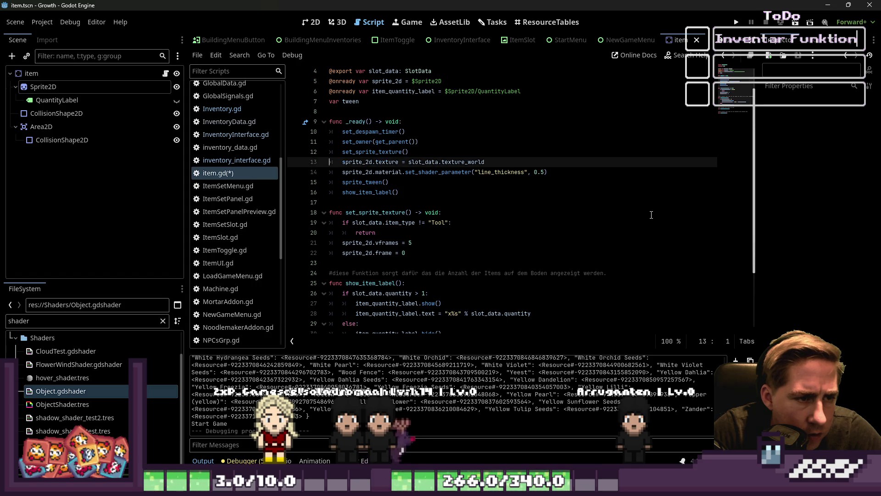
{"action": "key", "text": "shift+Down"}
{"action": "key", "text": "shift+Down"}
{"action": "key", "text": "Delete"}
{"action": "key", "text": "Left"}
{"action": "key", "text": "Down"}
{"action": "key", "text": "Down"}
{"action": "key", "text": "Down"}
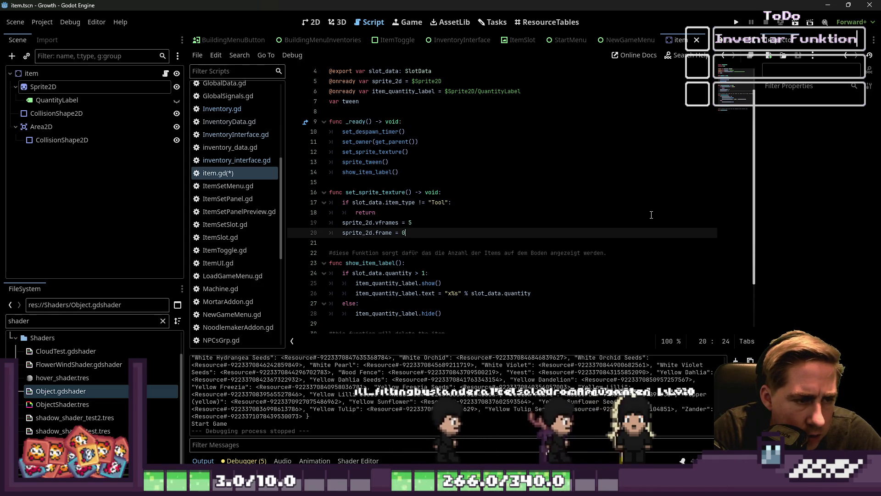
{"action": "key", "text": "Down"}
{"action": "key", "text": "ctrl+v"}
{"action": "key", "text": "Up"}
{"action": "key", "text": "Up"}
{"action": "key", "text": "Down"}
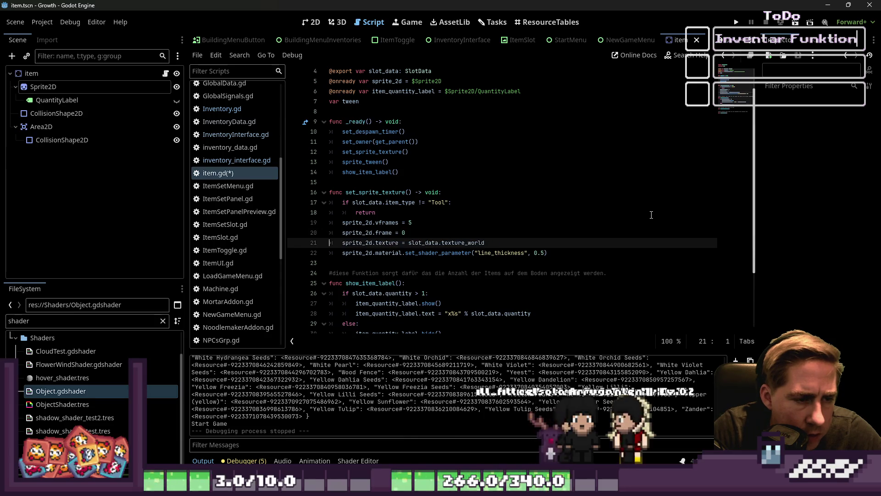
Revert the check to == "Tool", delete the return line, indent vframes/frame under it, and save.
{"action": "key", "text": "Up"}
{"action": "key", "text": "Up"}
{"action": "key", "text": "Up"}
{"action": "key", "text": "ctrl+Right"}
{"action": "key", "text": "ctrl+Left"}
{"action": "key", "text": "BackSpace"}
{"action": "type", "text": "="}
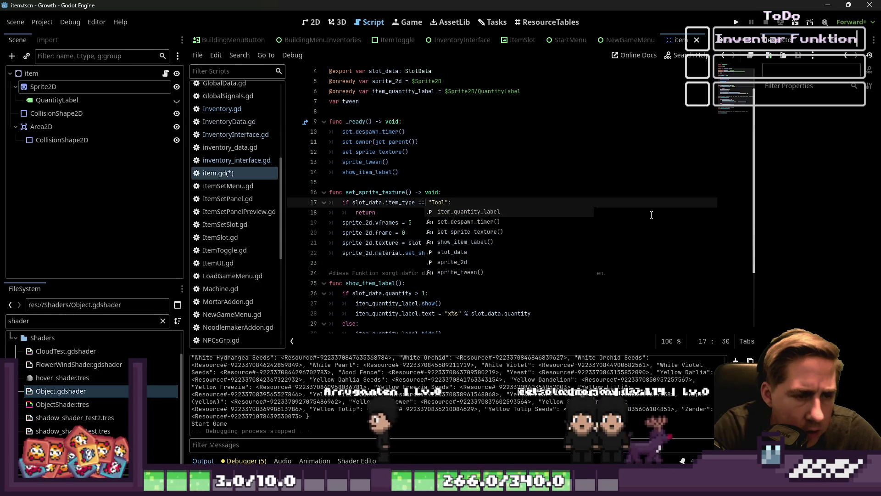
{"action": "left_click", "coordinate": [651, 215]}
{"action": "key", "text": "shift+Home"}
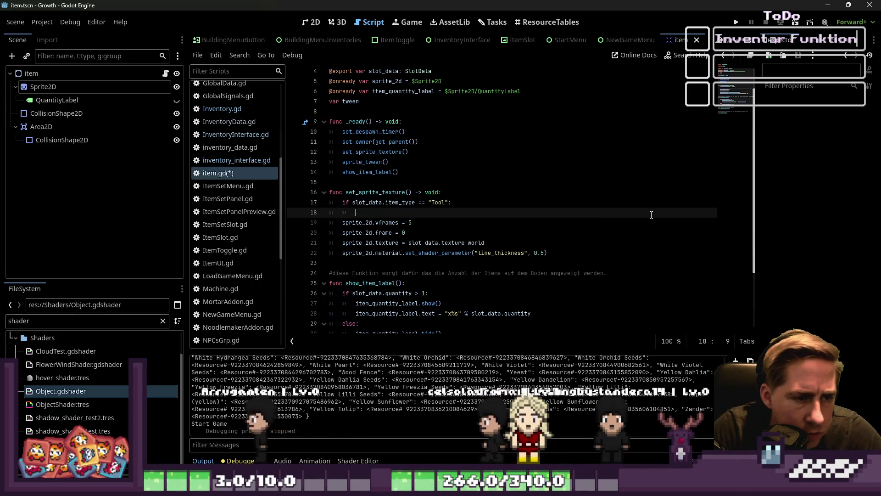
{"action": "key", "text": "ctrl+shift+k"}
{"action": "key", "text": "Tab"}
{"action": "key", "text": "Down"}
{"action": "key", "text": "Tab"}
{"action": "key", "text": "Down"}
{"action": "key", "text": "Down"}
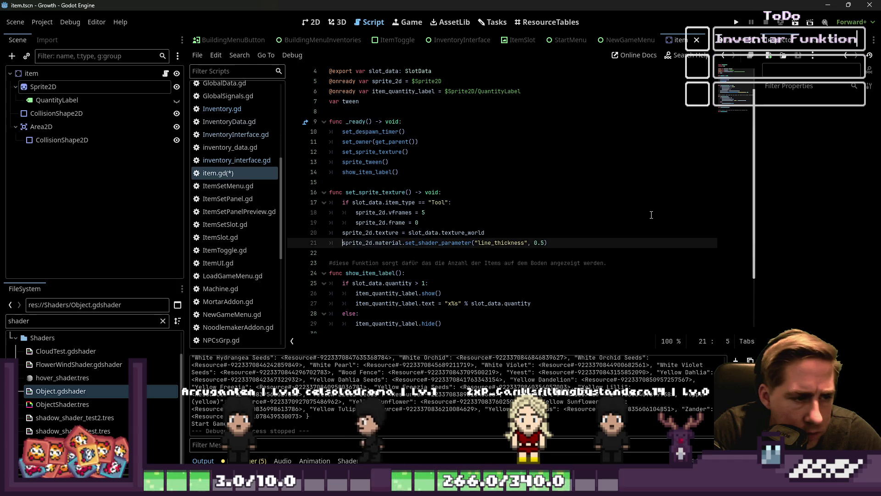
{"action": "key", "text": "ctrl+s"}
{"action": "key", "text": "Up"}
{"action": "key", "text": "Up"}
{"action": "key", "text": "Up"}
{"action": "key", "text": "End"}
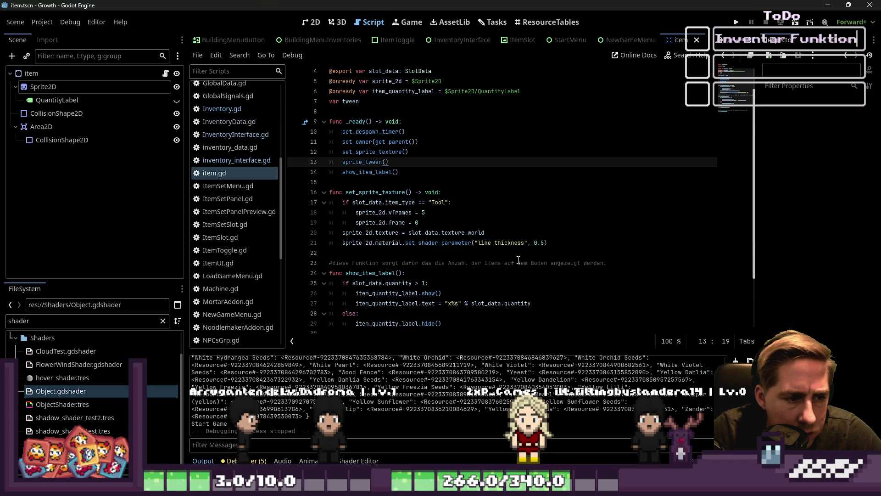
Fold item.gd's functions and move the set_despawn_timer call below show_item_label.
{"action": "left_click", "coordinate": [321, 196], "text": "shift"}
{"action": "key", "text": "alt+f"}
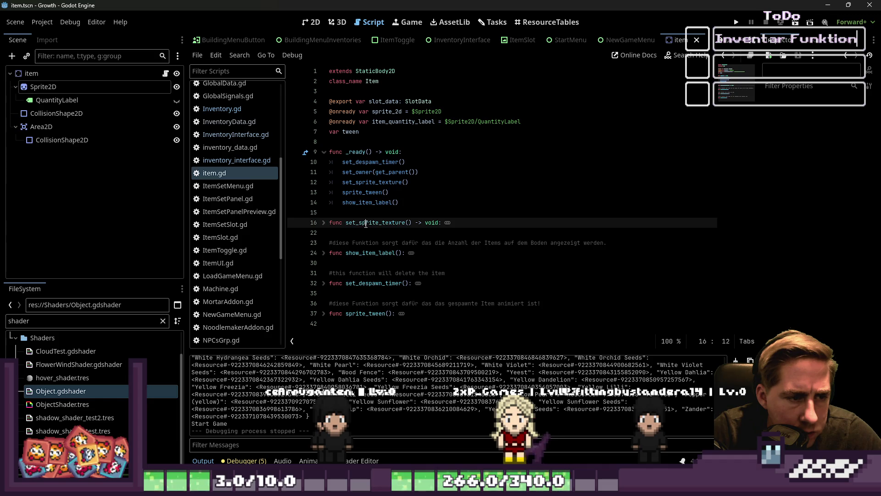
{"action": "left_click", "coordinate": [359, 162]}
{"action": "key", "text": "ctrl+shift+k"}
{"action": "key", "text": "Down"}
{"action": "key", "text": "Down"}
{"action": "key", "text": "Down"}
{"action": "key", "text": "ctrl+v"}
{"action": "key", "text": "Up"}
{"action": "key", "text": "Down"}
Indent and cut the show_item_label and set_despawn_timer lines from _ready.
{"action": "key", "text": "Home"}
{"action": "key", "text": "Tab"}
{"action": "key", "text": "Up"}
{"action": "key", "text": "Home"}
{"action": "key", "text": "shift+Down"}
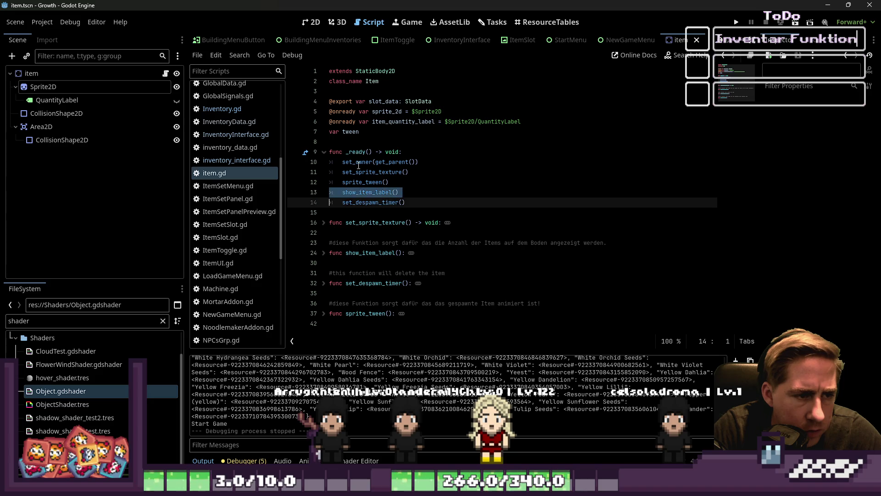
{"action": "key", "text": "Delete"}
{"action": "key", "text": "ctrl+shift+k"}
{"action": "key", "text": "Up"}
{"action": "key", "text": "Up"}
{"action": "key", "text": "Up"}
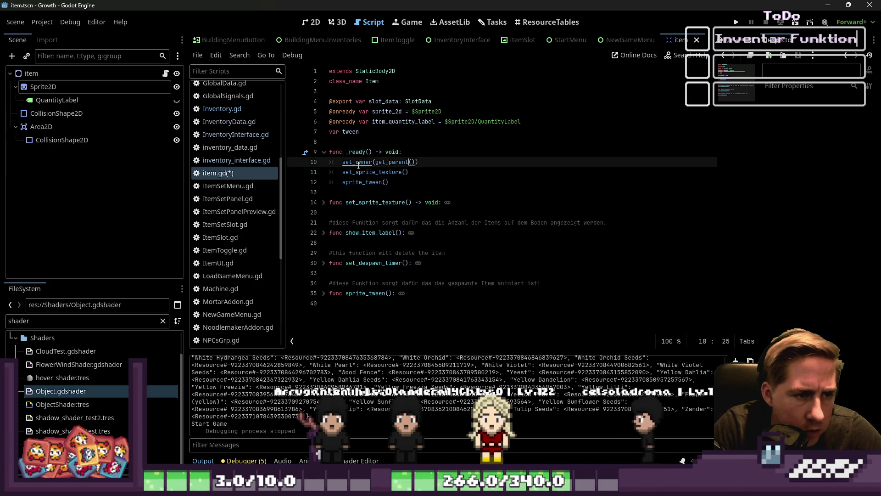
Paste the two calls after set_sprite_texture() so sprite_tween runs last, and save item.gd.
{"action": "key", "text": "Down"}
{"action": "key", "text": "Down"}
{"action": "key", "text": "Up"}
{"action": "key", "text": "Up"}
{"action": "key", "text": "Down"}
{"action": "key", "text": "Down"}
{"action": "key", "text": "Up"}
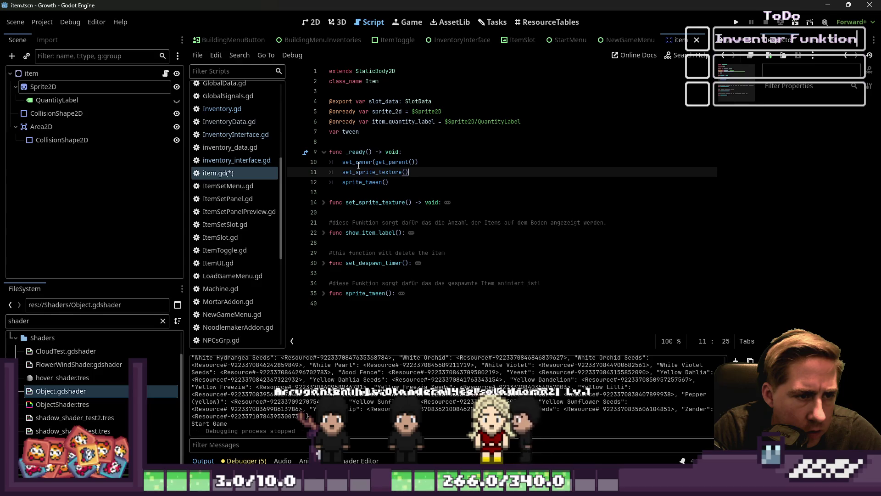
{"action": "key", "text": "Return"}
{"action": "key", "text": "ctrl+v"}
{"action": "key", "text": "Up"}
{"action": "key", "text": "ctrl+s"}
{"action": "key", "text": "Up"}
{"action": "key", "text": "Down"}
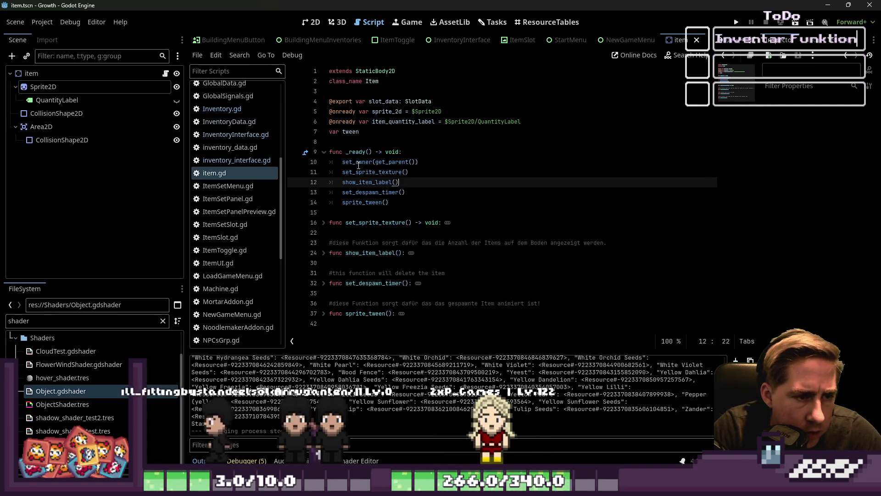
{"action": "key", "text": "Down"}
Unfold set_sprite_texture and begin renaming the item scene's Sprite2D node.
{"action": "key", "text": "Down"}
{"action": "key", "text": "Up"}
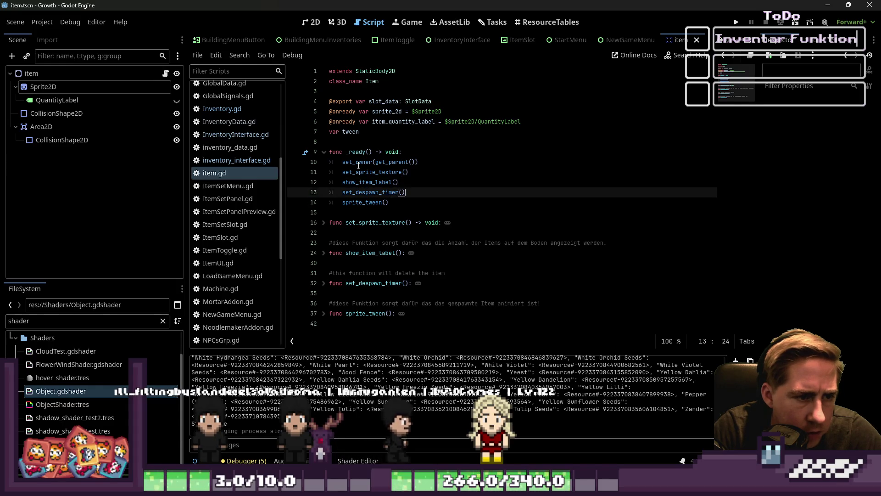
{"action": "key", "text": "Up"}
{"action": "key", "text": "Up"}
{"action": "key", "text": "Up"}
{"action": "key", "text": "Down"}
{"action": "left_click", "coordinate": [390, 202]}
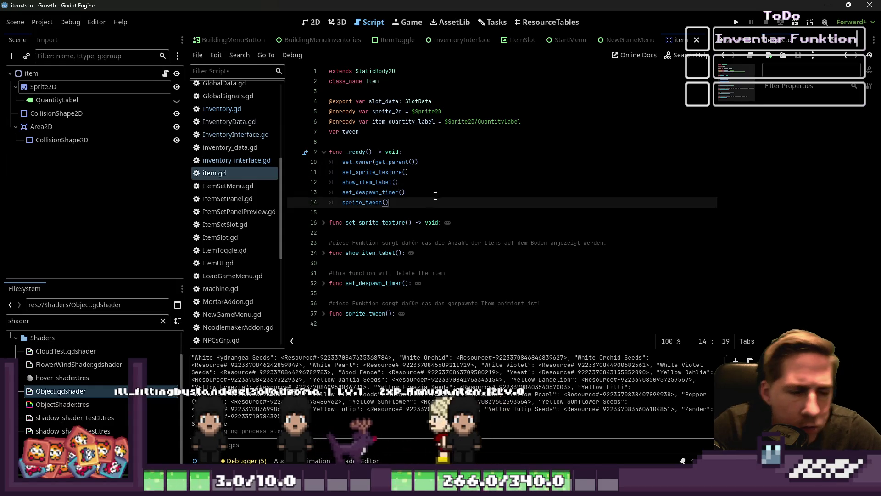
{"action": "left_click", "coordinate": [393, 101]}
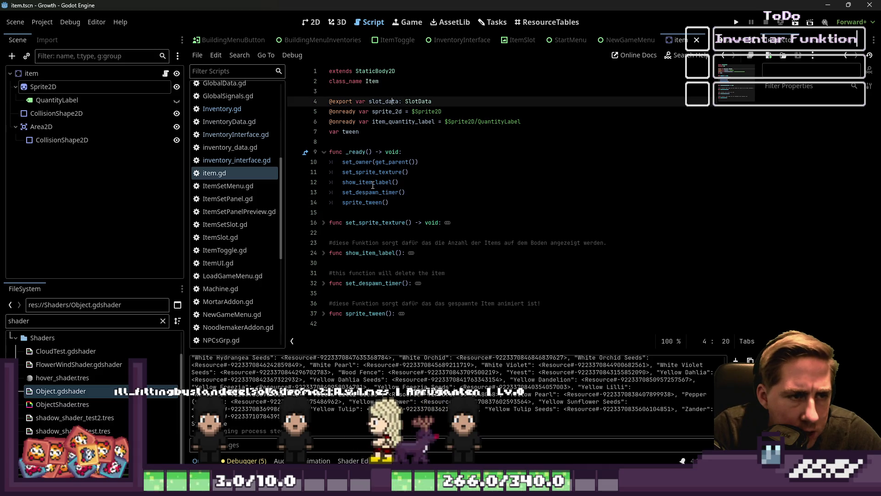
{"action": "left_click", "coordinate": [328, 223]}
{"action": "double_click", "coordinate": [386, 111]}
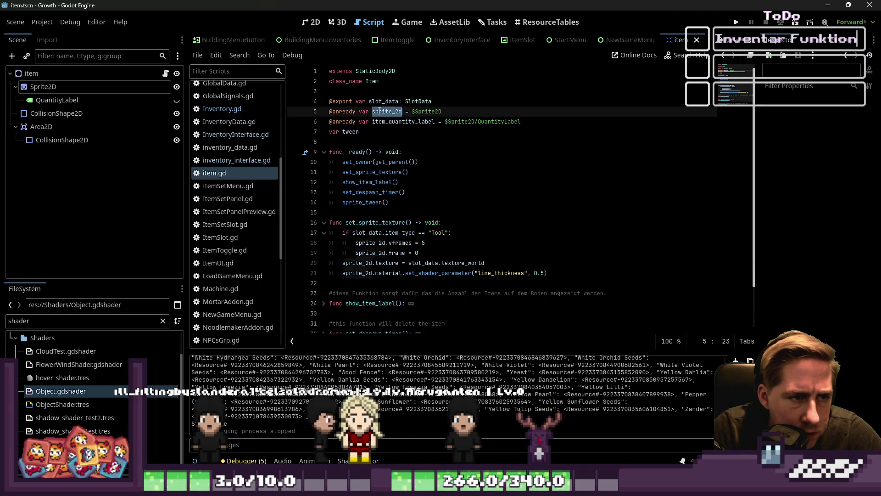
{"action": "left_click", "coordinate": [379, 252]}
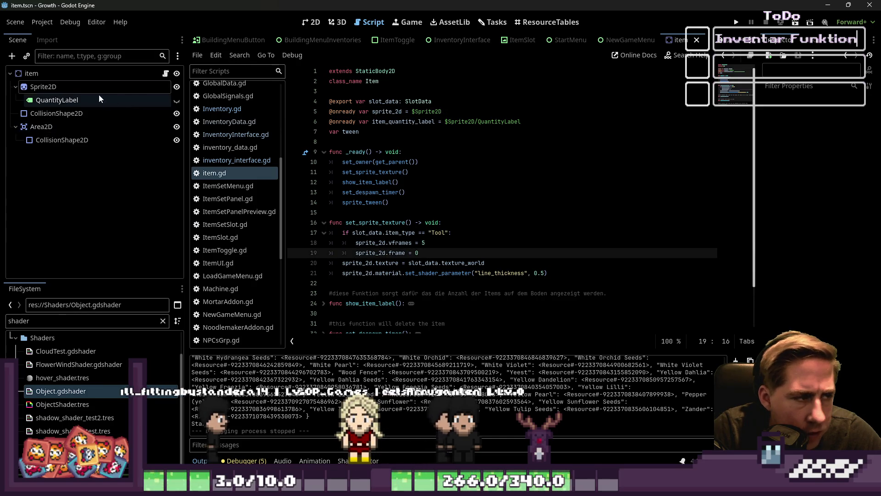
{"action": "double_click", "coordinate": [84, 84]}
Rename the Sprite2D node to ItemTexture, make it scene-unique as %ItemTexture, and select sprite_2d on line 18.
{"action": "type", "text": "Item"}
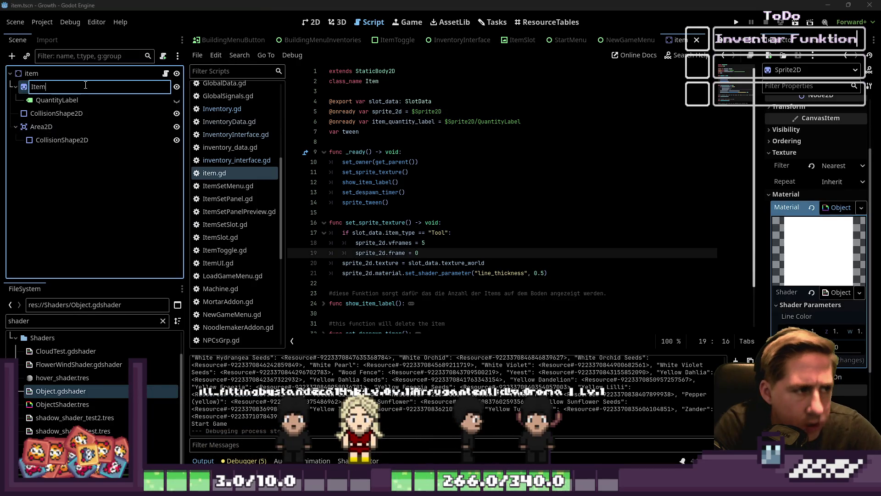
{"action": "type", "text": "tur"}
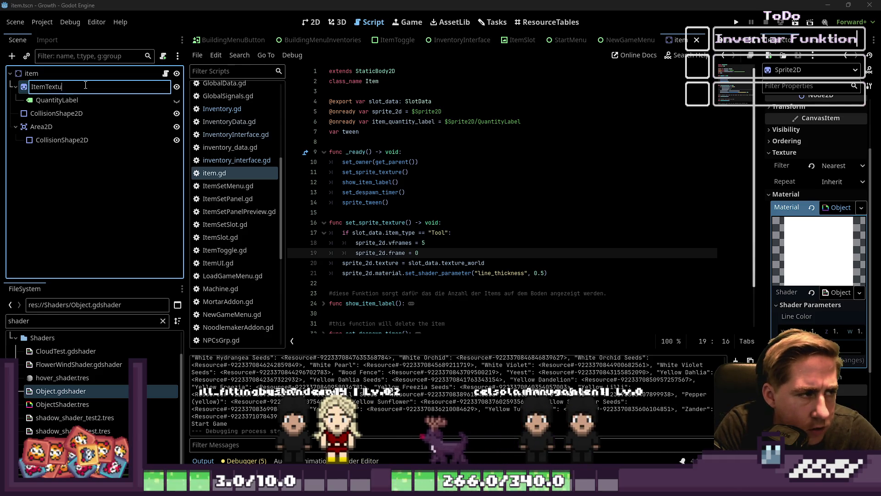
{"action": "key", "text": "Return"}
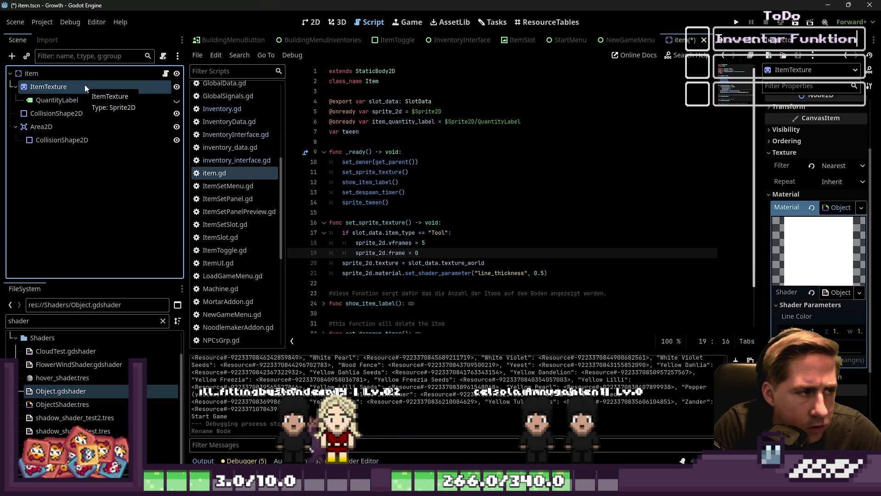
{"action": "double_click", "coordinate": [86, 85]}
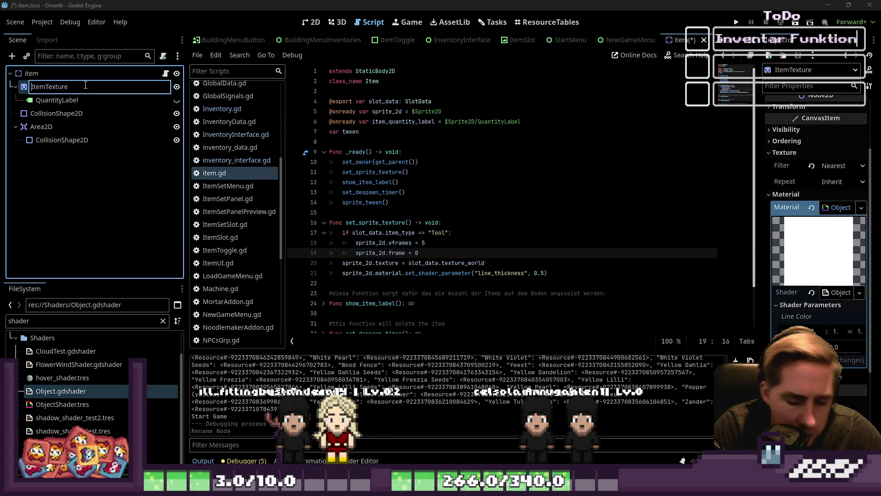
{"action": "type", "text": "%"}
{"action": "key", "text": "Return"}
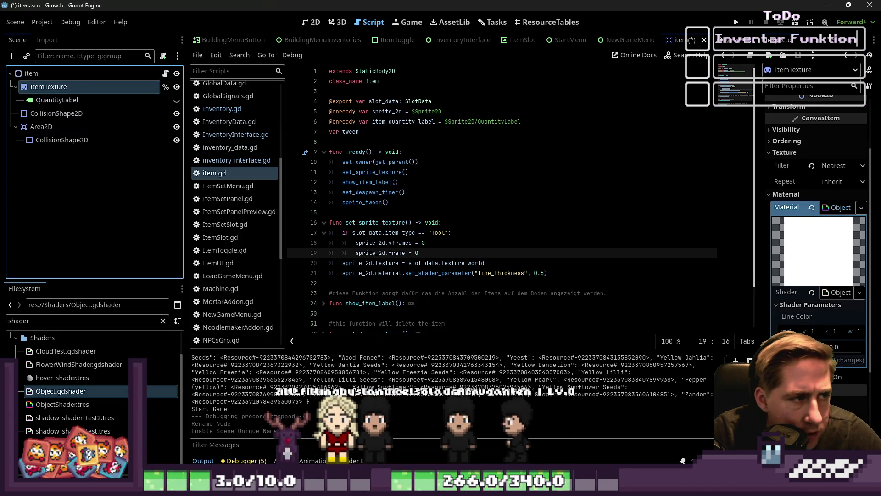
{"action": "left_click", "coordinate": [350, 193]}
{"action": "double_click", "coordinate": [370, 243]}
{"action": "type", "text": "%ItemTexture"}
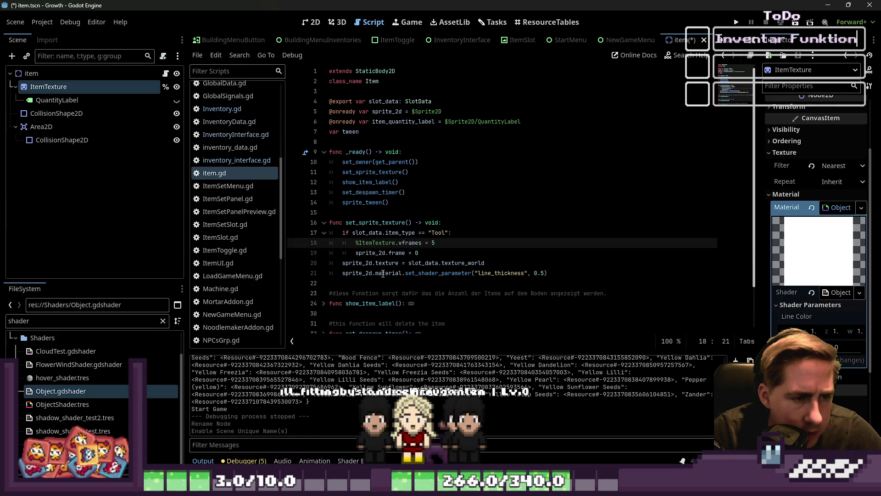
Replace sprite_2d with %ItemTexture on the frame, texture and shader-parameter lines.
{"action": "key", "text": "Down"}
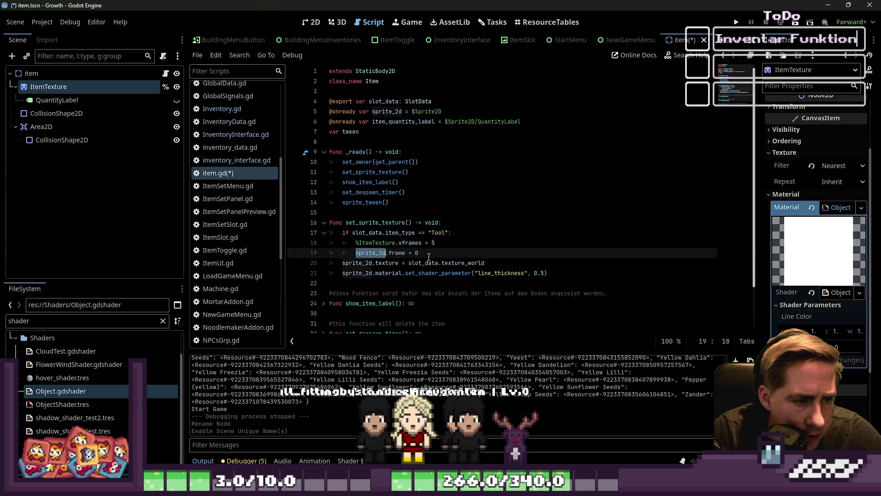
{"action": "key", "text": "Down"}
{"action": "key", "text": "Home"}
{"action": "key", "text": "Home"}
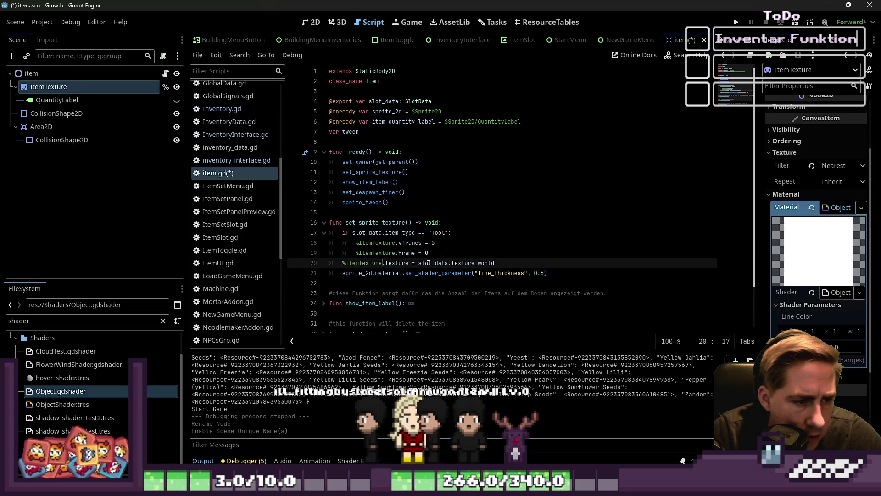
{"action": "key", "text": "ctrl+shift+Left"}
{"action": "key", "text": "ctrl+v"}
{"action": "key", "text": "Down"}
{"action": "key", "text": "ctrl+shift+Left"}
{"action": "type", "text": "%ItemTexture"}
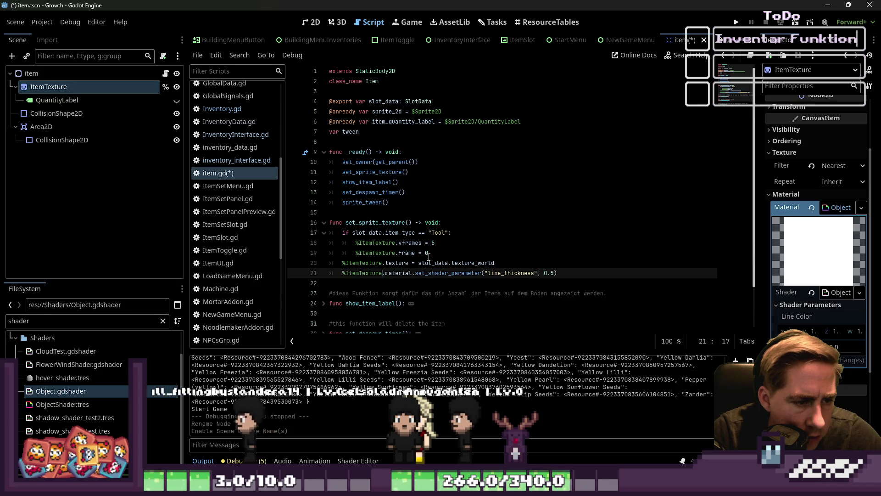
{"action": "key", "text": "ctrl+f"}
{"action": "type", "text": "sprite"}
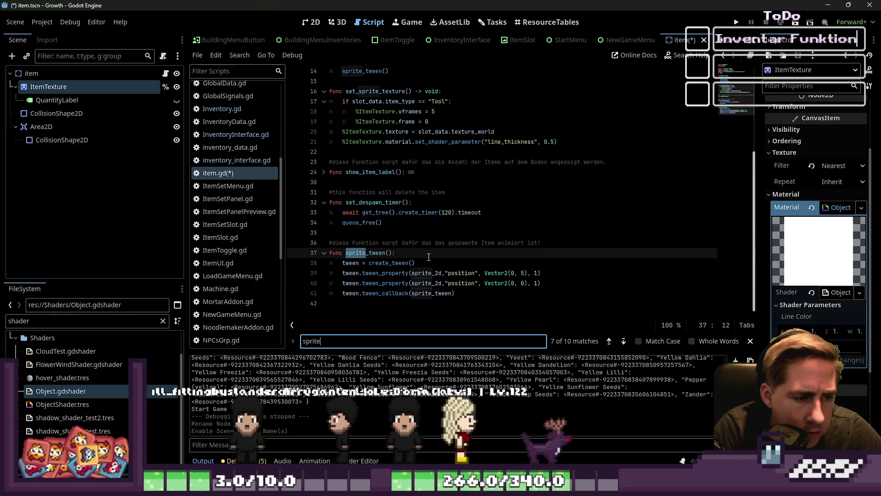
{"action": "type", "text": "2d"}
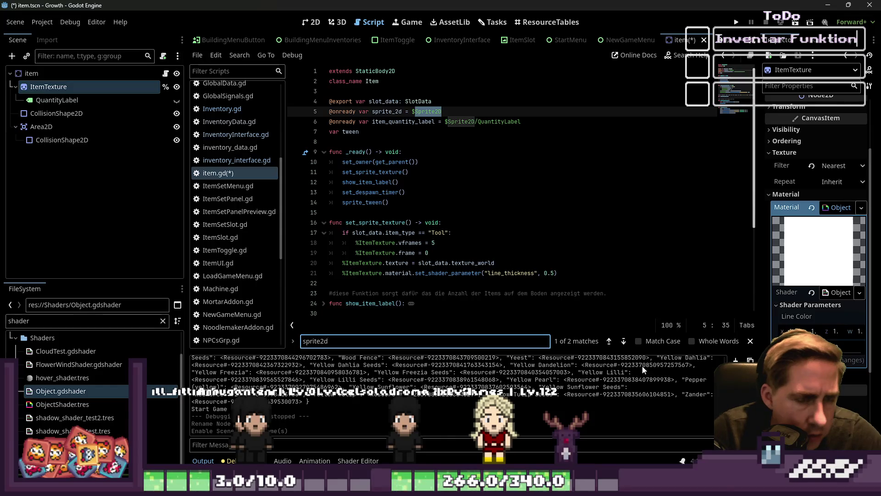
{"action": "left_click", "coordinate": [624, 341]}
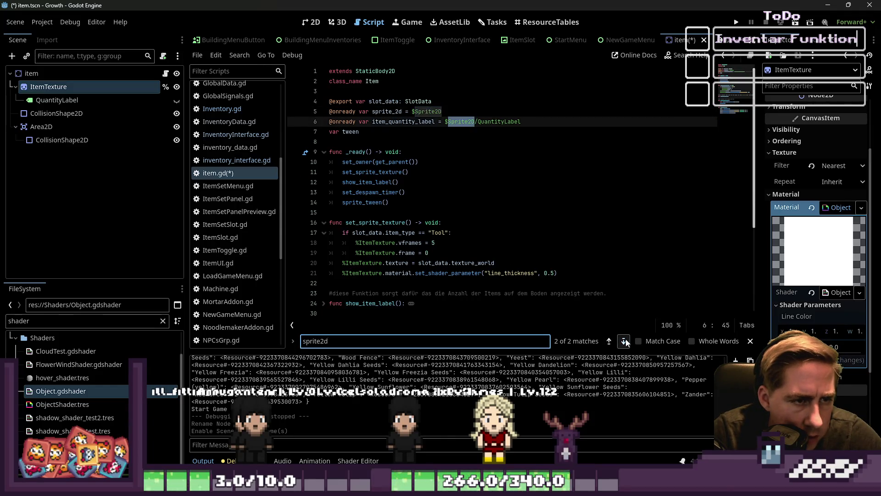
{"action": "left_click_drag", "start_coordinate": [451, 111], "coordinate": [282, 112]}
{"action": "key", "text": "BackSpace"}
{"action": "key", "text": "BackSpace"}
{"action": "double_click", "coordinate": [402, 112]}
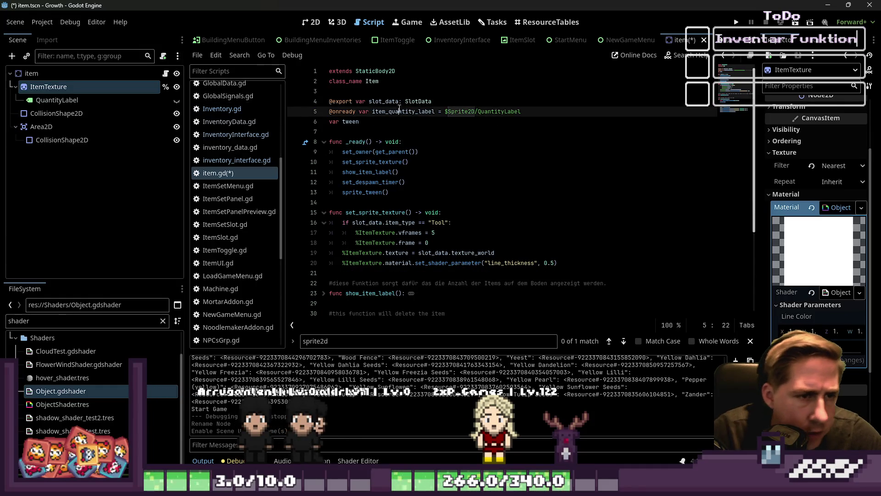
Rename the QuantityLabel node to the scene-unique %ItemQuantityLabel.
{"action": "left_click", "coordinate": [62, 100]}
{"action": "key", "text": "F2"}
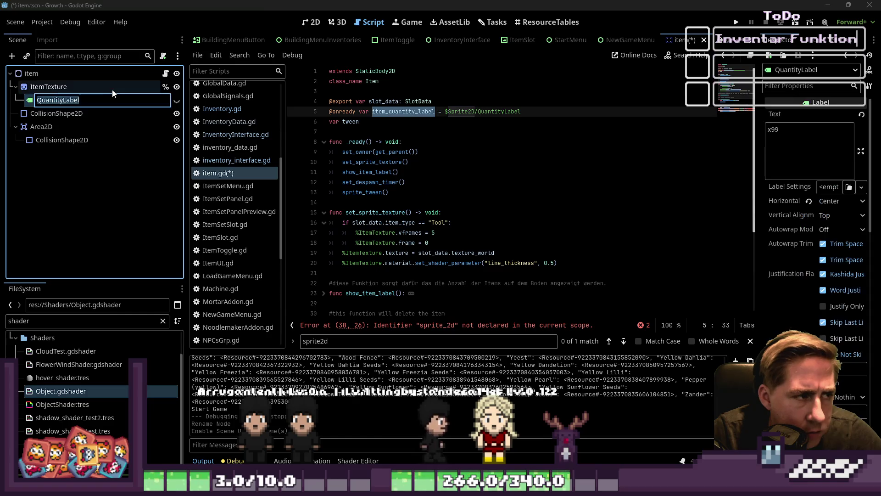
{"action": "key", "text": "Home"}
{"action": "type", "text": "Item"}
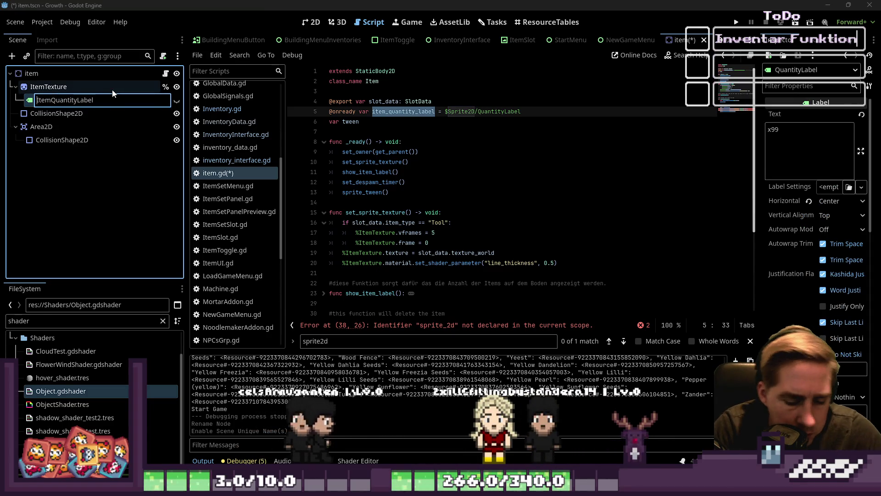
{"action": "type", "text": "%"}
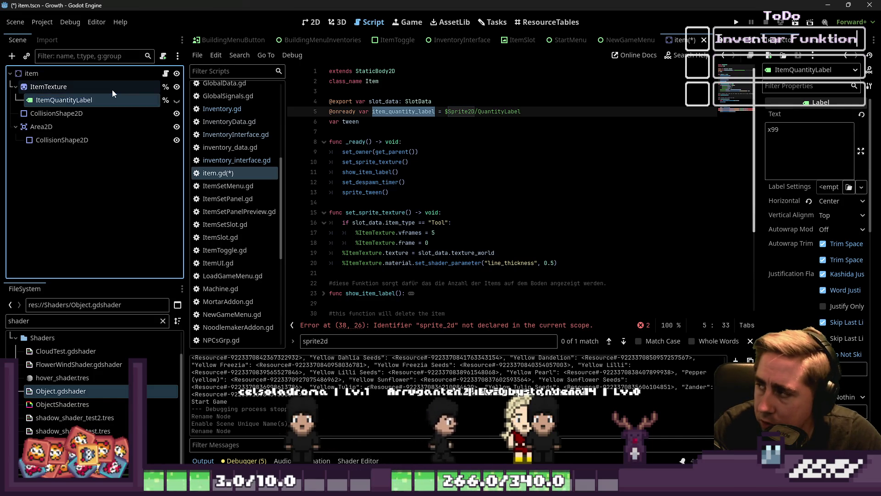
{"action": "key", "text": "Return"}
Replace sprite_2d with %ItemTexture on lines 38 and 39 of sprite_tween.
{"action": "left_click", "coordinate": [382, 115]}
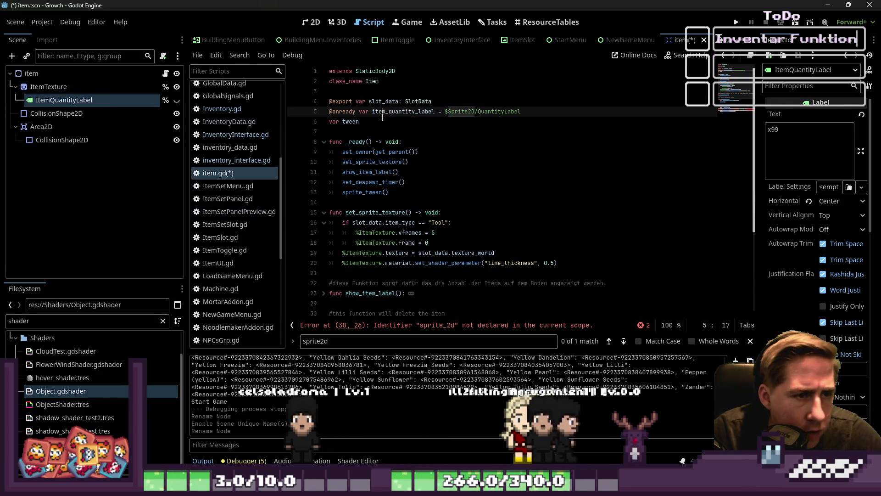
{"action": "left_click", "coordinate": [498, 341]}
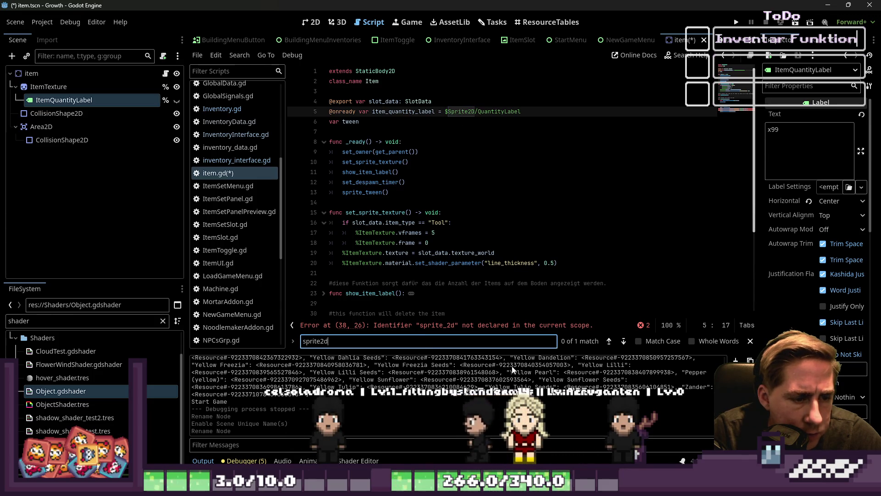
{"action": "scroll", "coordinate": [450, 197], "scroll_direction": "down", "scroll_amount": 4}
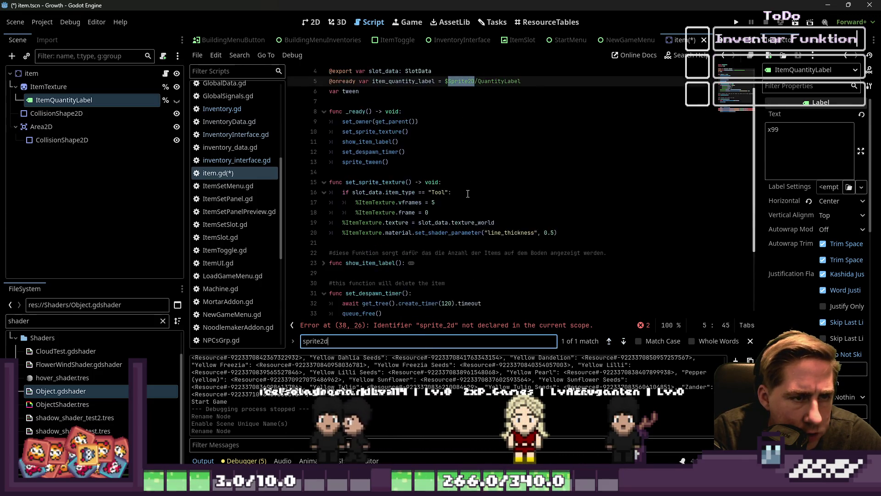
{"action": "left_click", "coordinate": [383, 283]}
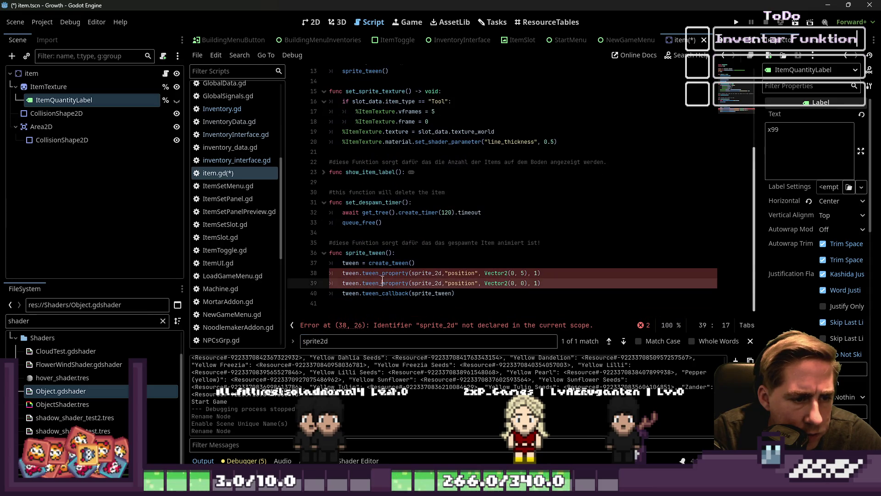
{"action": "double_click", "coordinate": [425, 272]}
{"action": "type", "text": "%"}
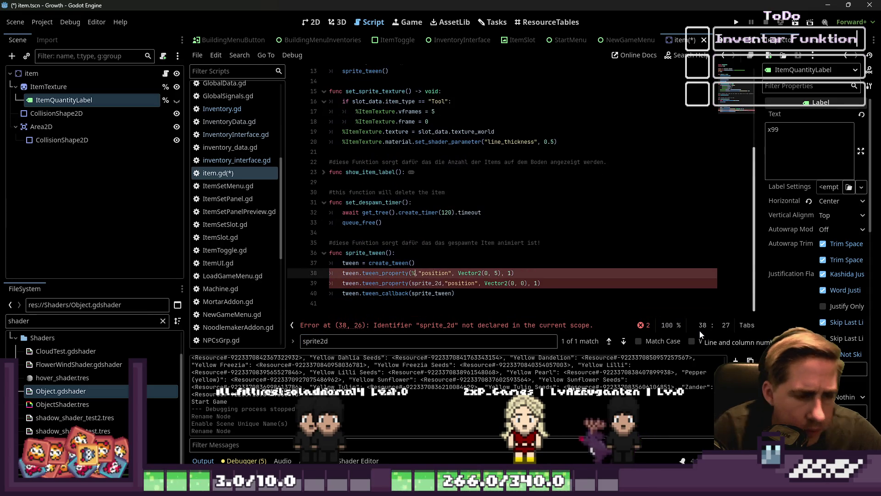
{"action": "type", "text": "ItemTe"}
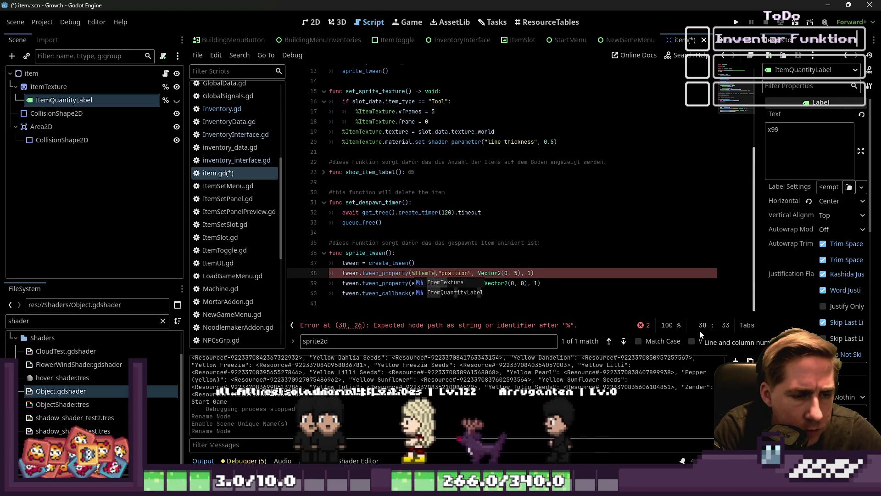
{"action": "key", "text": "Return"}
{"action": "key", "text": "Down"}
{"action": "key", "text": "Left"}
{"action": "key", "text": "Left"}
{"action": "key", "text": "Left"}
{"action": "key", "text": "ctrl+shift+Left"}
{"action": "type", "text": "%Item"}
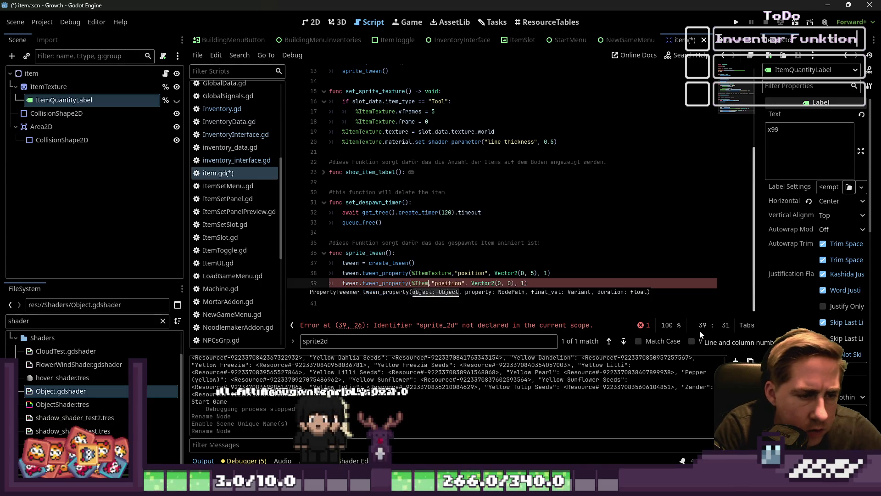
{"action": "type", "text": "T"}
{"action": "key", "text": "Return"}
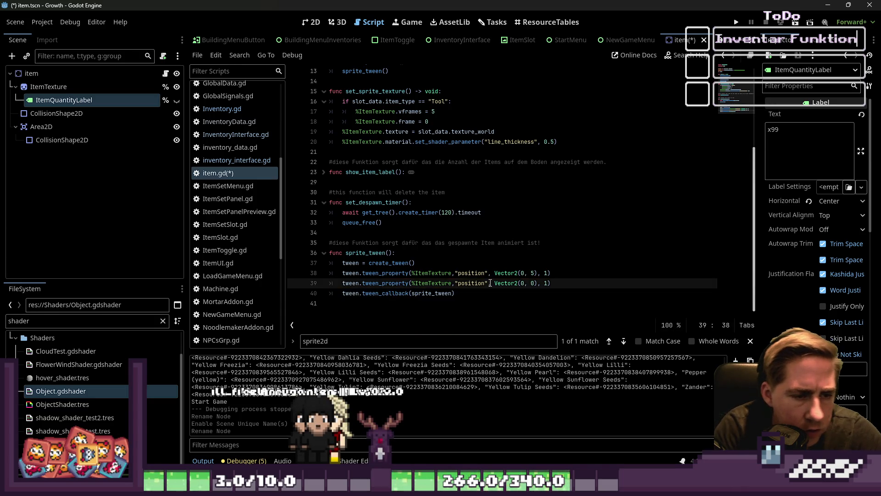
{"action": "scroll", "coordinate": [423, 129], "scroll_direction": "up", "scroll_amount": 4}
{"action": "left_click", "coordinate": [434, 112]}
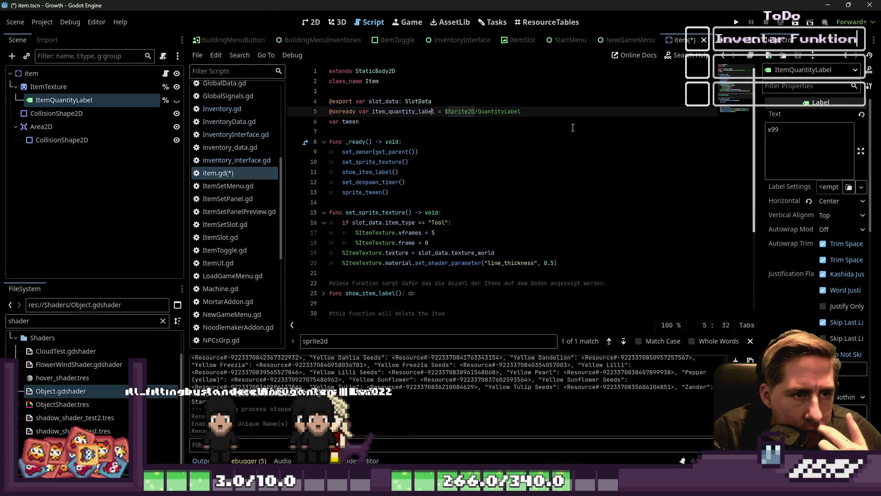
{"action": "key", "text": "BackSpace"}
{"action": "key", "text": "BackSpace"}
Use %ItemQuantityLabel on lines 24, 25 and 27 of show_item_label, then save item.gd.
{"action": "scroll", "coordinate": [331, 219], "scroll_direction": "down", "scroll_amount": 3}
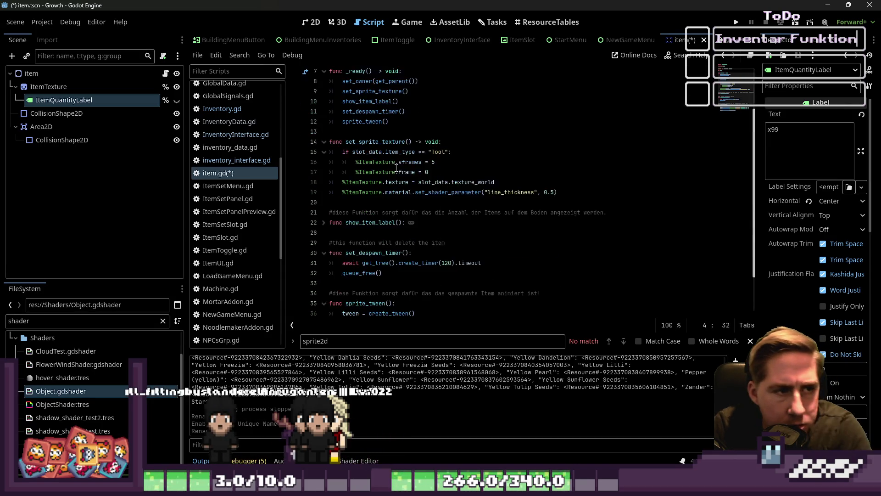
{"action": "left_click", "coordinate": [324, 172]}
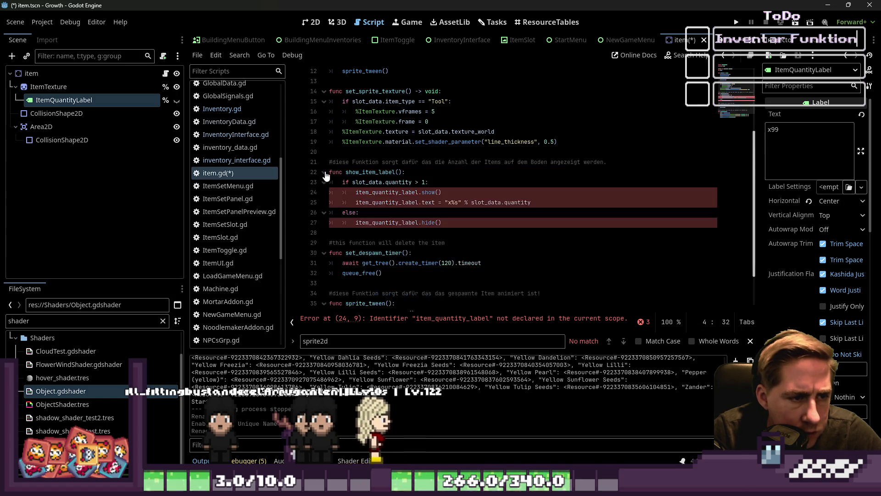
{"action": "left_click", "coordinate": [383, 192]}
{"action": "double_click", "coordinate": [383, 193]}
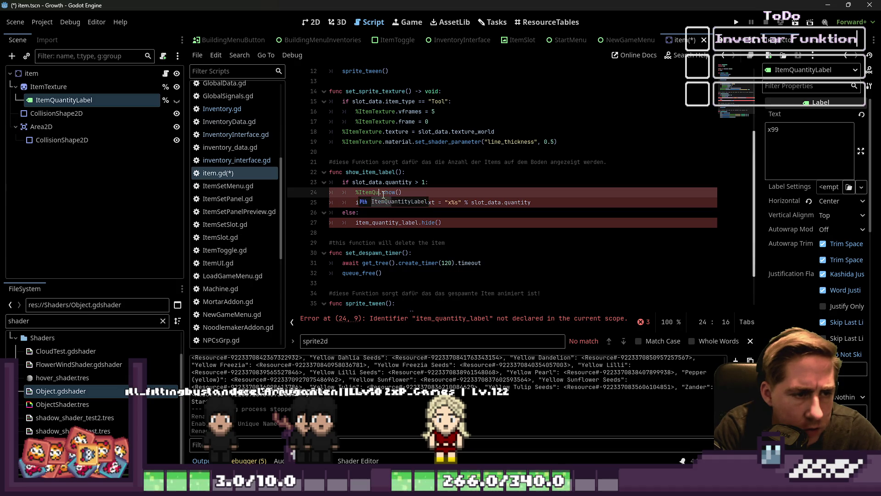
{"action": "key", "text": "Return"}
{"action": "key", "text": "ctrl+c"}
{"action": "key", "text": "Down"}
{"action": "key", "text": "Left"}
{"action": "key", "text": "ctrl+shift+Right"}
{"action": "type", "text": "%"}
{"action": "key", "text": "ctrl+v"}
{"action": "key", "text": "Down"}
{"action": "key", "text": "Down"}
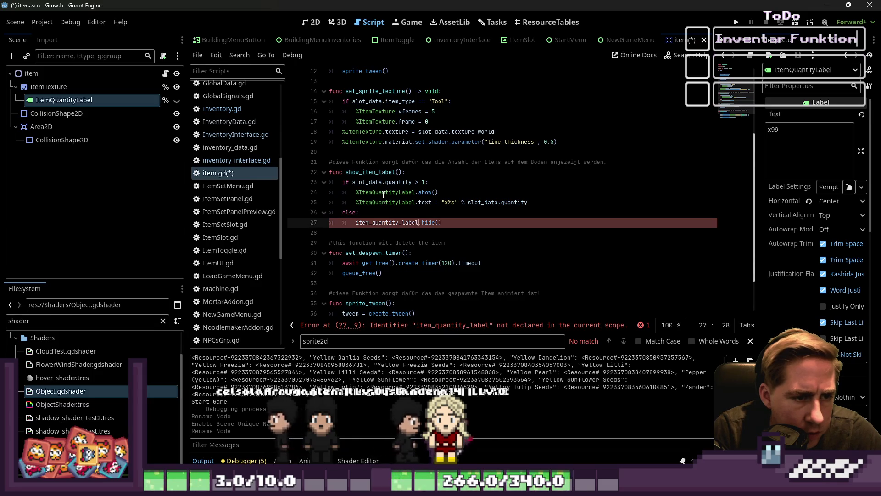
{"action": "key", "text": "ctrl+shift+Right"}
{"action": "type", "text": "%"}
{"action": "key", "text": "ctrl+v"}
{"action": "key", "text": "Up"}
{"action": "key", "text": "ctrl+s"}
{"action": "scroll", "coordinate": [342, 157], "scroll_direction": "up", "scroll_amount": 3}
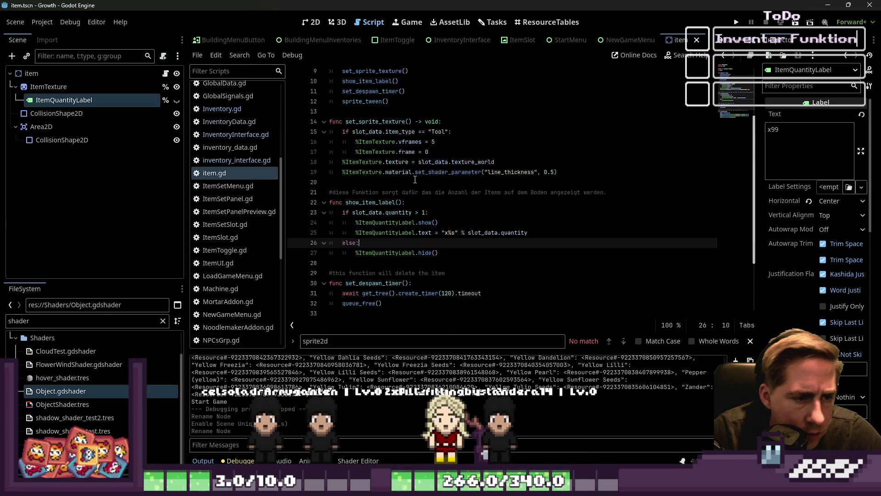
Remove the empty line 20, undoing stray folds while keeping the line 27 %ItemQuantityLabel edit.
{"action": "key", "text": "alt+f"}
{"action": "key", "text": "Up"}
{"action": "key", "text": "Up"}
{"action": "key", "text": "Up"}
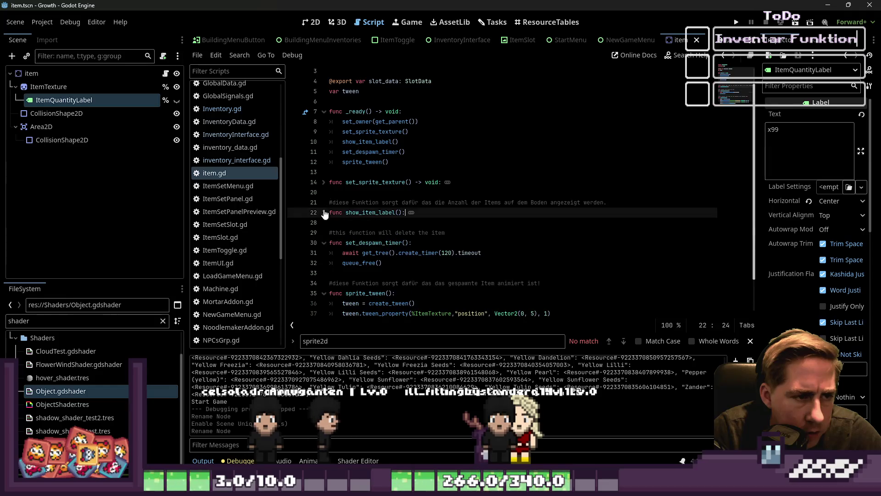
{"action": "key", "text": "alt+f"}
{"action": "key", "text": "Down"}
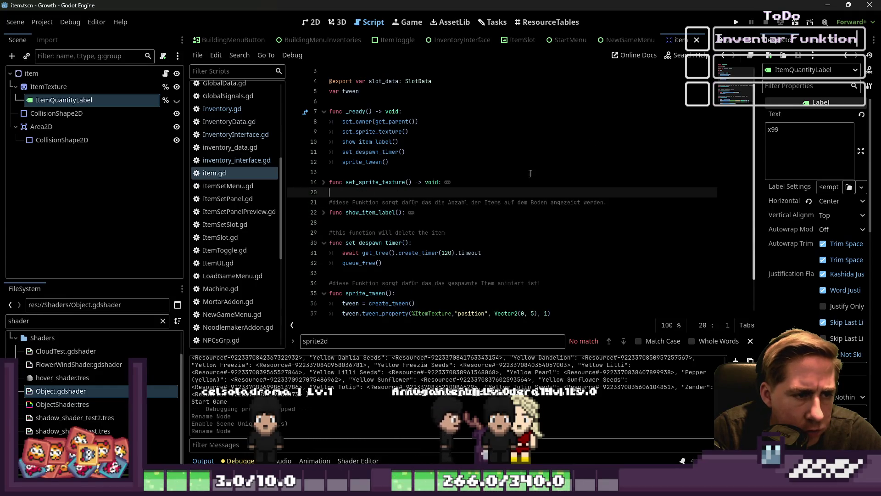
{"action": "key", "text": "BackSpace"}
{"action": "key", "text": "Down"}
{"action": "key", "text": "alt+f"}
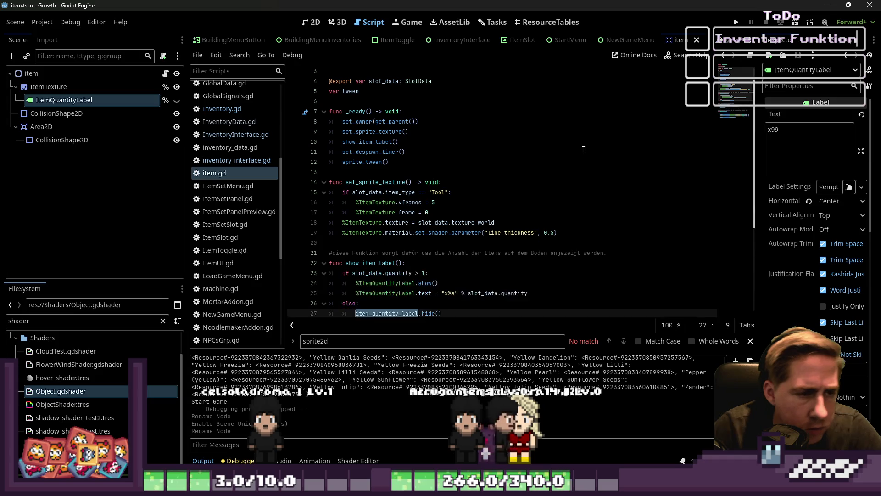
{"action": "key", "text": "Up"}
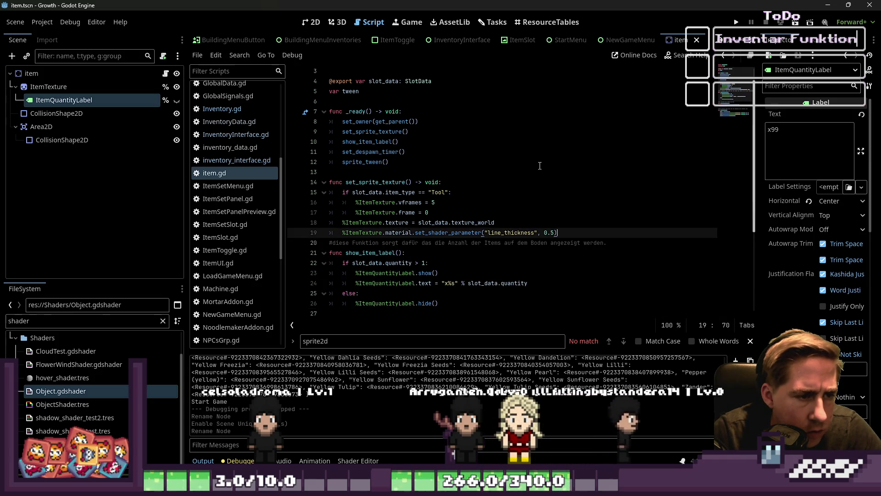
{"action": "key", "text": "ctrl+z"}
{"action": "key", "text": "ctrl+z"}
{"action": "key", "text": "ctrl+y"}
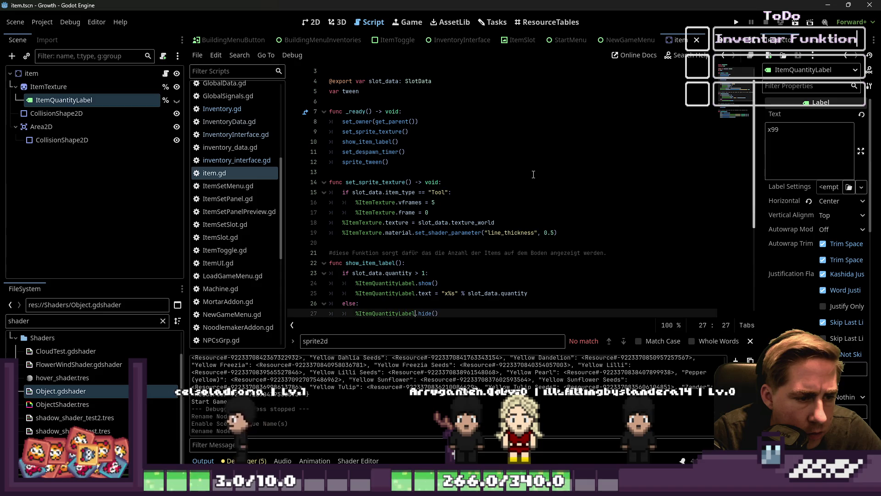
Collapse set_sprite_texture, show_item_label, set_despawn_timer and sprite_tween, then save item.gd.
{"action": "left_click", "coordinate": [432, 252]}
{"action": "left_click", "coordinate": [324, 263]}
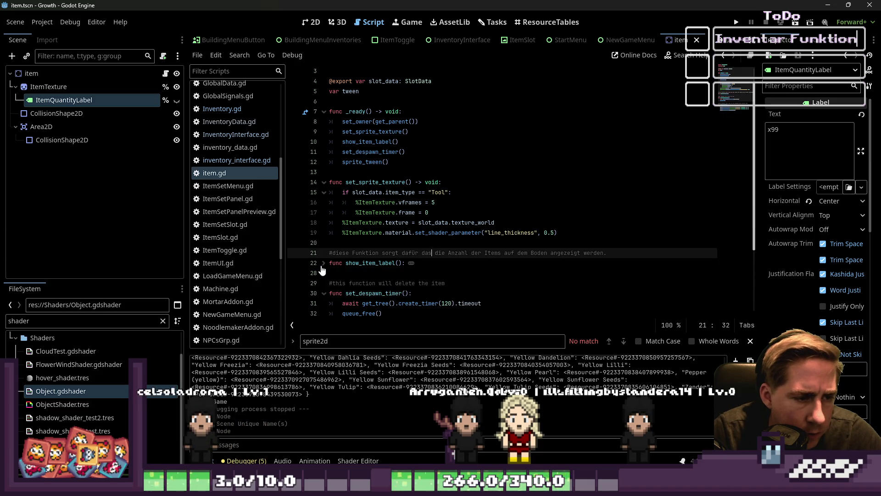
{"action": "left_click", "coordinate": [329, 183], "text": "shift"}
{"action": "key", "text": "alt+f"}
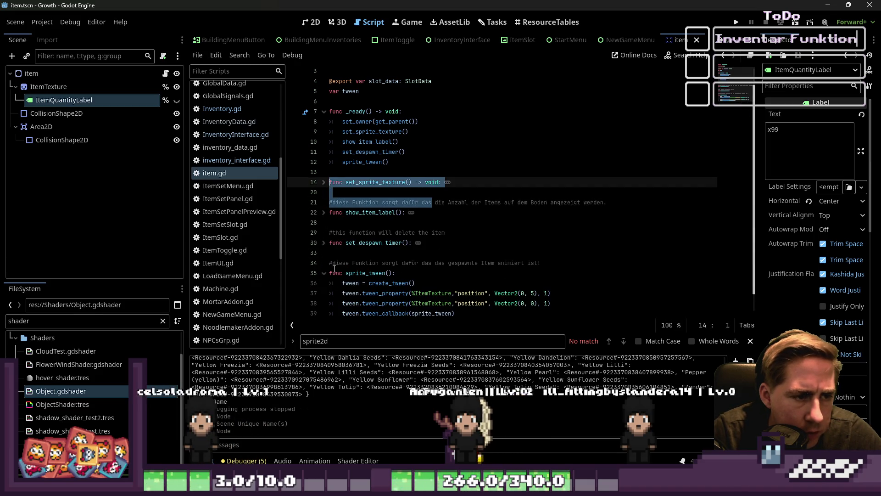
{"action": "left_click", "coordinate": [323, 243]}
{"action": "left_click", "coordinate": [324, 293]}
{"action": "left_click", "coordinate": [463, 312]}
{"action": "key", "text": "ctrl+s"}
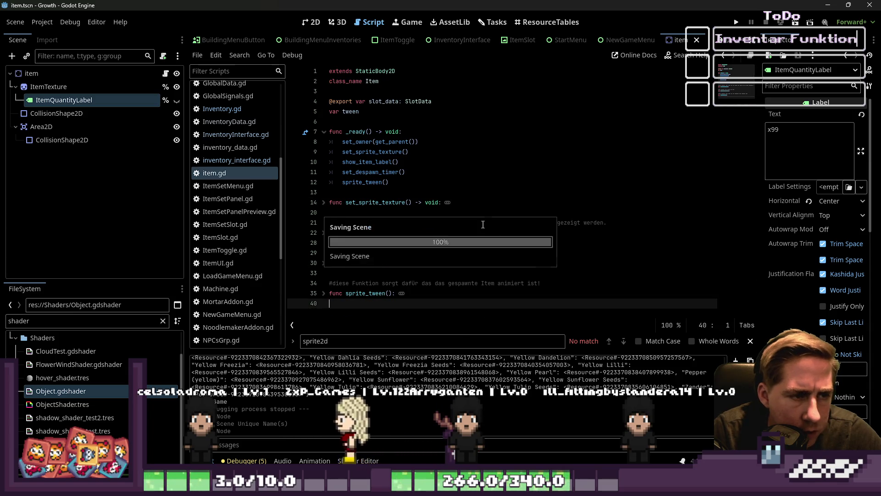
Check the top of item.gd and switch to inventory_interface.gd.
{"action": "left_click", "coordinate": [404, 113]}
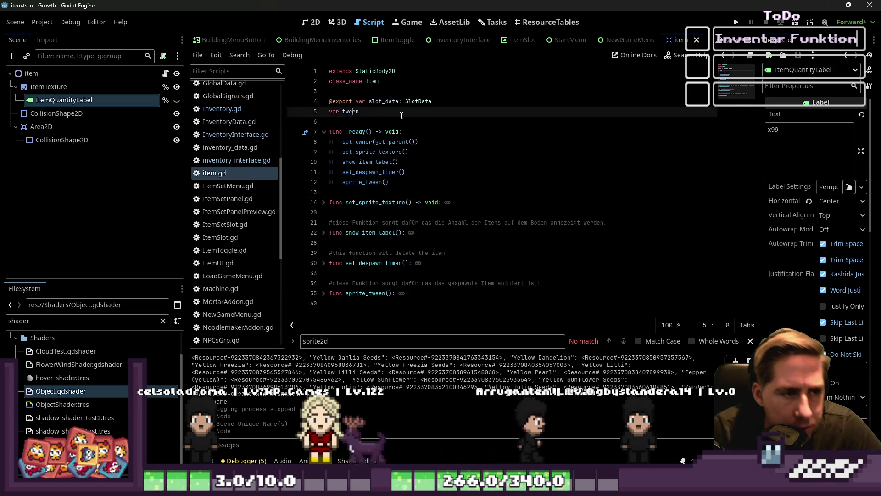
{"action": "key", "text": "Up"}
{"action": "key", "text": "Up"}
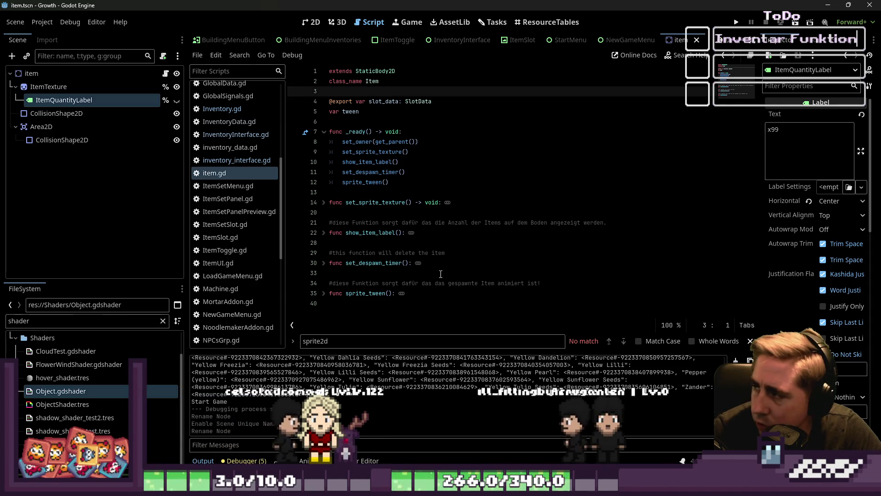
{"action": "left_click", "coordinate": [366, 303]}
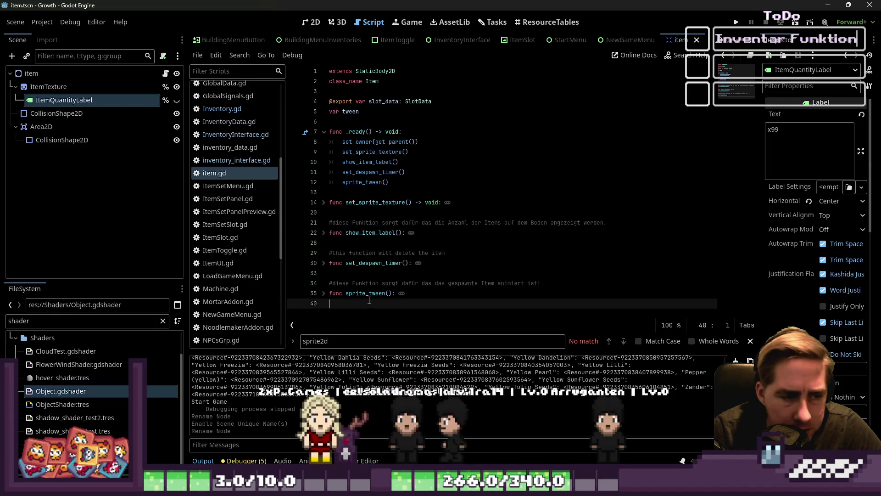
{"action": "left_click", "coordinate": [214, 160]}
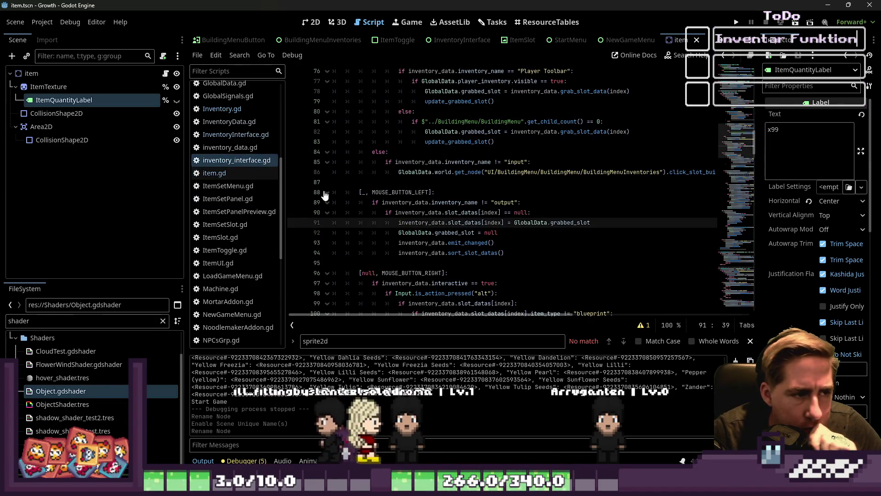
Open InventoryInterface.gd, skim its folded functions, and place the cursor after drop_item at line 178.
{"action": "scroll", "coordinate": [324, 195], "scroll_direction": "up", "scroll_amount": 15}
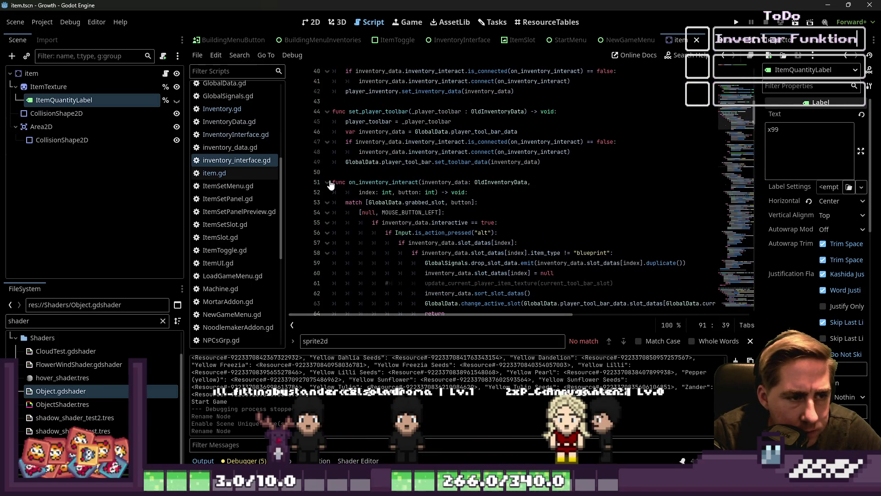
{"action": "left_click", "coordinate": [241, 134]}
{"action": "scroll", "coordinate": [349, 172], "scroll_direction": "down", "scroll_amount": 5}
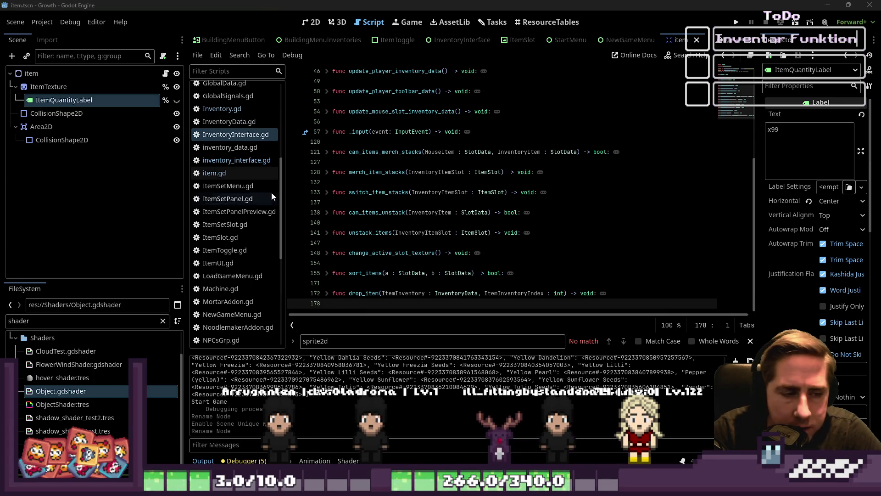
{"action": "scroll", "coordinate": [272, 191], "scroll_direction": "up", "scroll_amount": 2}
{"action": "scroll", "coordinate": [362, 155], "scroll_direction": "up", "scroll_amount": 5}
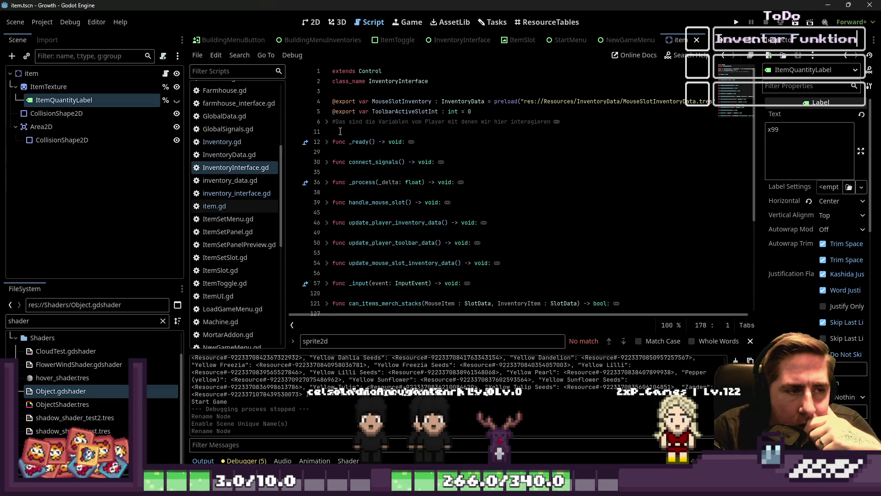
{"action": "left_click", "coordinate": [345, 150]}
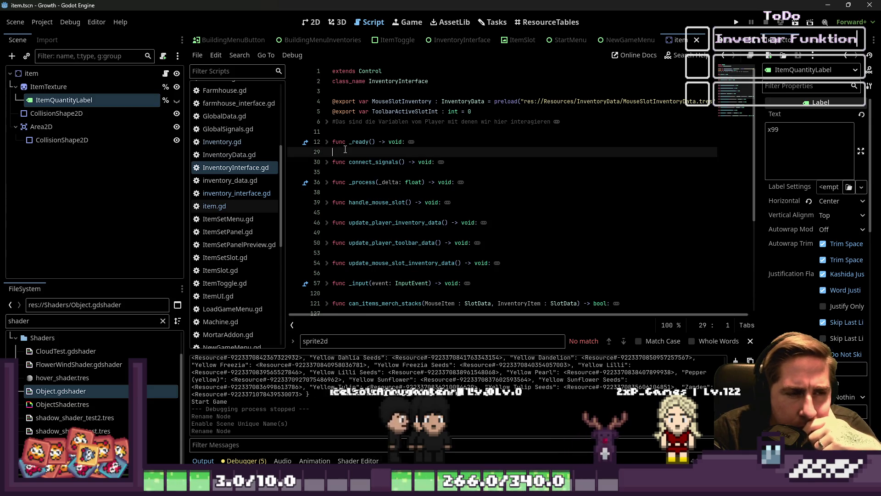
{"action": "scroll", "coordinate": [345, 149], "scroll_direction": "down", "scroll_amount": 5}
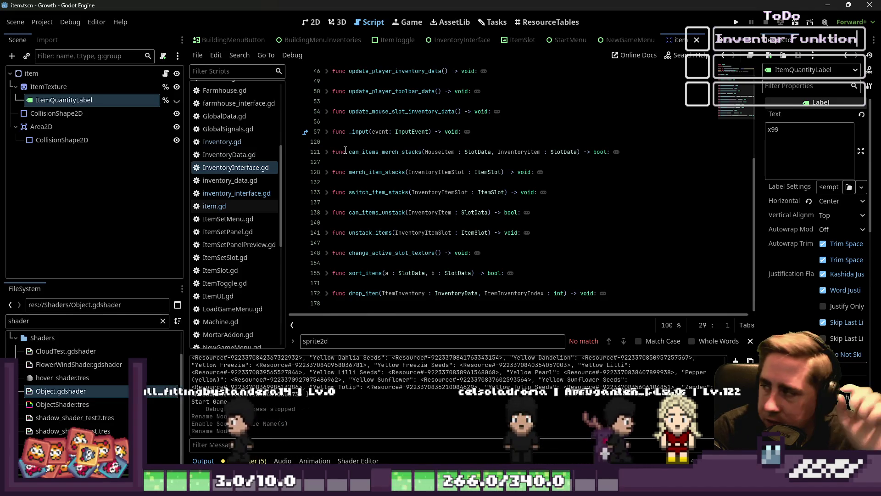
{"action": "left_click", "coordinate": [359, 302]}
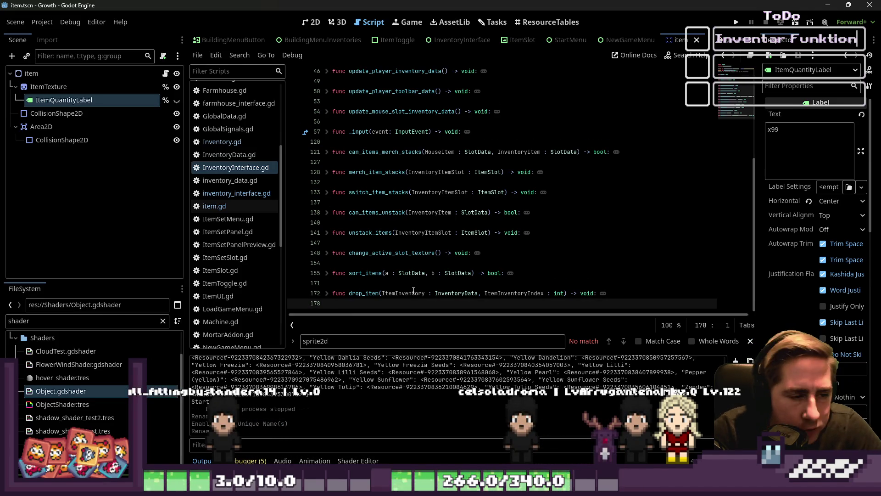
Declare a pick_up_item() function returning void below drop_item.
{"action": "key", "text": "Return"}
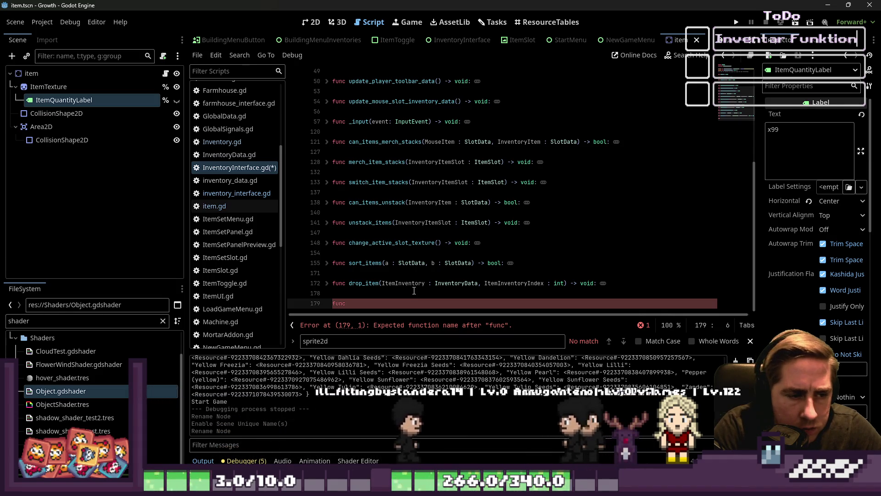
{"action": "type", "text": "func"}
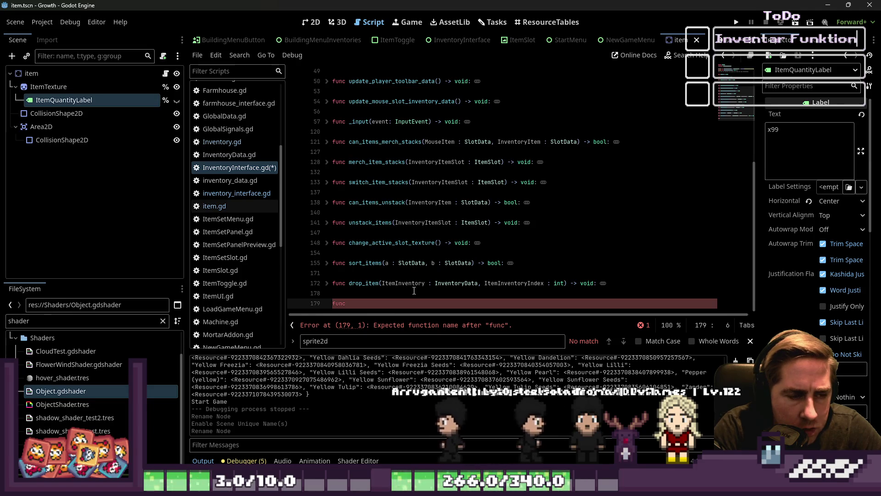
{"action": "type", "text": "it"}
{"action": "key", "text": "BackSpace"}
{"action": "key", "text": "BackSpace"}
{"action": "key", "text": "BackSpace"}
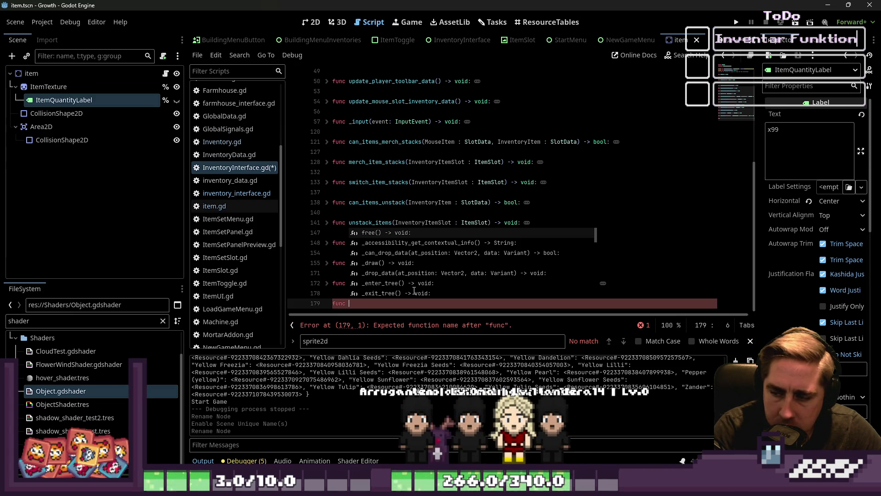
{"action": "type", "text": "pic"}
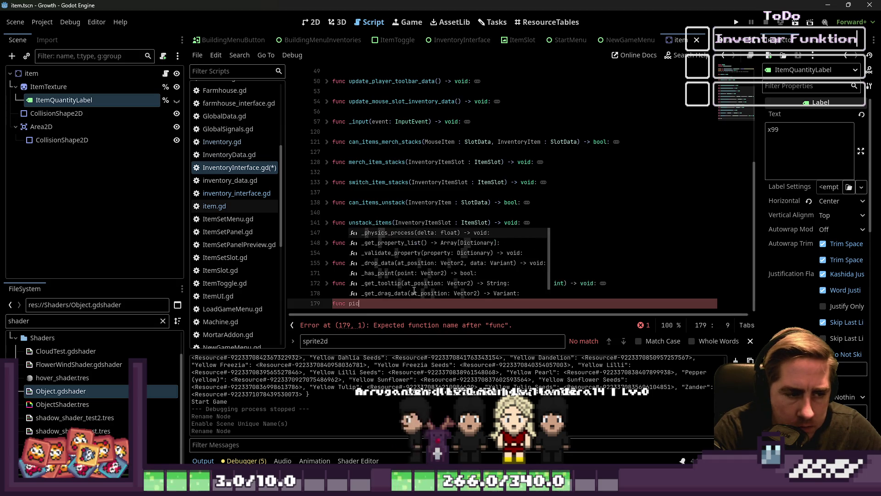
{"action": "type", "text": "k_up_item("}
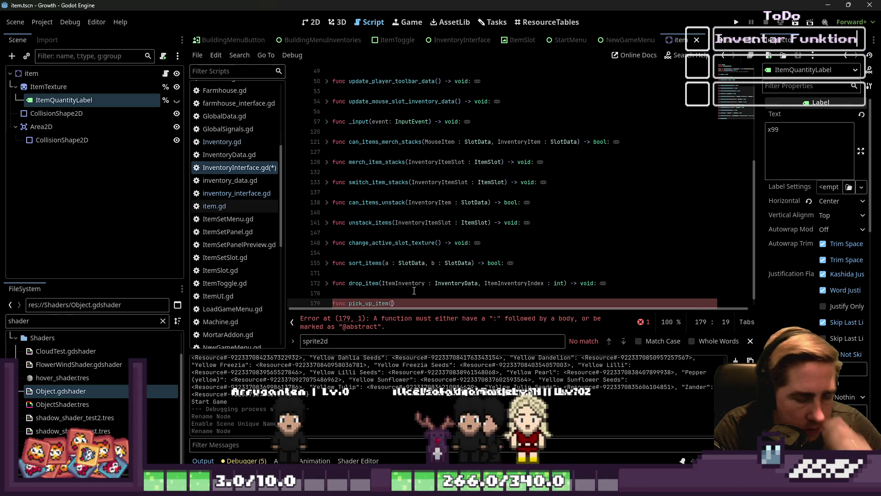
{"action": "type", "text": ")"}
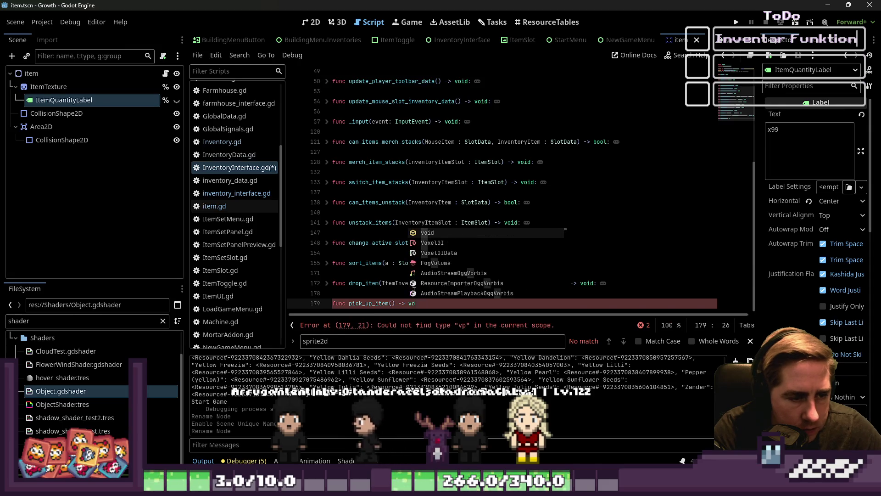
{"action": "key", "text": "Return"}
{"action": "type", "text": ":"}
{"action": "key", "text": "Return"}
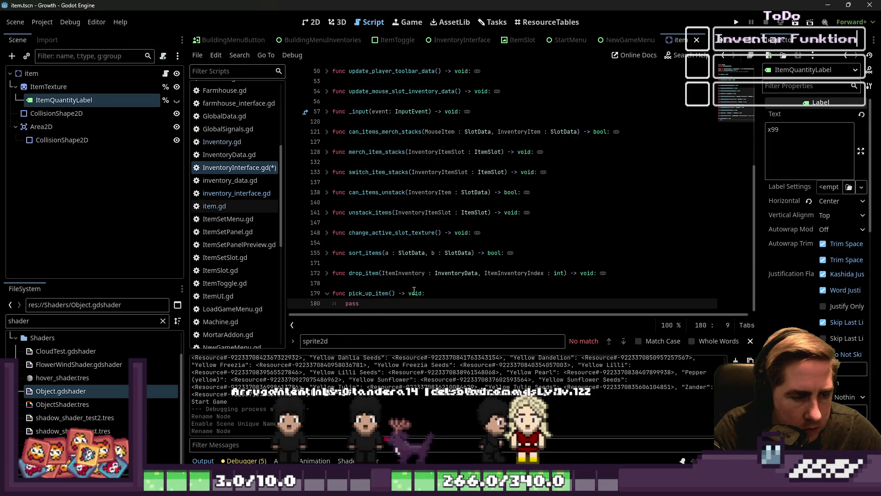
{"action": "key", "text": "Return"}
{"action": "key", "text": "Return"}
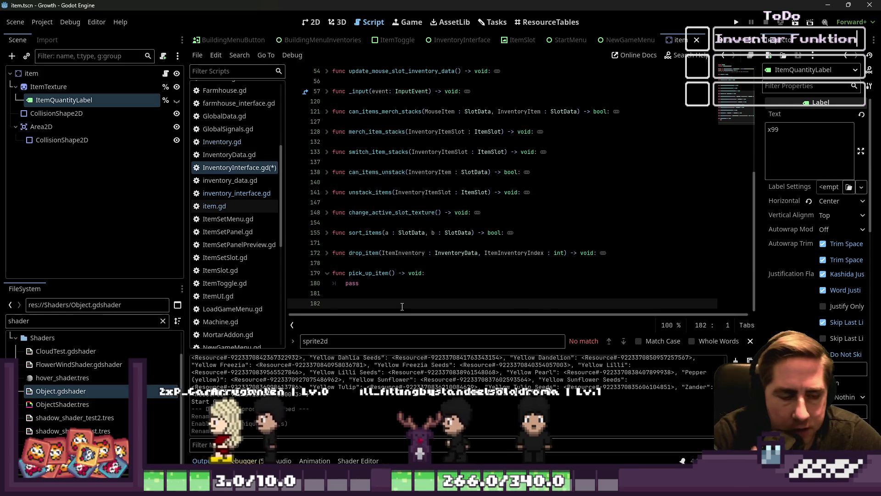
Give pick_up_item an ItemSlotData : SlotData parameter and delete the pass placeholder.
{"action": "key", "text": "Up"}
{"action": "key", "text": "Up"}
{"action": "key", "text": "Up"}
{"action": "key", "text": "ctrl+Right"}
{"action": "key", "text": "ctrl+Right"}
{"action": "key", "text": "Right"}
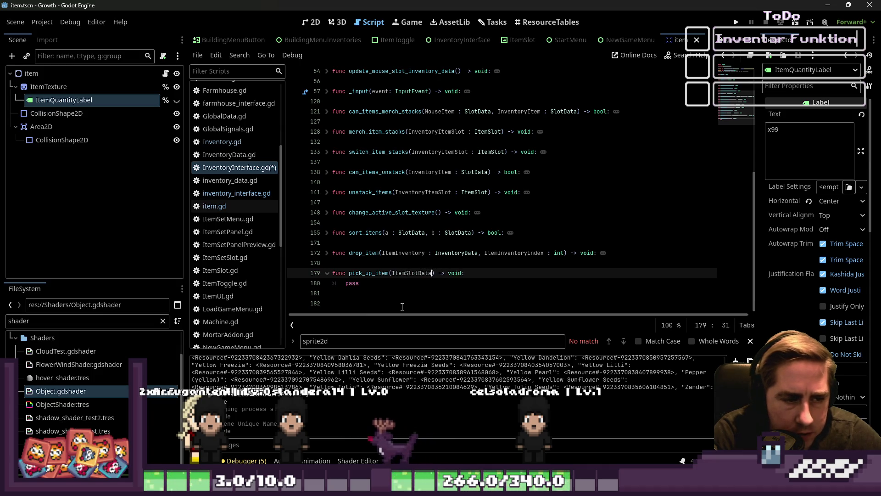
{"action": "type", "text": " : SlotData"}
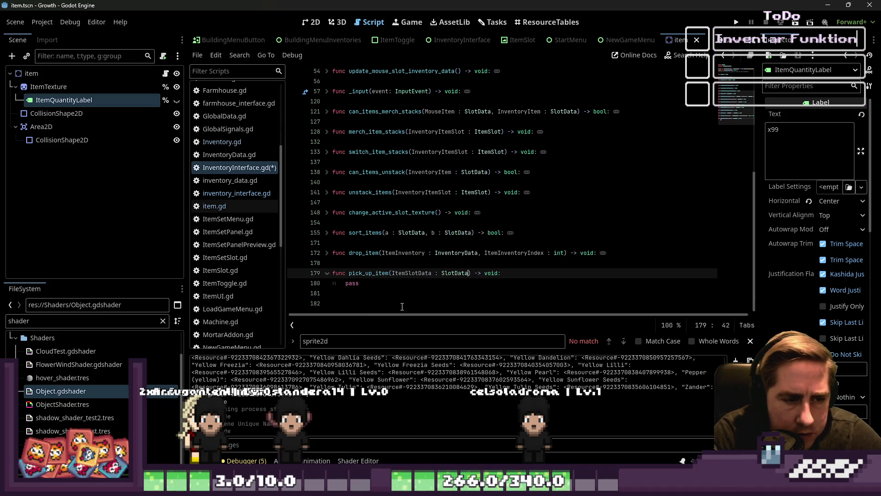
{"action": "key", "text": "Down"}
{"action": "key", "text": "Escape"}
{"action": "key", "text": "shift+Home"}
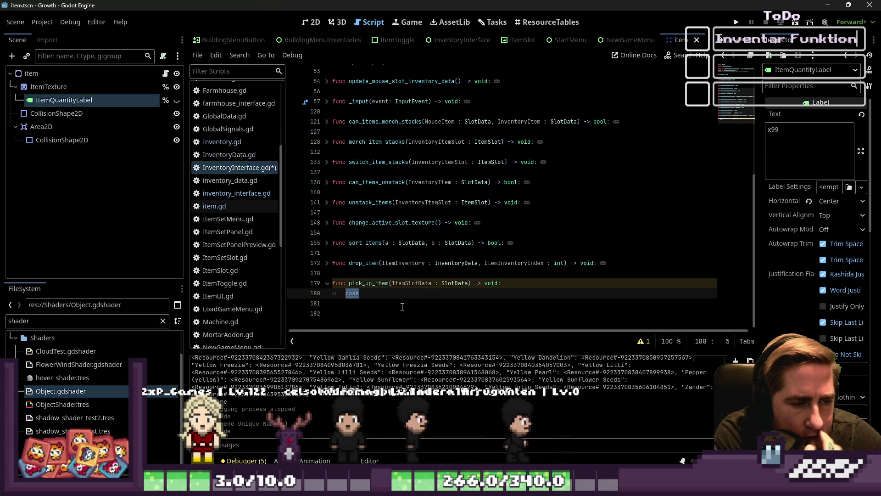
{"action": "key", "text": "BackSpace"}
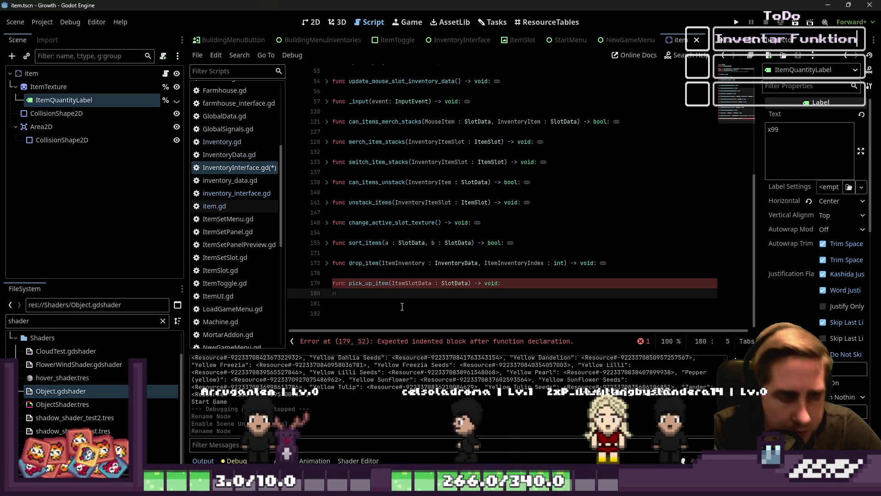
Unfold can_items_merch_stacks and rename its MouseItem parameter to ItemA.
{"action": "scroll", "coordinate": [344, 170], "scroll_direction": "up", "scroll_amount": 2}
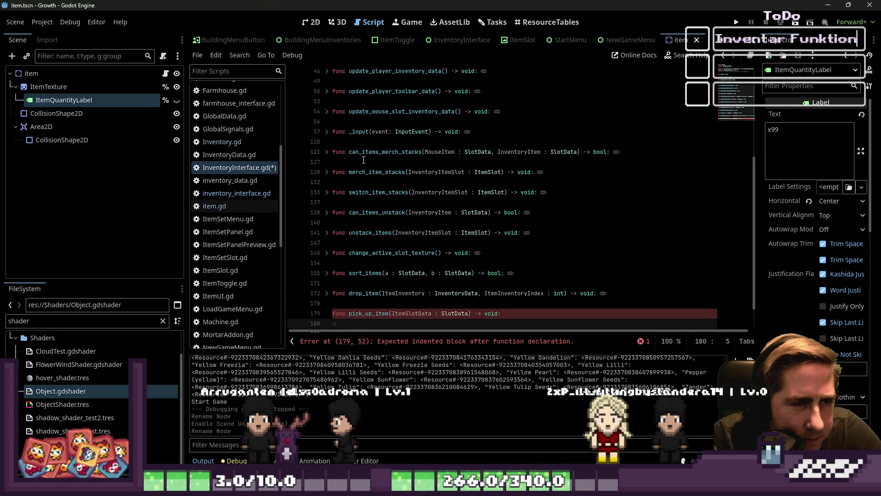
{"action": "left_click", "coordinate": [328, 152]}
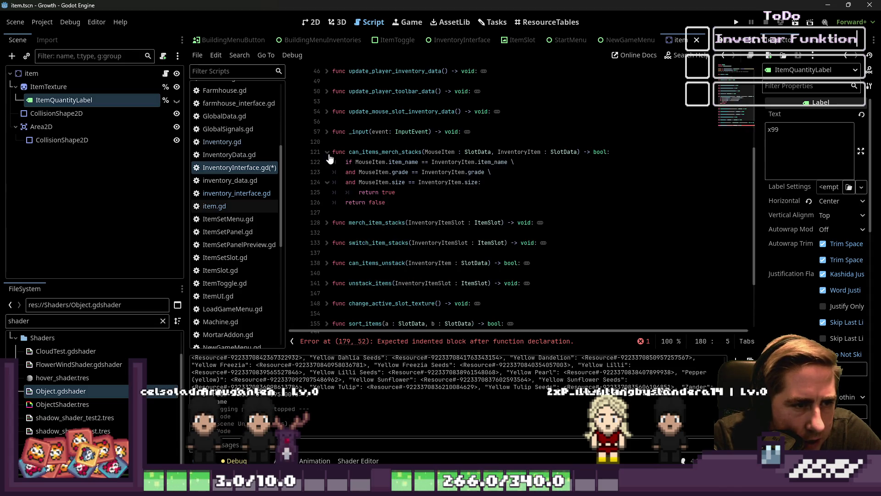
{"action": "left_click", "coordinate": [372, 161]}
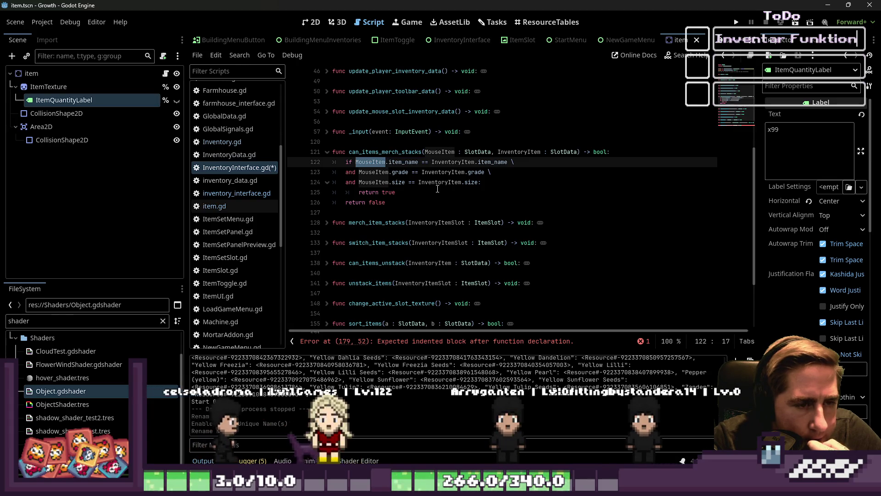
{"action": "scroll", "coordinate": [436, 188], "scroll_direction": "up", "scroll_amount": 1}
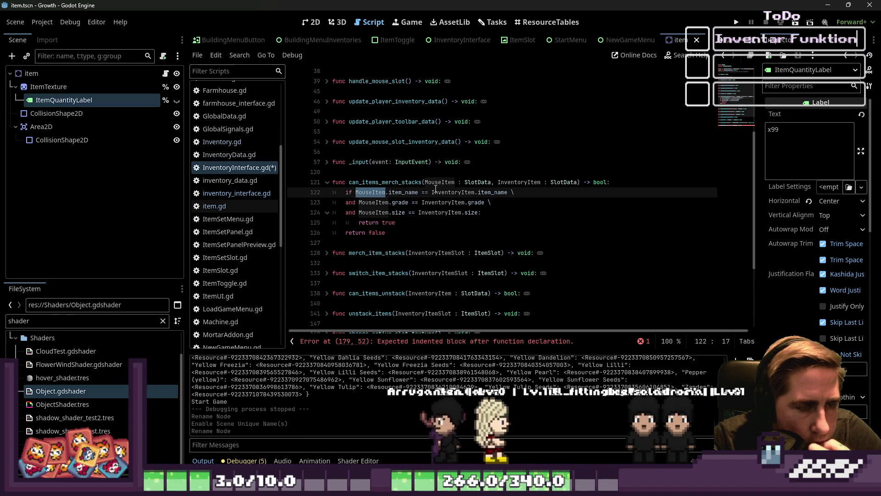
{"action": "scroll", "coordinate": [435, 188], "scroll_direction": "down", "scroll_amount": 4}
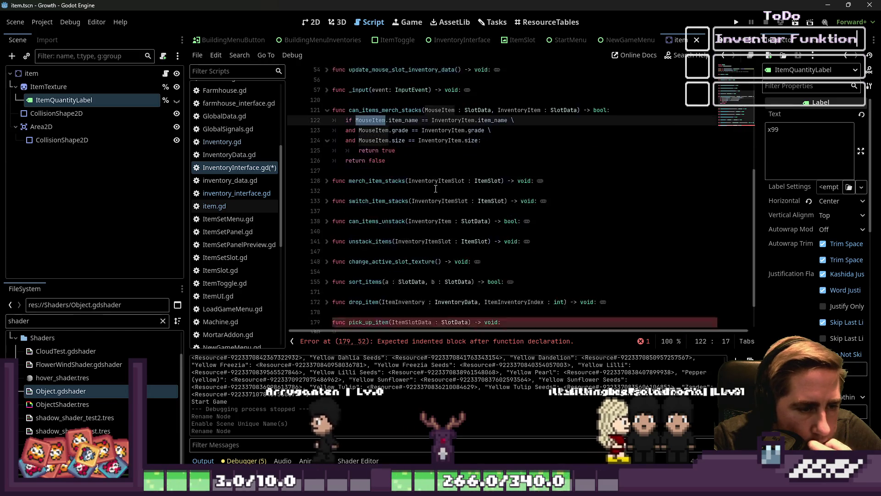
{"action": "scroll", "coordinate": [436, 189], "scroll_direction": "up", "scroll_amount": 1}
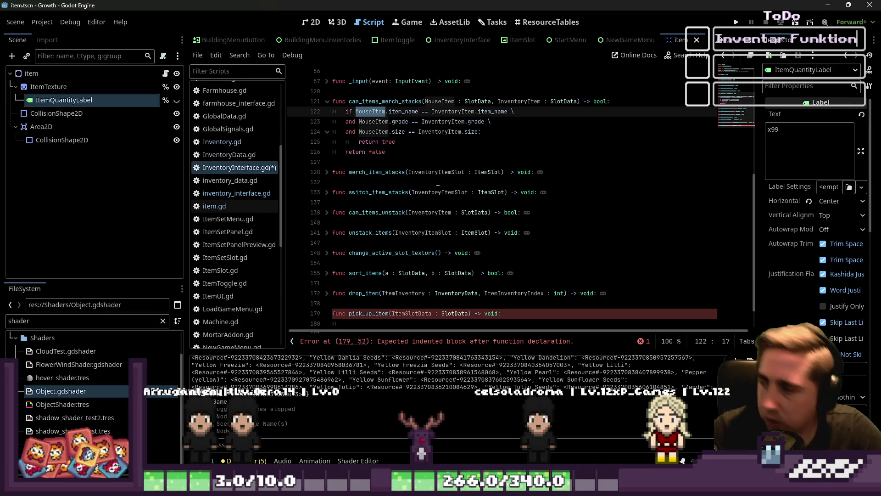
{"action": "double_click", "coordinate": [439, 101]}
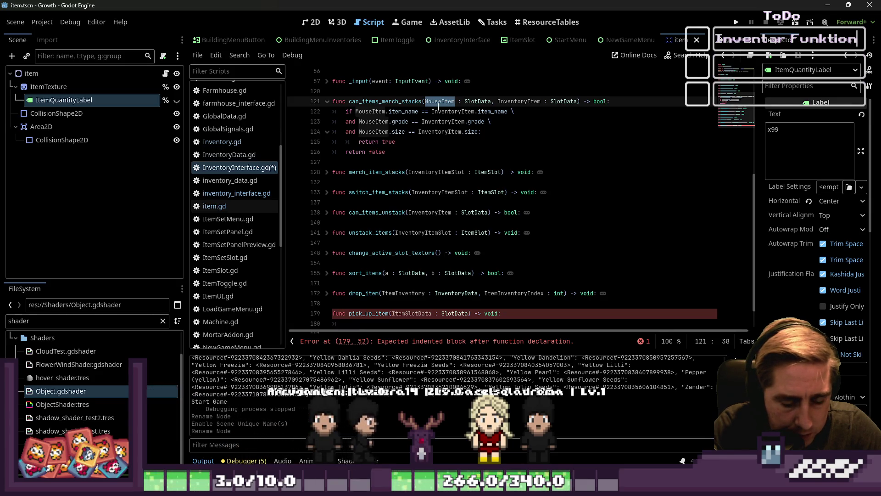
{"action": "type", "text": "Item"}
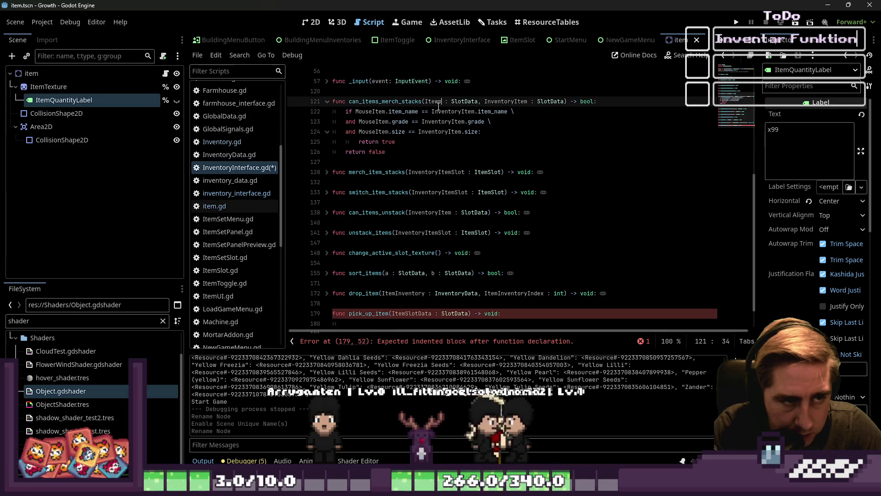
{"action": "type", "text": "A"}
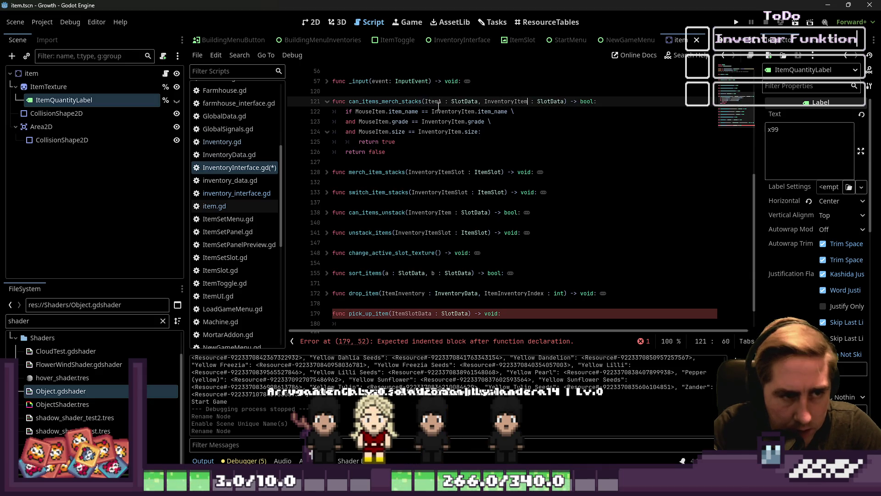
Rename the second parameter to ItemB and use ItemA in the item_name, grade and size checks.
{"action": "type", "text": "temB"}
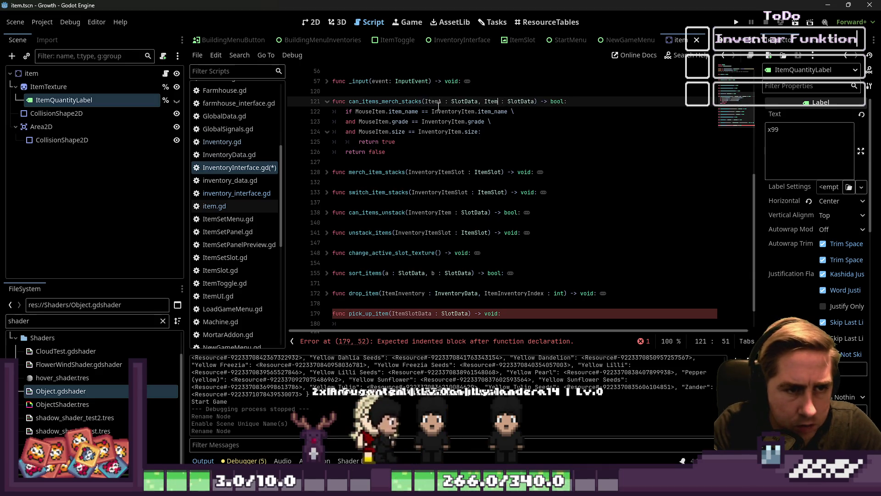
{"action": "scroll", "coordinate": [373, 136], "scroll_direction": "up", "scroll_amount": 1}
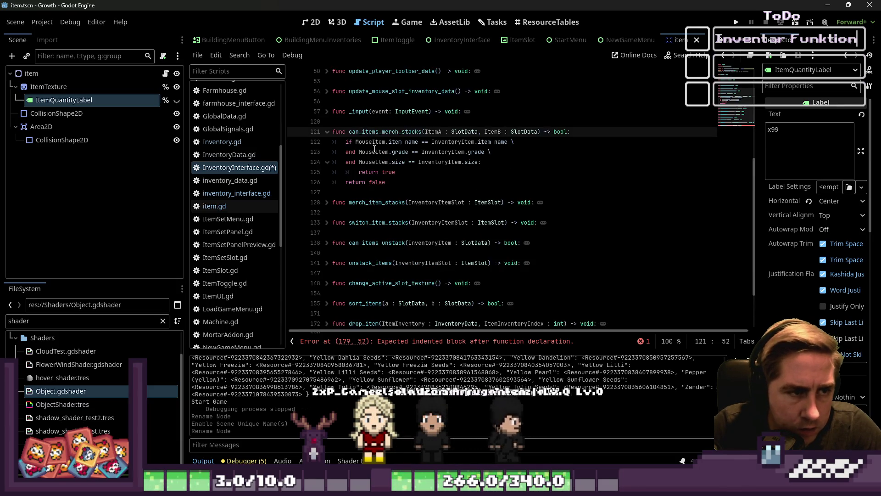
{"action": "double_click", "coordinate": [371, 142]}
{"action": "double_click", "coordinate": [433, 132]}
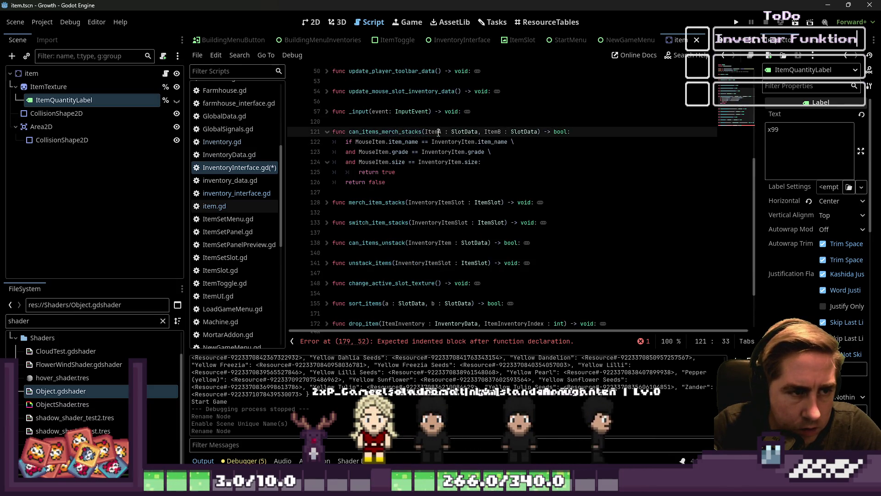
{"action": "key", "text": "ctrl+c"}
{"action": "double_click", "coordinate": [372, 142]}
{"action": "key", "text": "ctrl+v"}
{"action": "double_click", "coordinate": [372, 151]}
{"action": "key", "text": "ctrl+v"}
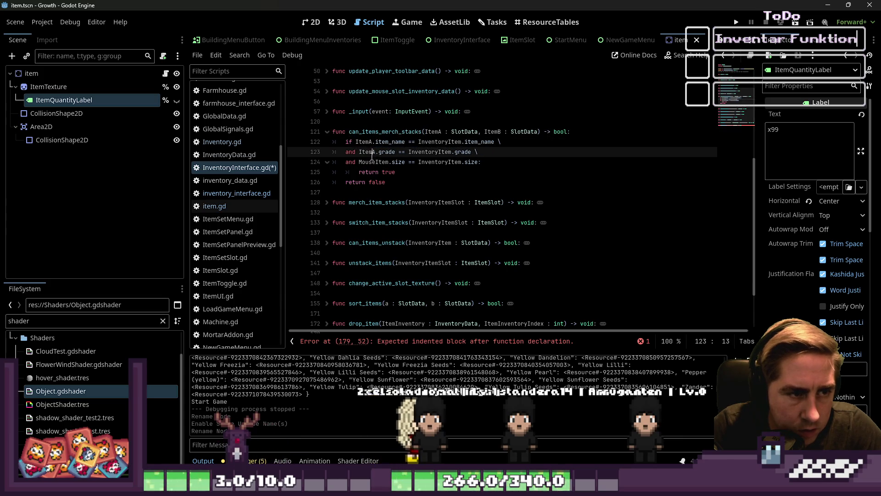
{"action": "double_click", "coordinate": [373, 162]}
Replace InventoryItem with ItemB in the item_name, grade and size checks.
{"action": "double_click", "coordinate": [492, 131]}
{"action": "key", "text": "ctrl+c"}
{"action": "double_click", "coordinate": [436, 142]}
{"action": "key", "text": "ctrl+v"}
{"action": "double_click", "coordinate": [427, 152]}
{"action": "key", "text": "ctrl+v"}
{"action": "double_click", "coordinate": [427, 161]}
{"action": "key", "text": "ctrl+v"}
Save InventoryInterface.gd with the renamed can_items_merch_stacks parameters.
{"action": "left_click", "coordinate": [399, 183]}
{"action": "key", "text": "ctrl+s"}
{"action": "double_click", "coordinate": [393, 132]}
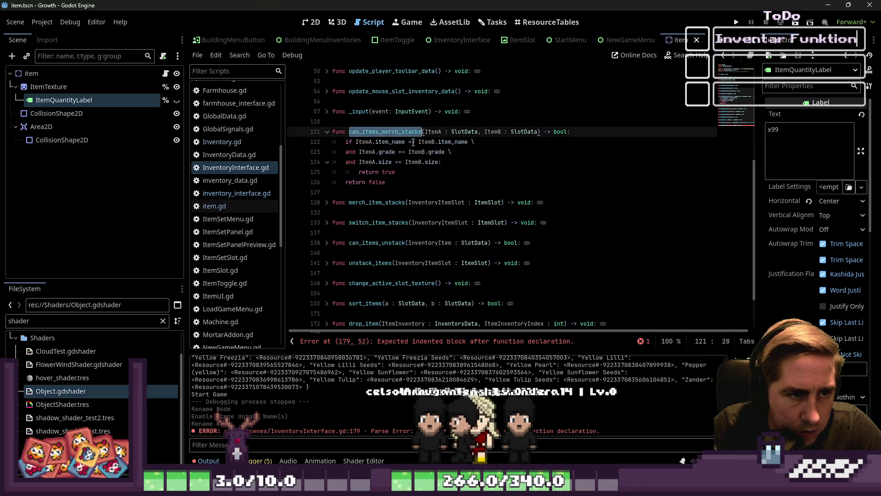
{"action": "scroll", "coordinate": [435, 222], "scroll_direction": "down", "scroll_amount": 2}
{"action": "left_click", "coordinate": [416, 305]}
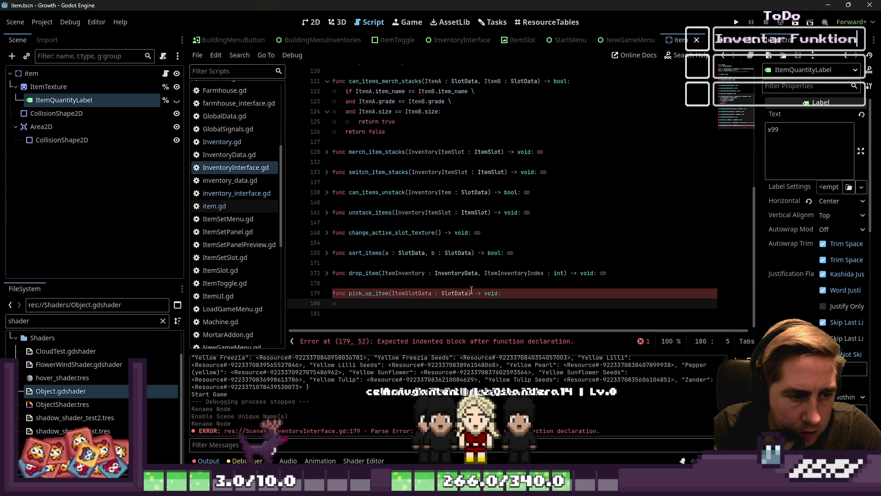
Clear the pass placeholder from pick_up_item's body after a false start on the if check.
{"action": "type", "text": "if can_items_merch_stacks"}
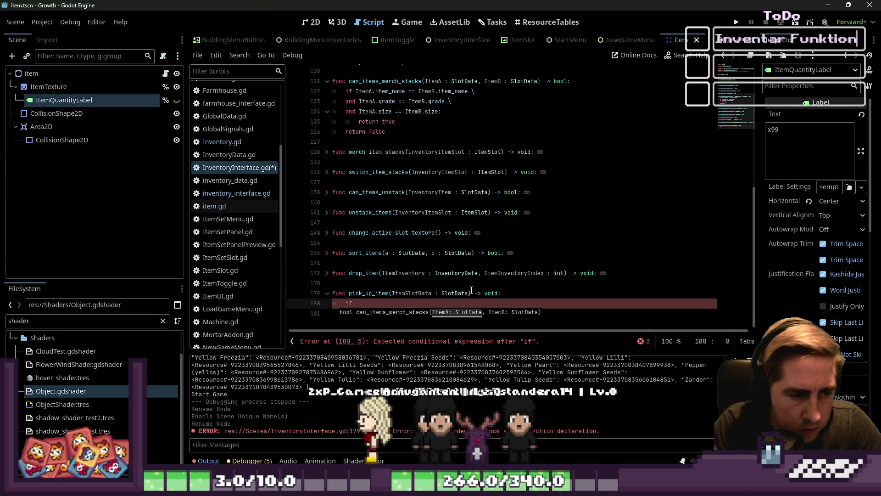
{"action": "key", "text": "BackSpace"}
{"action": "key", "text": "BackSpace"}
{"action": "key", "text": "BackSpace"}
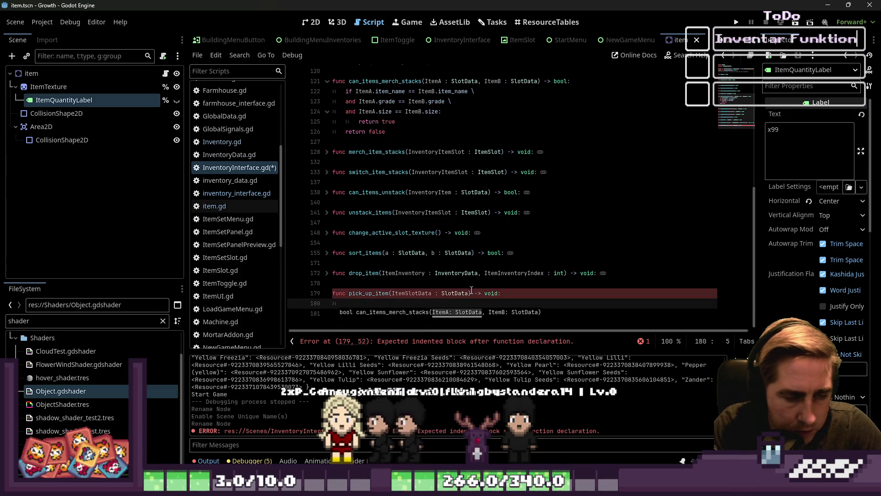
{"action": "type", "text": "if"}
{"action": "type", "text": "pass"}
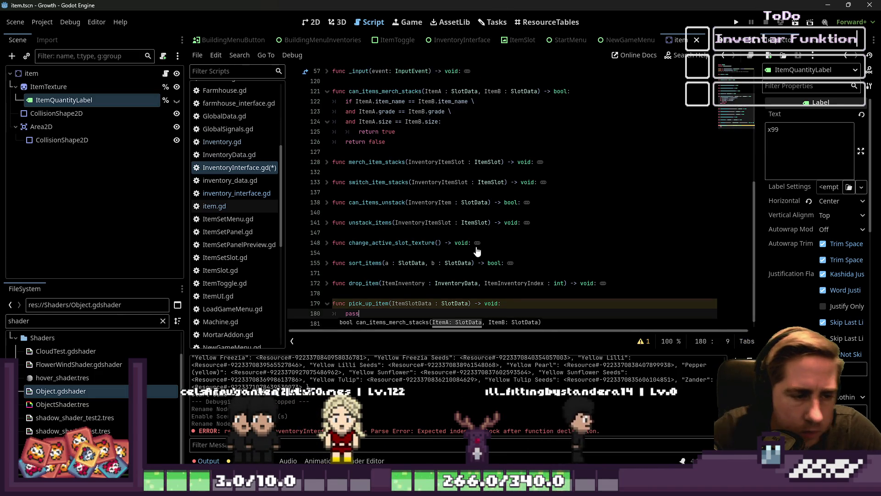
{"action": "scroll", "coordinate": [478, 257], "scroll_direction": "up", "scroll_amount": 5}
{"action": "left_click", "coordinate": [417, 222]}
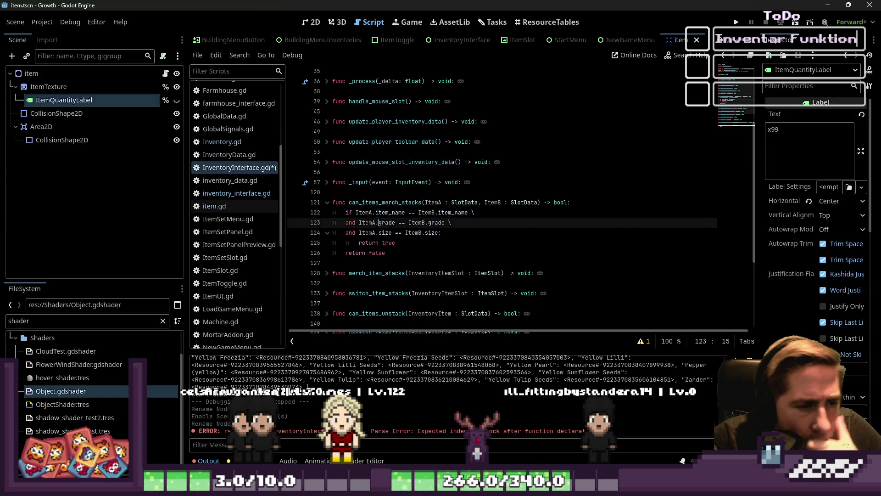
{"action": "left_click", "coordinate": [376, 203]}
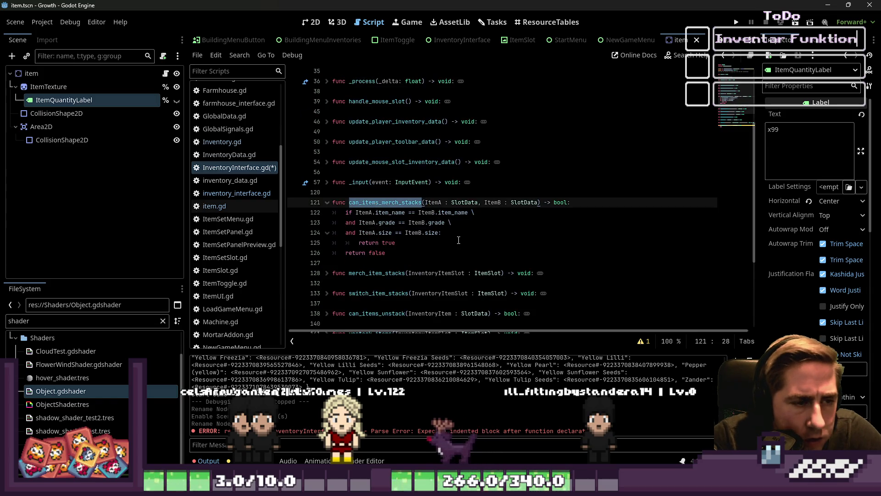
{"action": "scroll", "coordinate": [446, 233], "scroll_direction": "down", "scroll_amount": 4}
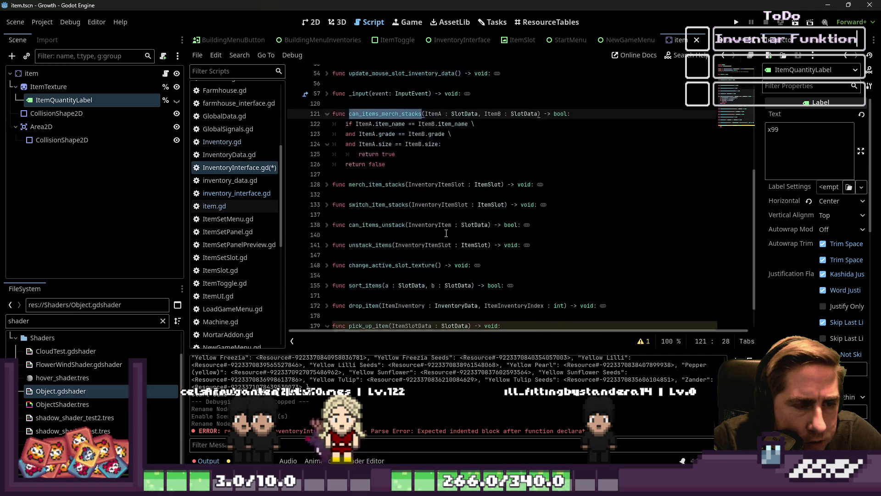
{"action": "double_click", "coordinate": [352, 303]}
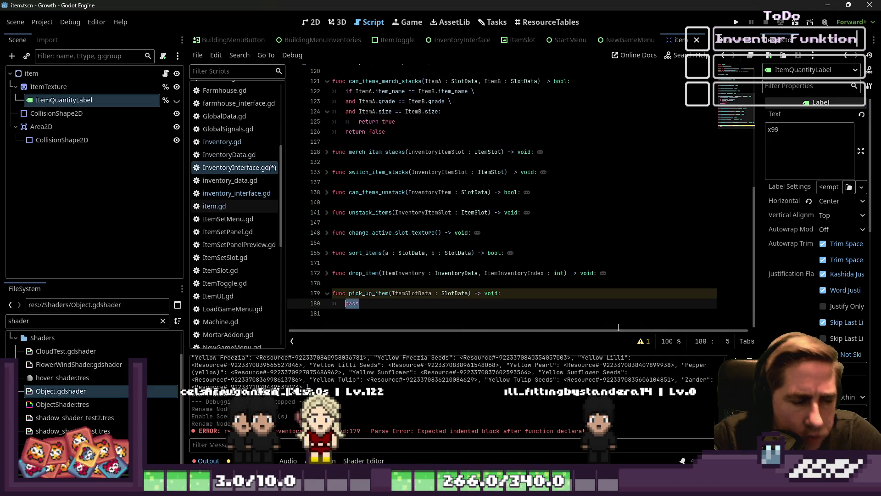
{"action": "key", "text": "ctrl+BackSpace"}
Begin an if ( condition inside pick_up_item.
{"action": "type", "text": "if "}
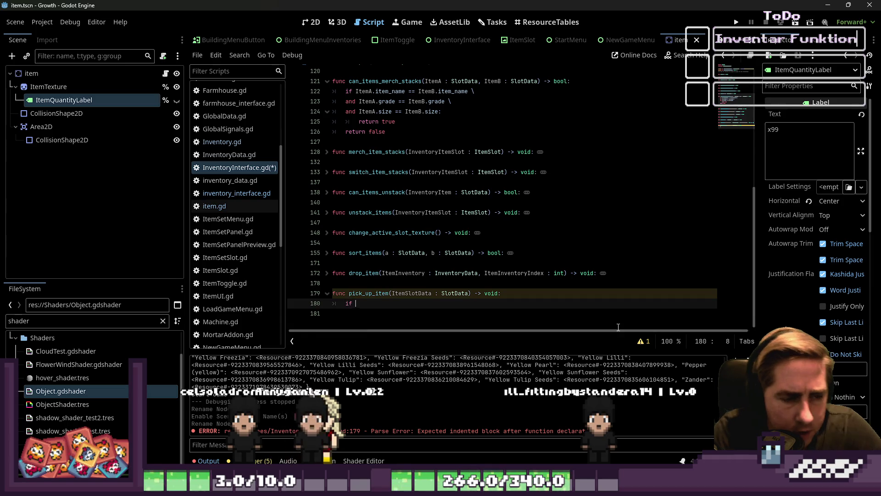
{"action": "type", "text": "("}
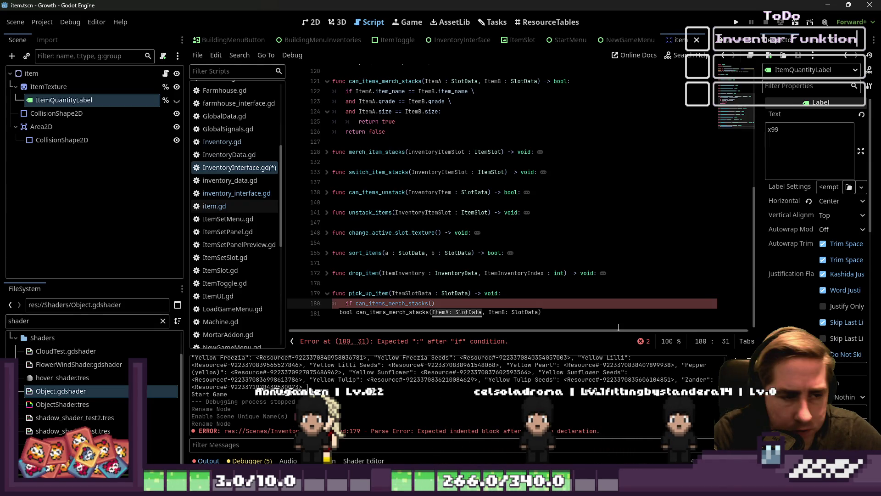
{"action": "type", "text": "emSlotData"}
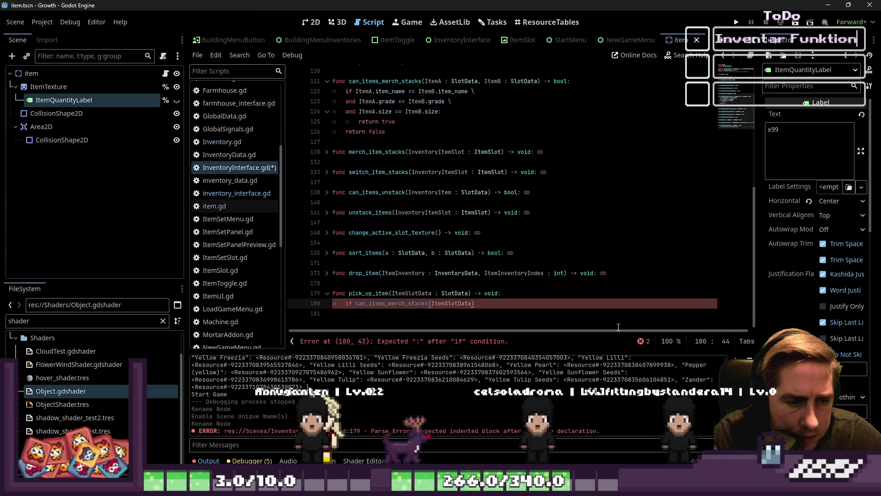
{"action": "key", "text": "BackSpace"}
{"action": "type", "text": ","}
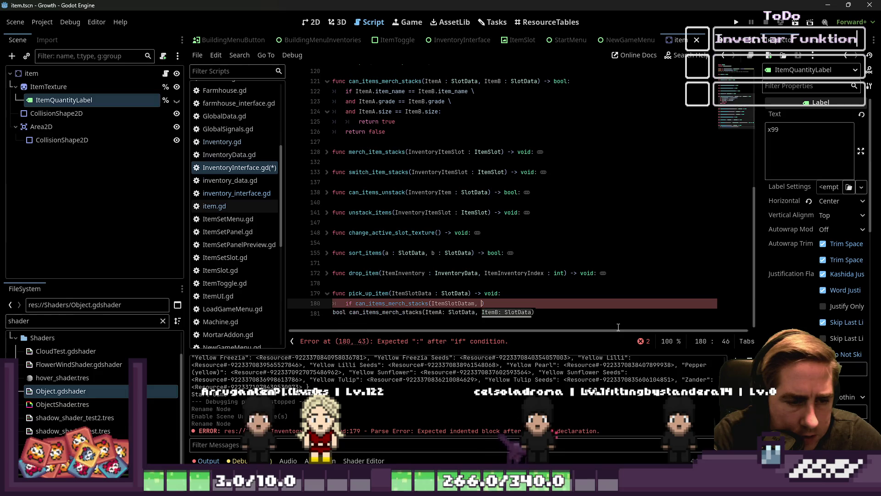
{"action": "key", "text": "Escape"}
{"action": "key", "text": "Up"}
Insert a for loop line over GlobalData.player's toolbar above the condition.
{"action": "key", "text": "Return"}
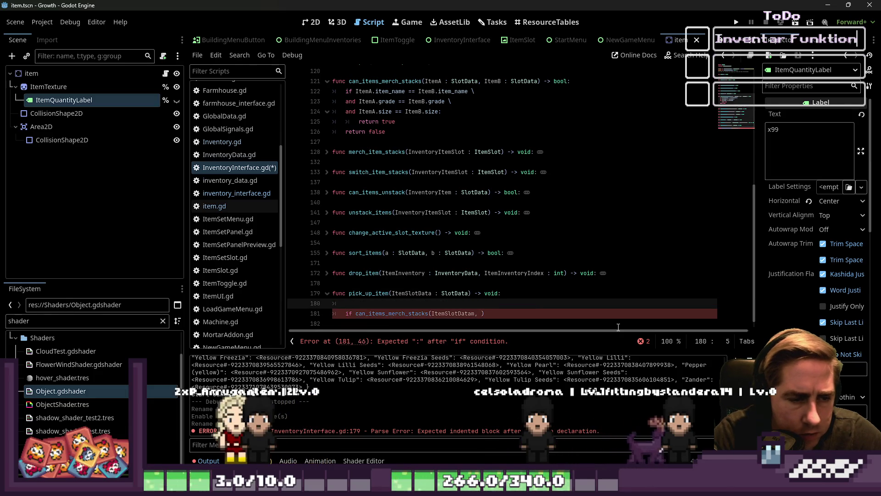
{"action": "type", "text": "n "}
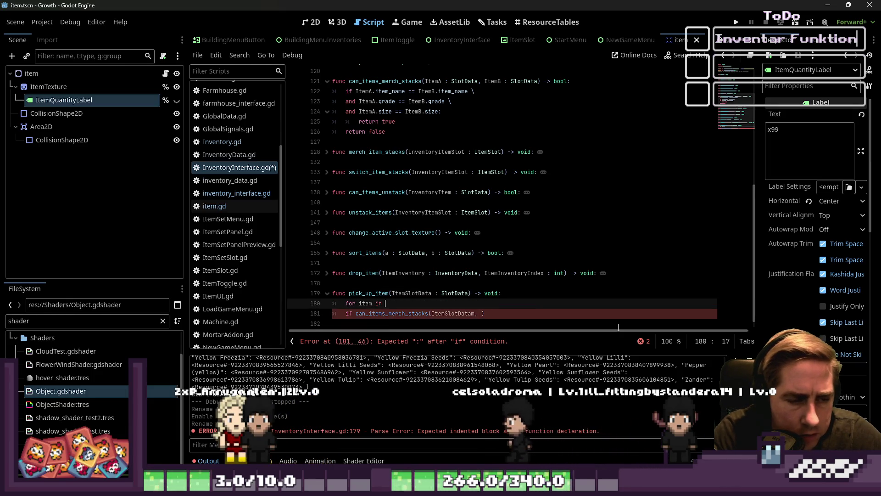
{"action": "type", "text": "GlobalD"}
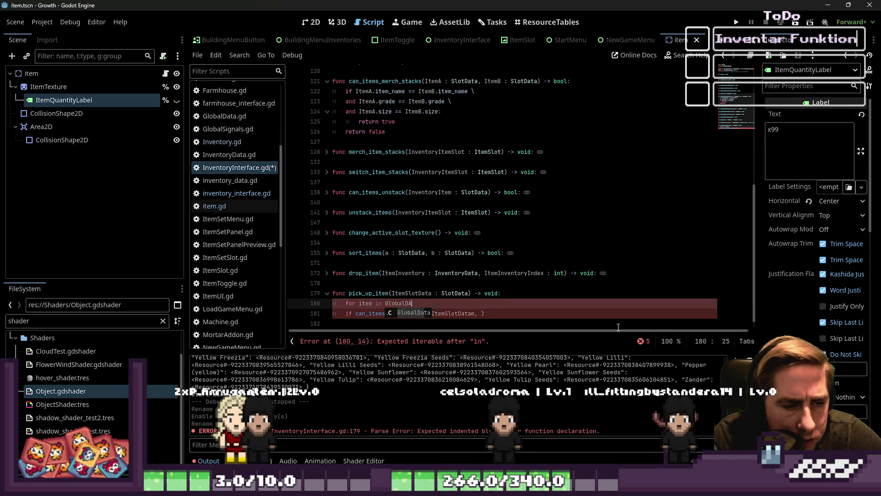
{"action": "type", "text": "ata."}
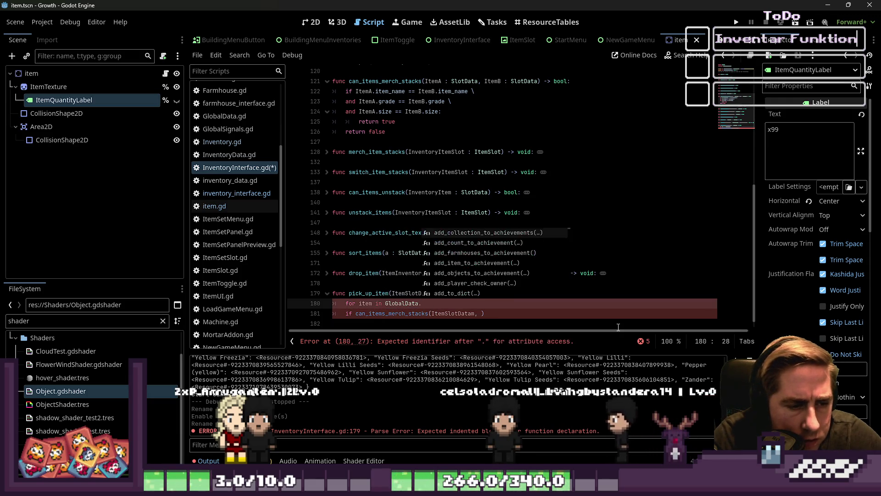
{"action": "type", "text": "player."}
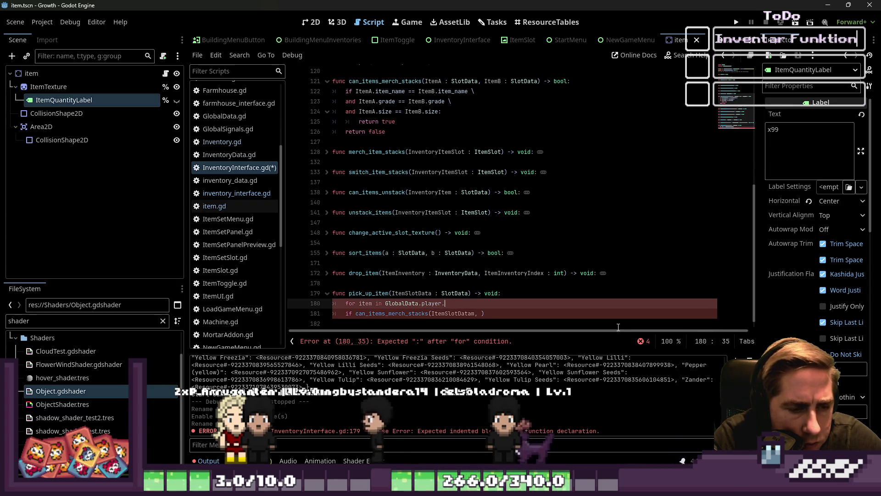
{"action": "type", "text": "too"}
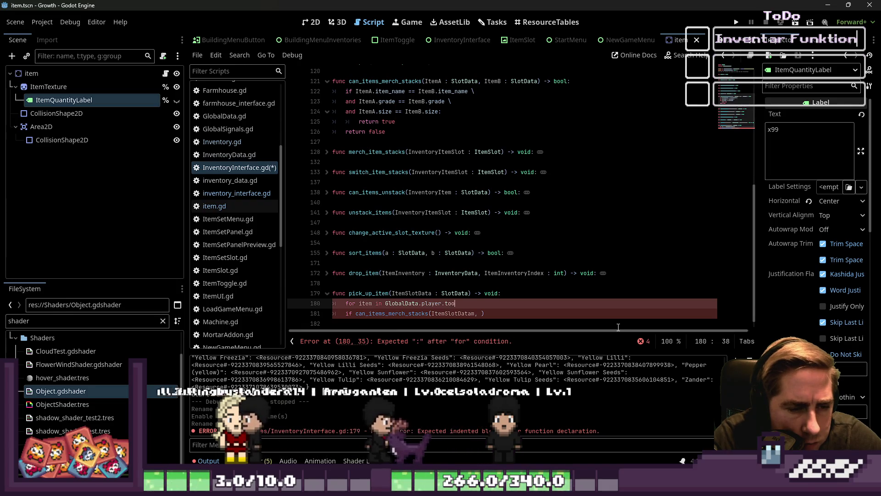
{"action": "type", "text": "lbar_iv"}
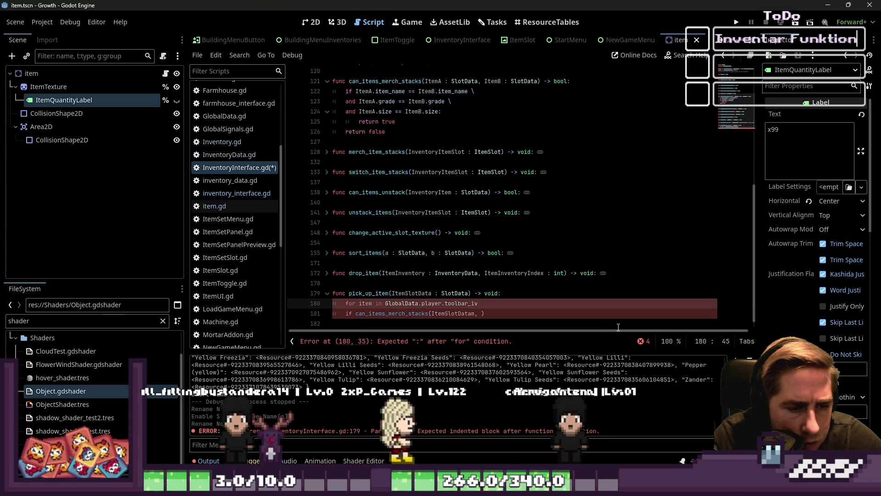
{"action": "key", "text": "BackSpace"}
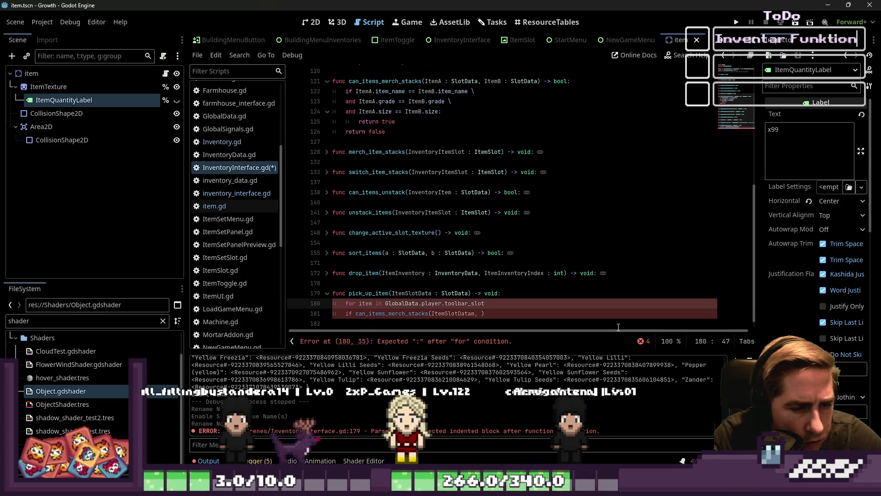
{"action": "scroll", "coordinate": [229, 152], "scroll_direction": "up", "scroll_amount": 5}
{"action": "scroll", "coordinate": [237, 156], "scroll_direction": "down", "scroll_amount": 8}
Confirm in Player.gd that the property is toolbar_data and correct the loop to use it.
{"action": "left_click", "coordinate": [224, 226]}
{"action": "scroll", "coordinate": [415, 218], "scroll_direction": "up", "scroll_amount": 10}
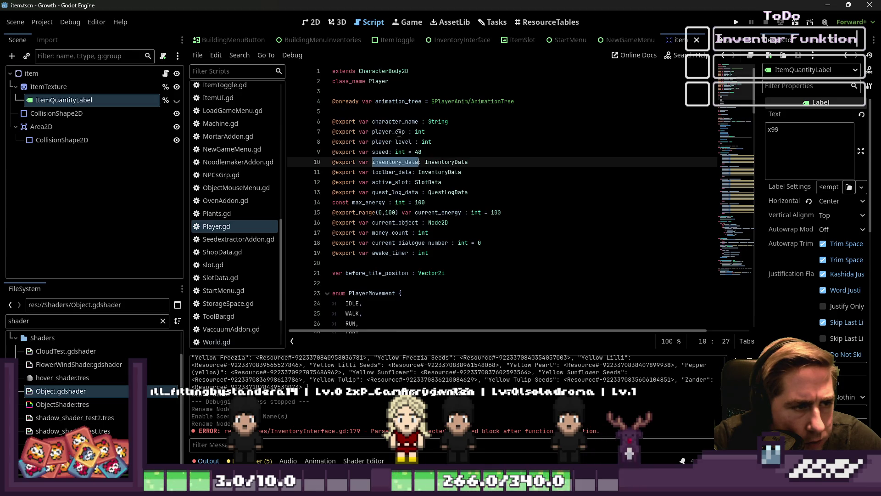
{"action": "double_click", "coordinate": [396, 131]}
{"action": "double_click", "coordinate": [392, 172]}
{"action": "scroll", "coordinate": [257, 192], "scroll_direction": "up", "scroll_amount": 4}
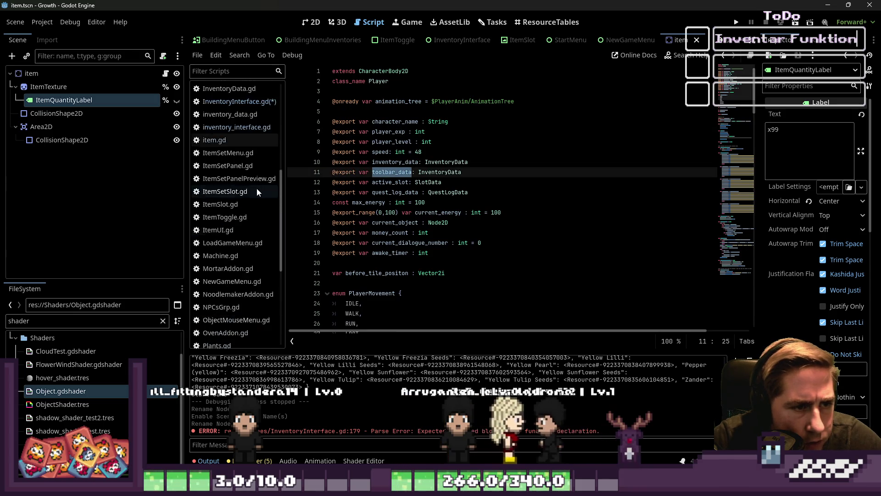
{"action": "scroll", "coordinate": [257, 191], "scroll_direction": "up", "scroll_amount": 5}
{"action": "left_click", "coordinate": [238, 266]}
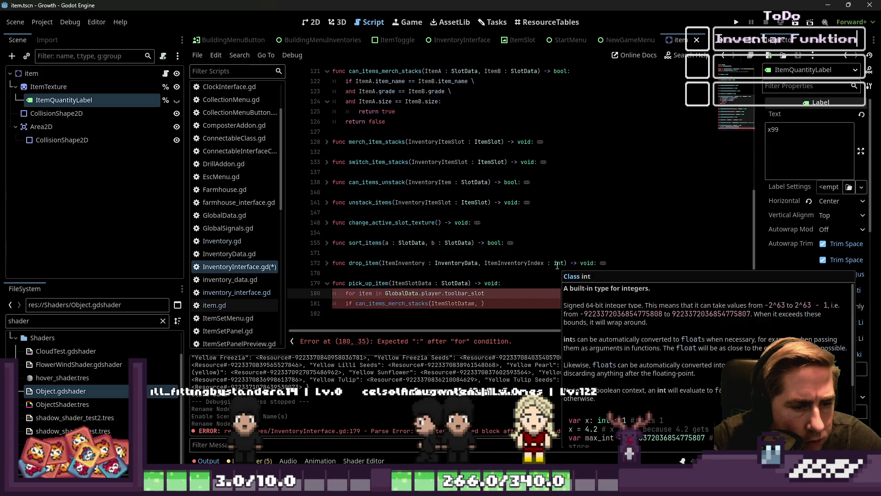
{"action": "key", "text": "BackSpace"}
{"action": "key", "text": "BackSpace"}
{"action": "key", "text": "BackSpace"}
{"action": "type", "text": "data.items:"}
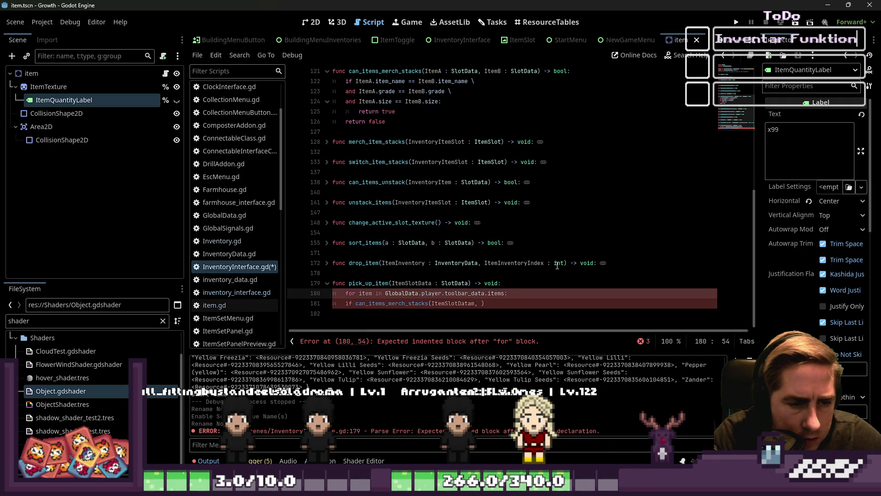
Finish the loop header as GlobalData.player.toolbar_data.items.size().
{"action": "key", "text": "Right"}
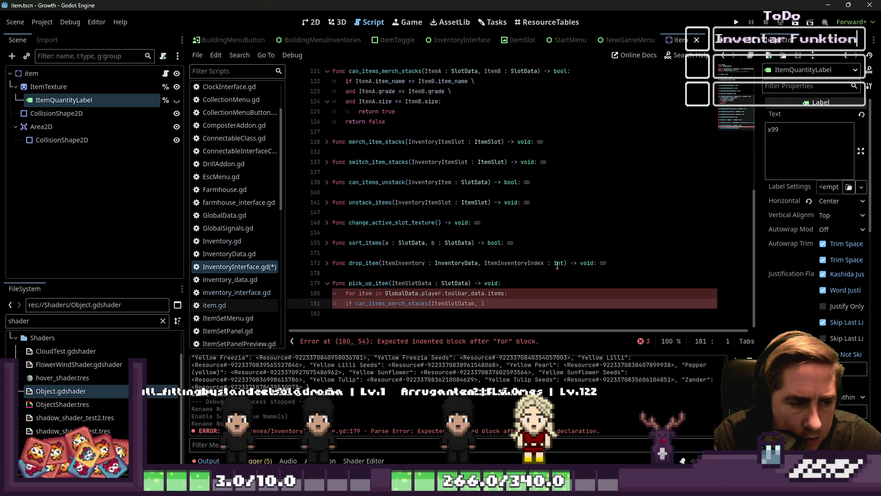
{"action": "key", "text": "End"}
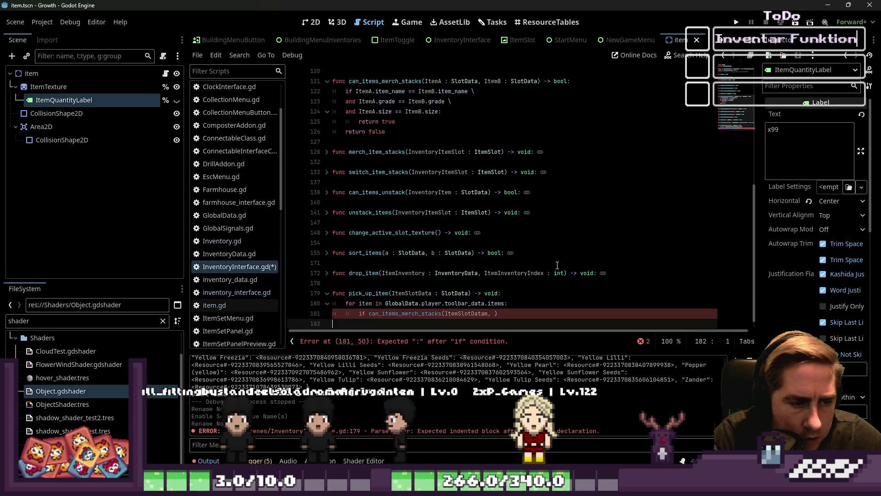
{"action": "key", "text": "Up"}
{"action": "key", "text": "ctrl+Left"}
{"action": "key", "text": "ctrl+Left"}
{"action": "key", "text": "ctrl+Left"}
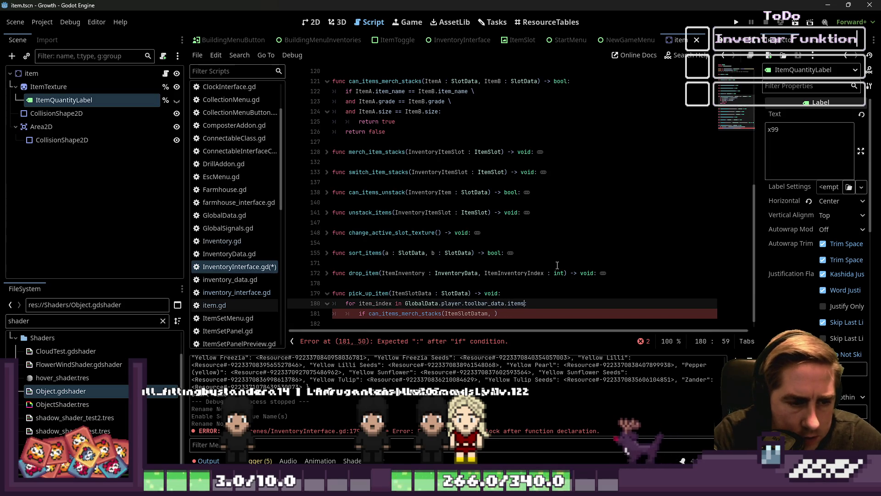
{"action": "type", "text": ".size("}
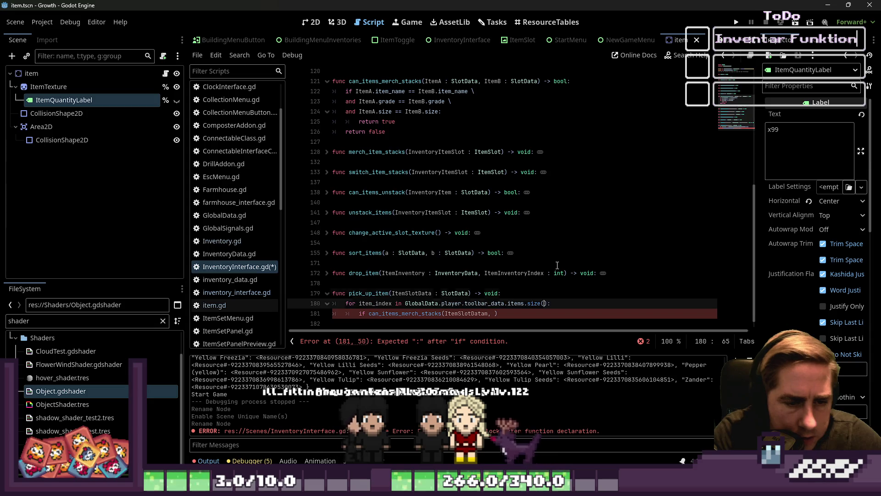
Complete the if can_items_merch_stacks check using GlobalData.player.toolbar_data.items[item_index].
{"action": "key", "text": "Down"}
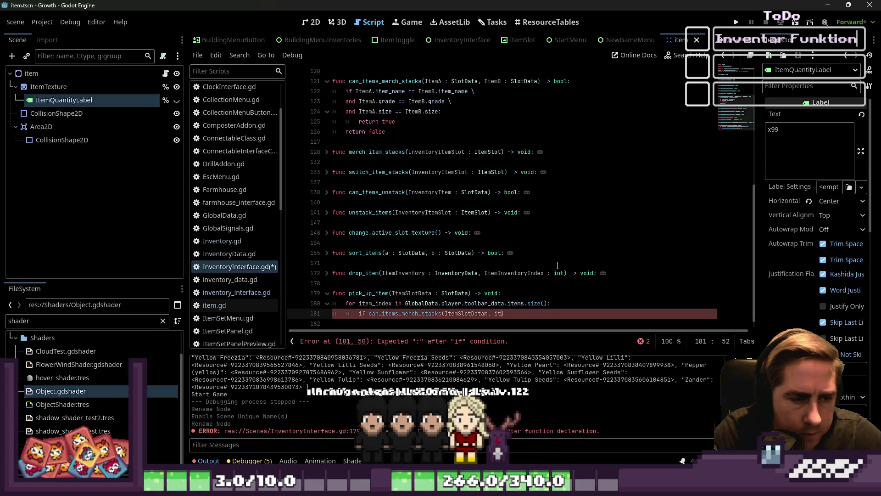
{"action": "type", "text": "em_index"}
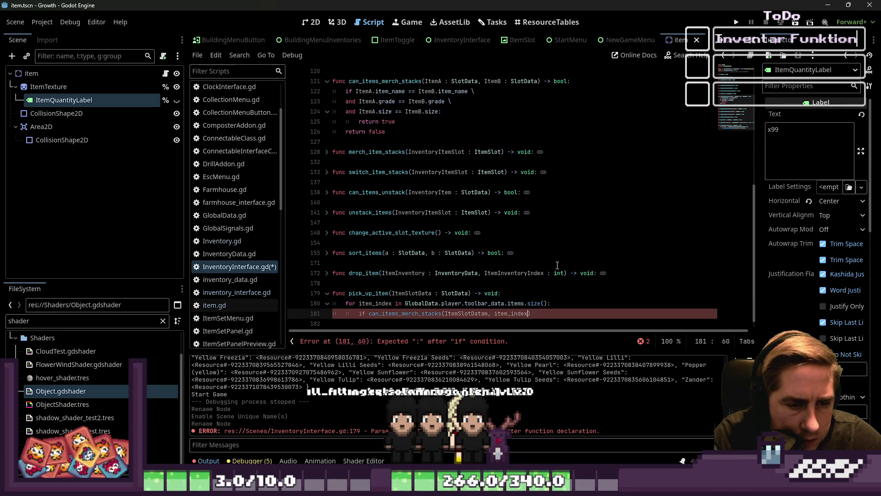
{"action": "key", "text": "ctrl+Left"}
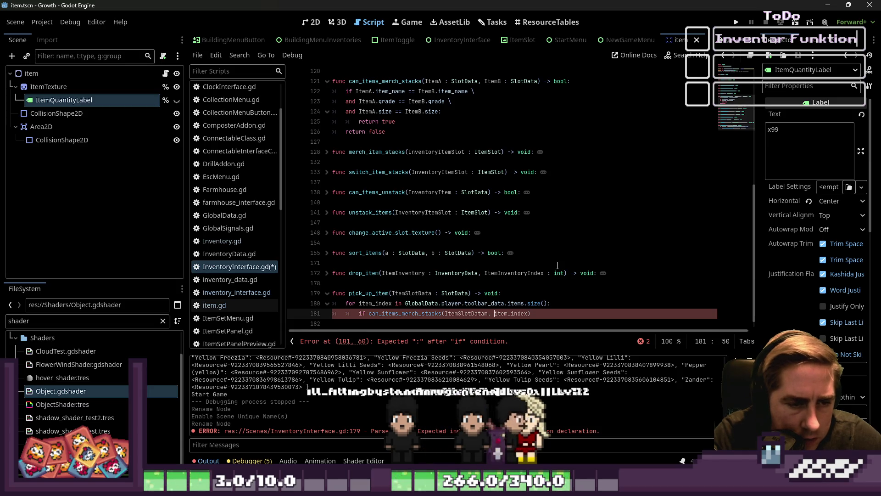
{"action": "type", "text": "GlobalData.i"}
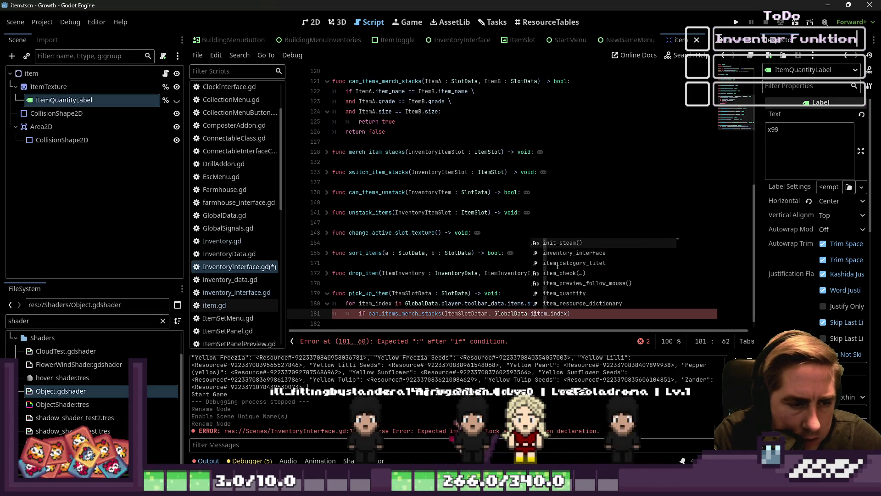
{"action": "key", "text": "BackSpace"}
{"action": "type", "text": "player.t"}
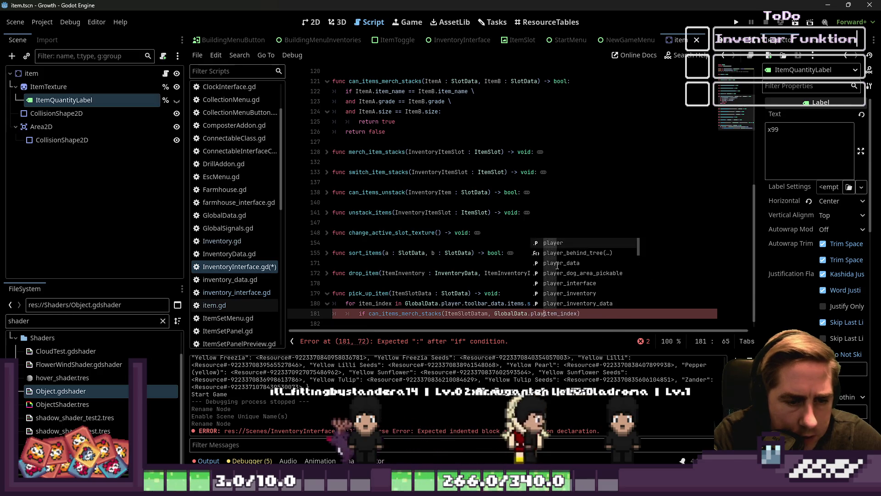
{"action": "type", "text": "oolbar_"}
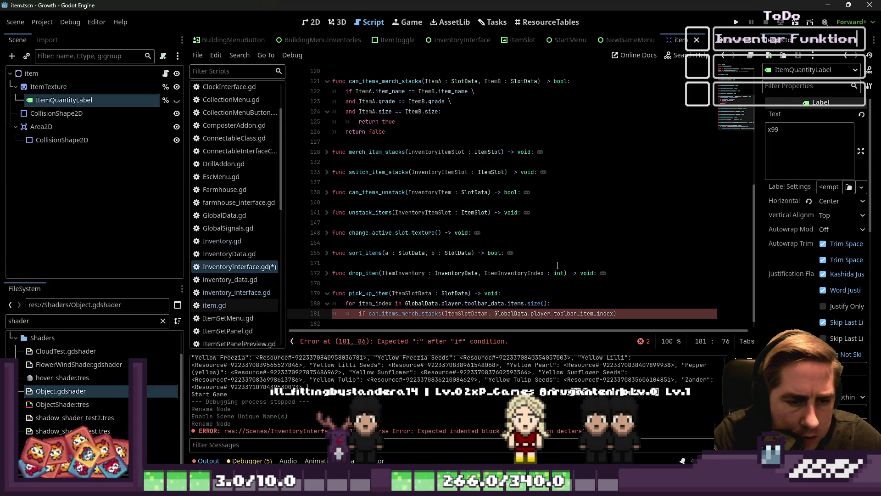
{"action": "type", "text": "data.items."}
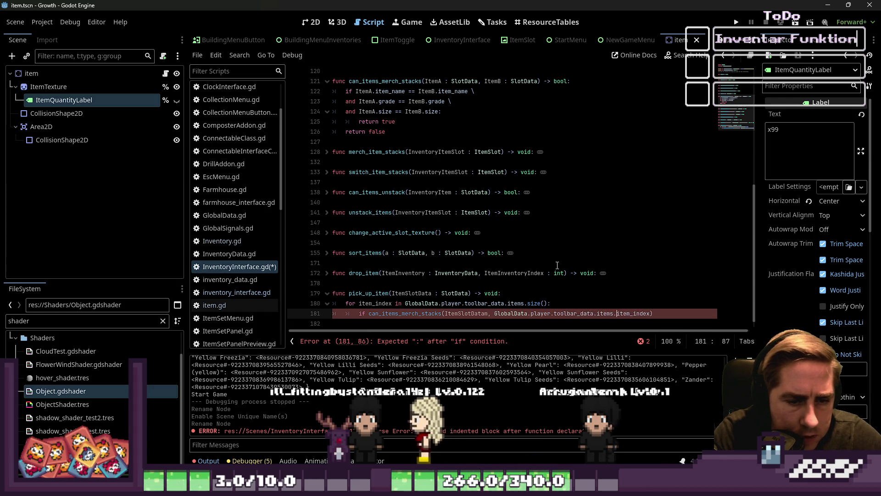
{"action": "key", "text": "Left"}
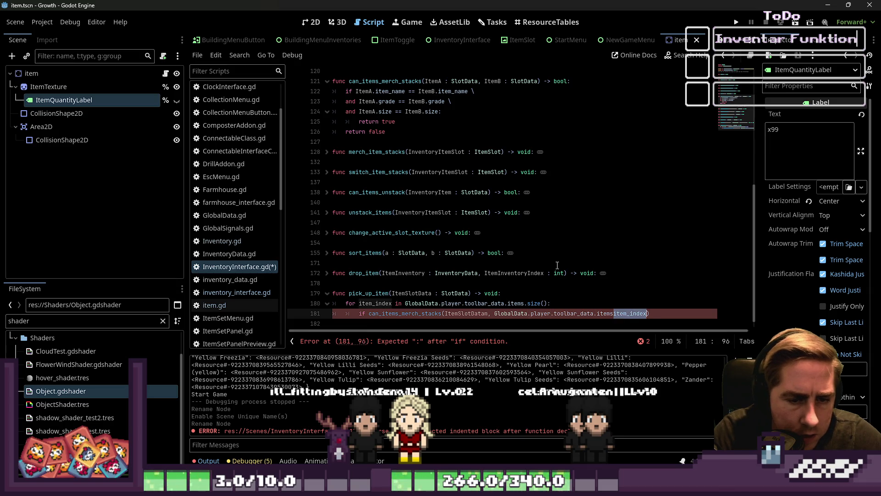
{"action": "type", "text": "])"}
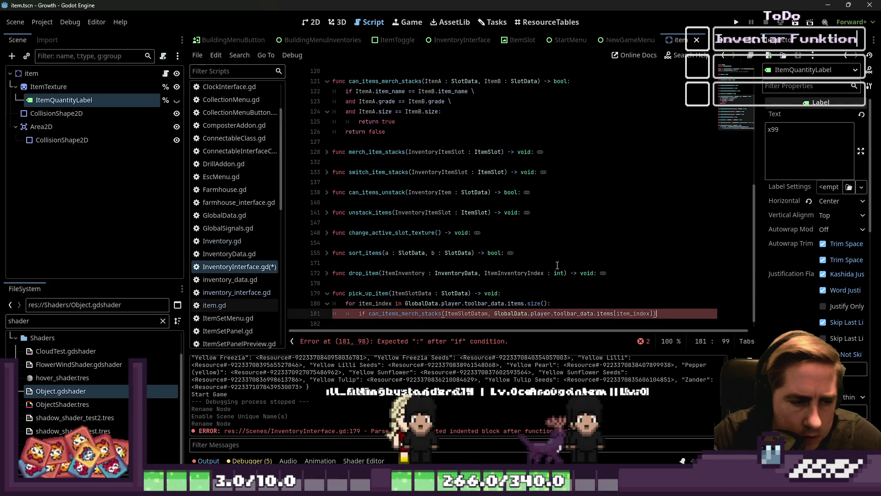
{"action": "type", "text": ":"}
{"action": "key", "text": "Return"}
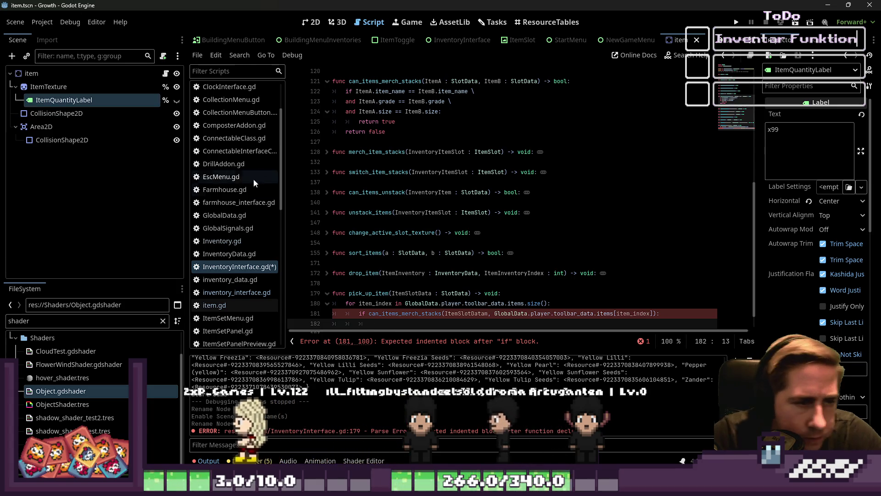
{"action": "left_click", "coordinate": [326, 151]}
Unfold merch_item_stacks and inspect how line 131 uses MouseSlotInventory and the slot index.
{"action": "left_click", "coordinate": [397, 182]}
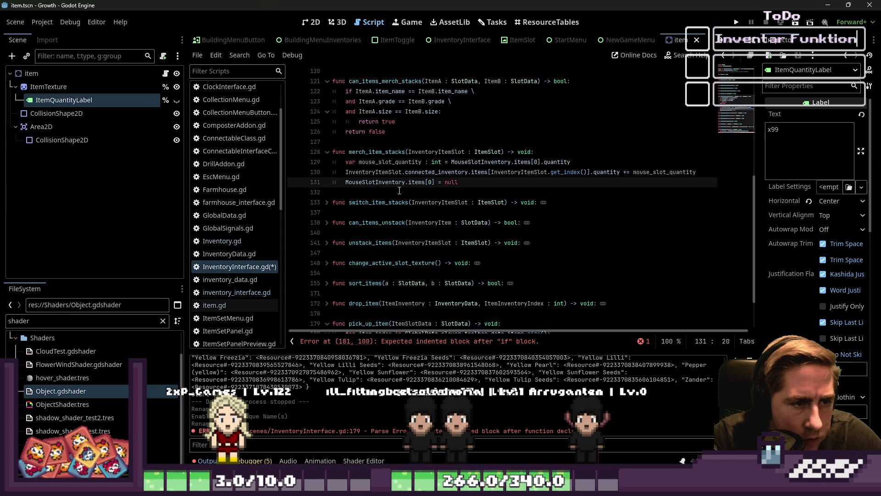
{"action": "left_click", "coordinate": [435, 182]}
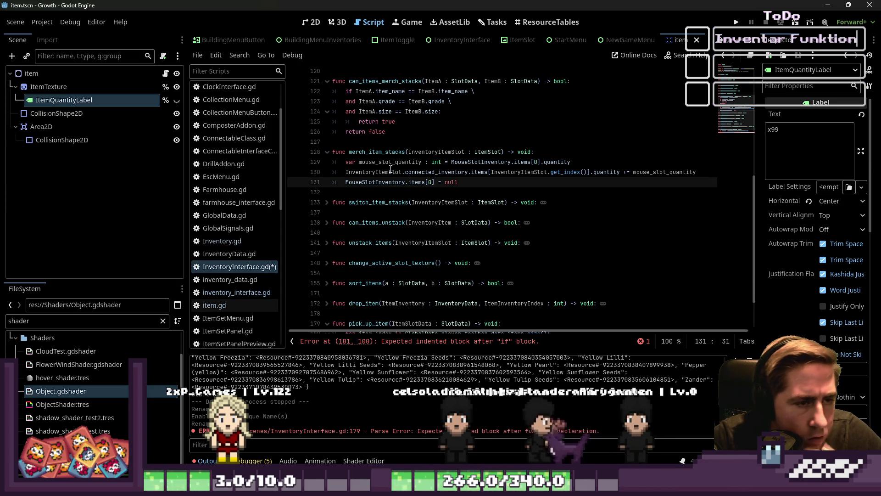
{"action": "double_click", "coordinate": [376, 152]}
{"action": "scroll", "coordinate": [489, 227], "scroll_direction": "down", "scroll_amount": 2}
{"action": "scroll", "coordinate": [489, 227], "scroll_direction": "down", "scroll_amount": 1}
{"action": "left_click", "coordinate": [675, 312]}
{"action": "type", "text": "merch_item_stacks()"}
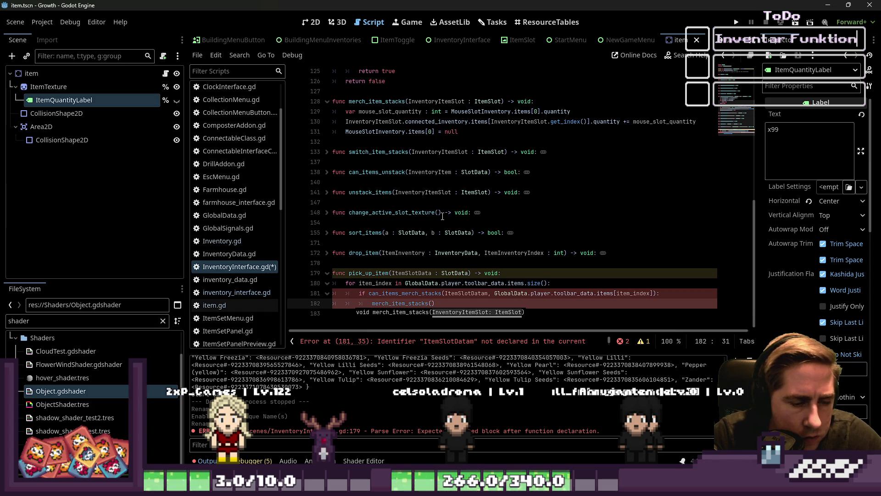
{"action": "scroll", "coordinate": [444, 217], "scroll_direction": "up", "scroll_amount": 2}
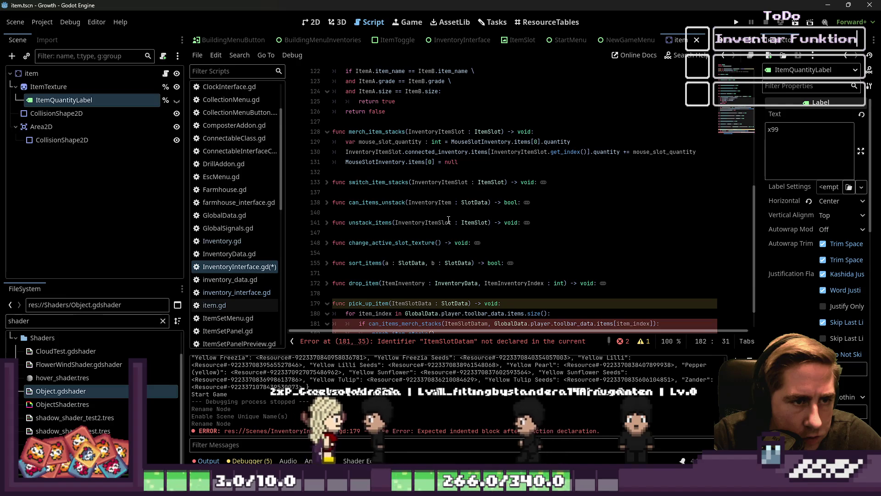
{"action": "double_click", "coordinate": [375, 161]}
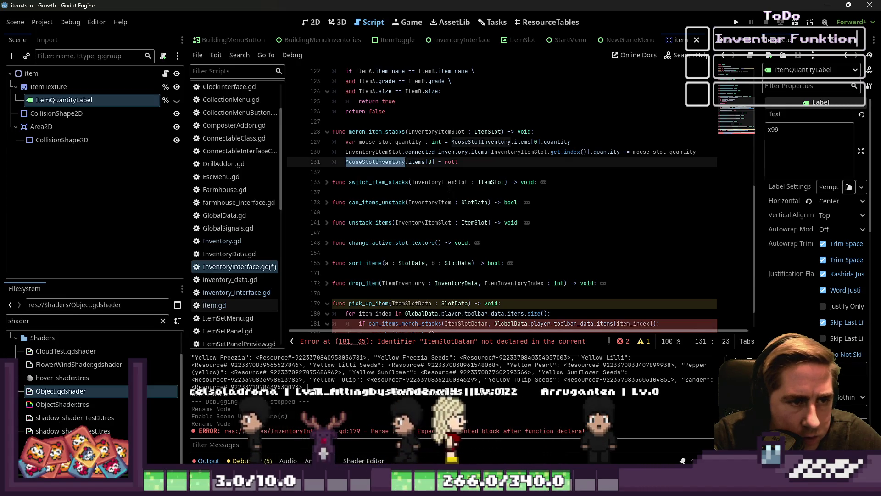
{"action": "left_click", "coordinate": [445, 162]}
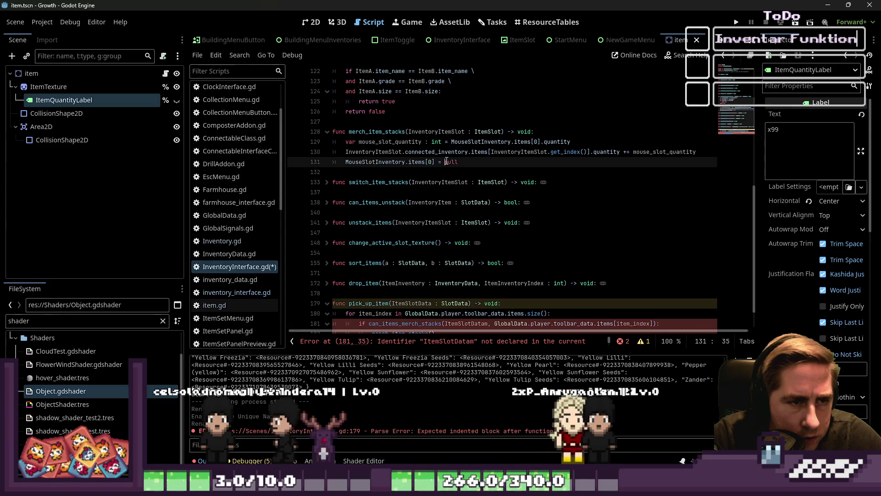
{"action": "left_click", "coordinate": [433, 162]}
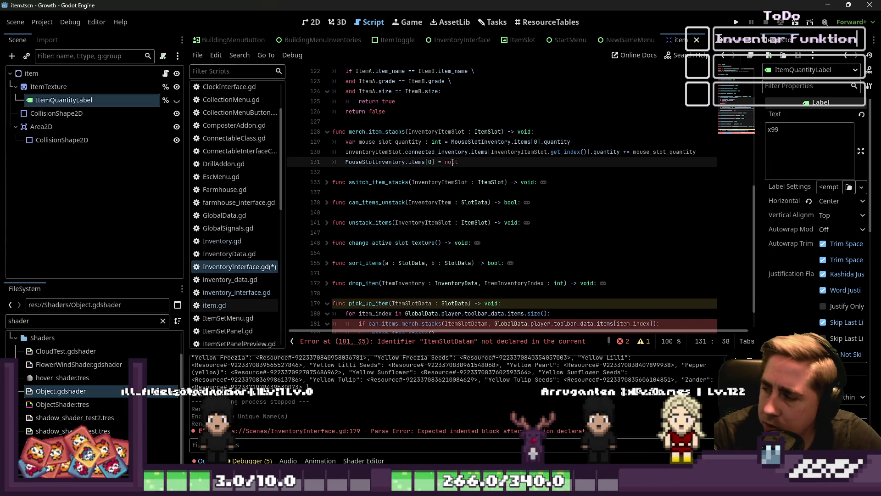
{"action": "scroll", "coordinate": [453, 162], "scroll_direction": "up", "scroll_amount": 1}
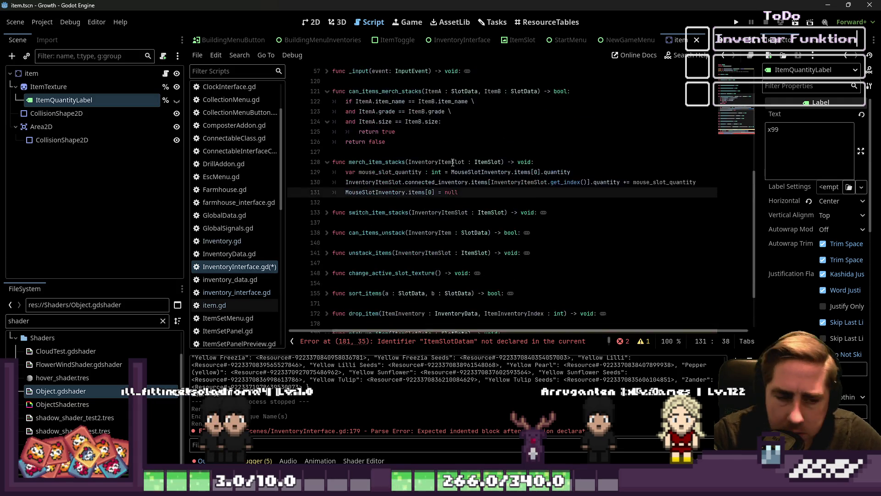
Examine lines 129–130, including connected_inventory and the quantity property's documentation.
{"action": "double_click", "coordinate": [462, 183]}
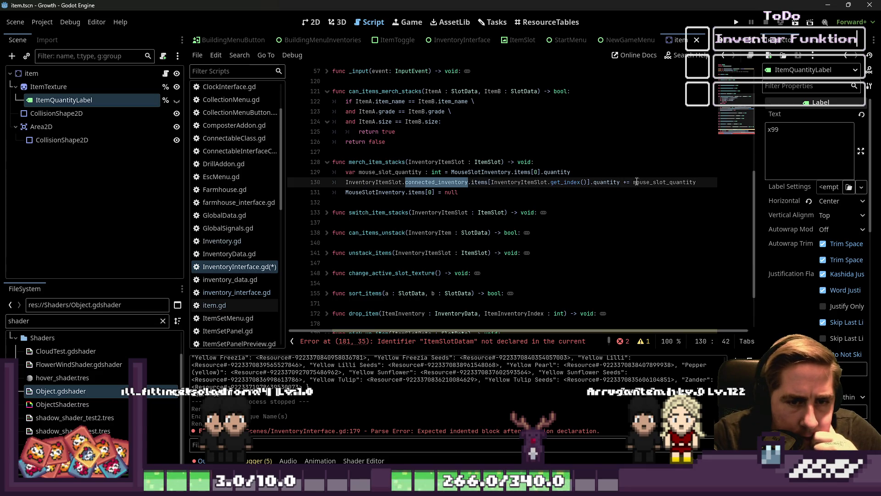
{"action": "left_click", "coordinate": [402, 173]}
{"action": "double_click", "coordinate": [402, 173]}
{"action": "double_click", "coordinate": [481, 173]}
{"action": "double_click", "coordinate": [502, 182]}
{"action": "left_click", "coordinate": [502, 182]}
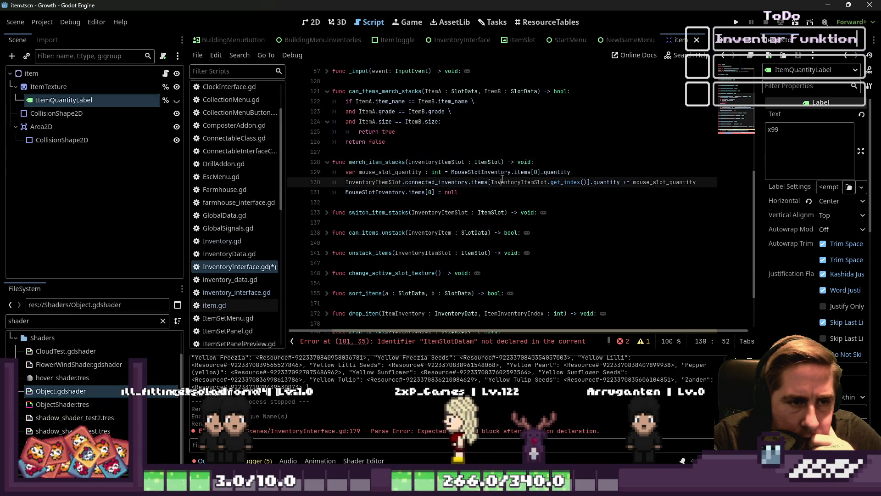
{"action": "double_click", "coordinate": [498, 172]}
{"action": "left_click", "coordinate": [497, 172]}
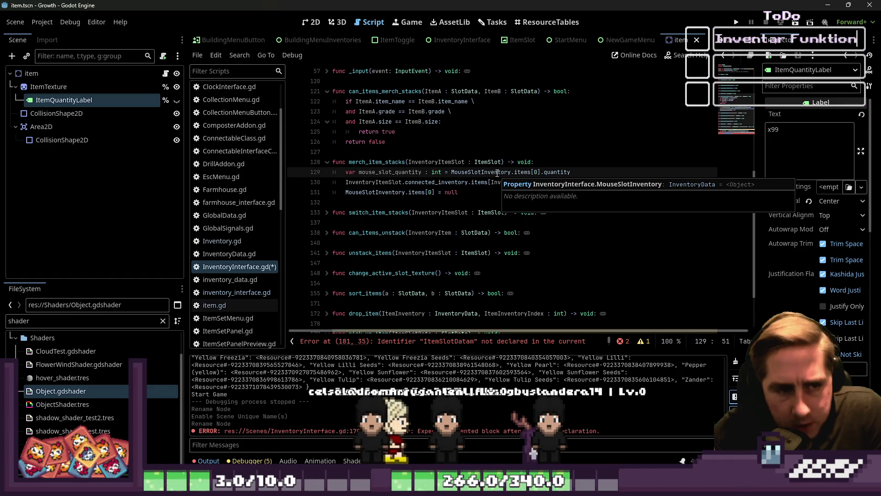
{"action": "double_click", "coordinate": [447, 163]}
{"action": "left_click", "coordinate": [445, 192]}
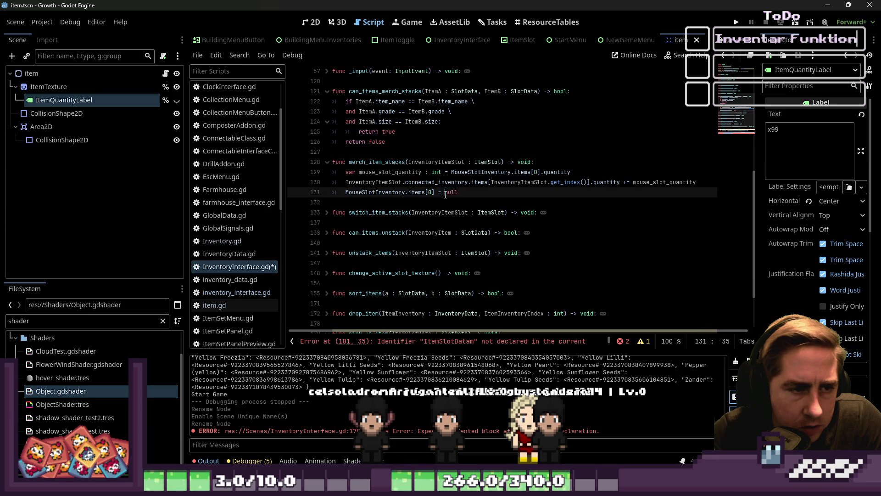
{"action": "scroll", "coordinate": [445, 195], "scroll_direction": "down", "scroll_amount": 2}
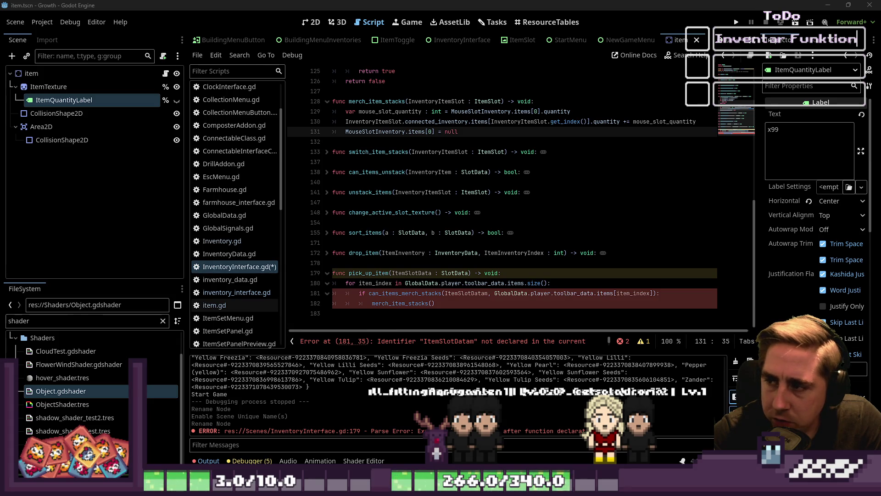
Compare pick_up_item's merch_item_stacks call with the MouseSlotInventory lines in merch_item_stacks.
{"action": "left_click", "coordinate": [459, 222]}
{"action": "left_click", "coordinate": [441, 283]}
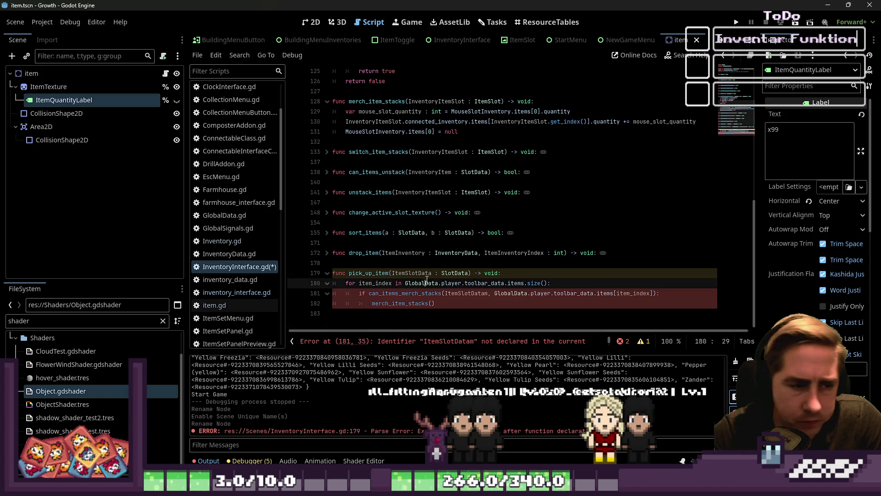
{"action": "left_click", "coordinate": [431, 304]}
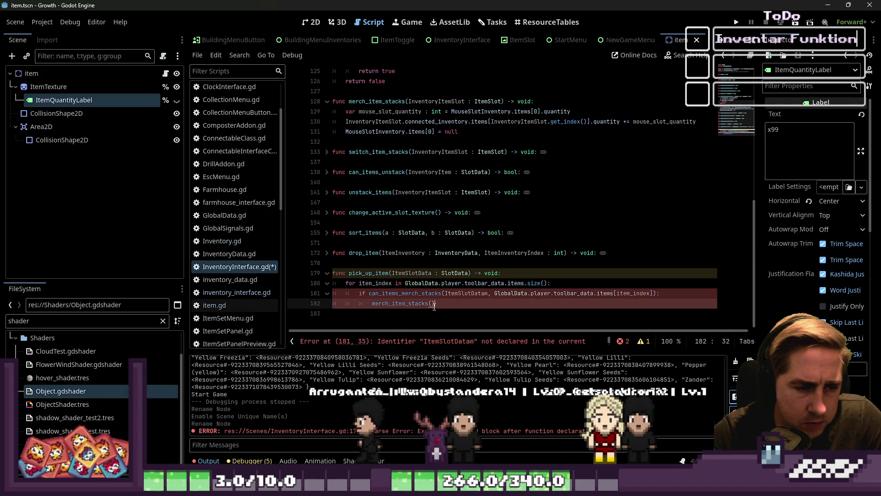
{"action": "scroll", "coordinate": [413, 229], "scroll_direction": "up", "scroll_amount": 1}
{"action": "left_click", "coordinate": [388, 142]}
{"action": "key", "text": "Right"}
{"action": "key", "text": "Right"}
{"action": "key", "text": "Right"}
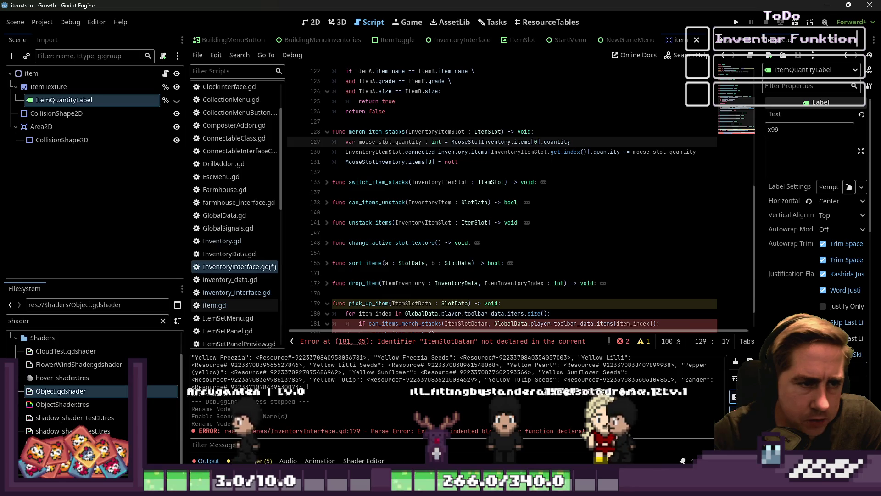
{"action": "left_click", "coordinate": [506, 141]}
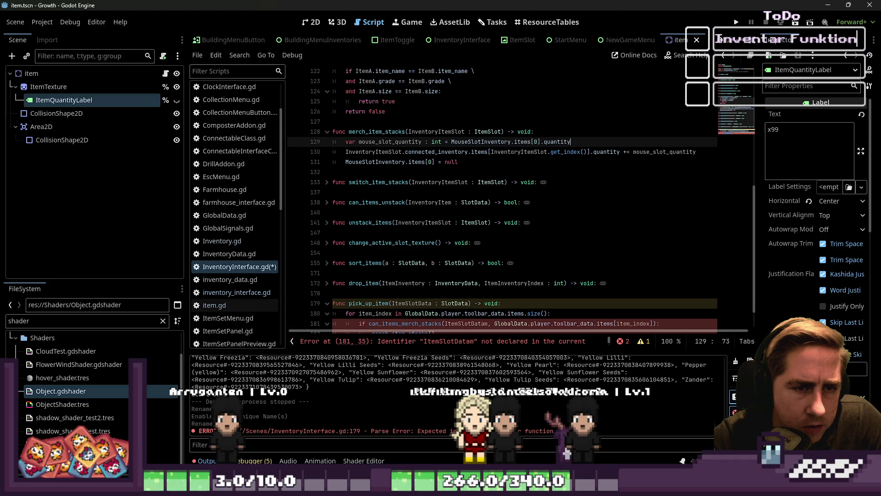
{"action": "left_click", "coordinate": [346, 152]}
{"action": "key", "text": "Up"}
{"action": "key", "text": "Up"}
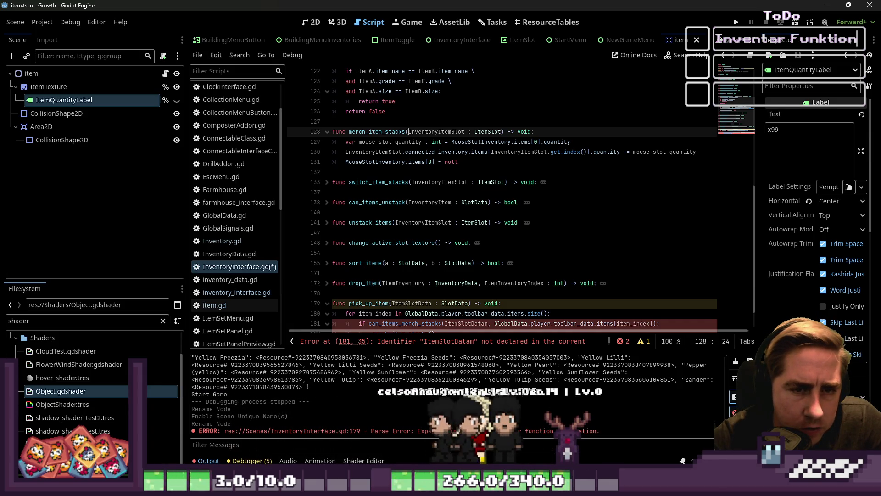
Insert 'ItemA : SlotData,' as merch_item_stacks' first parameter, before InventoryItemSlot.
{"action": "key", "text": "Down"}
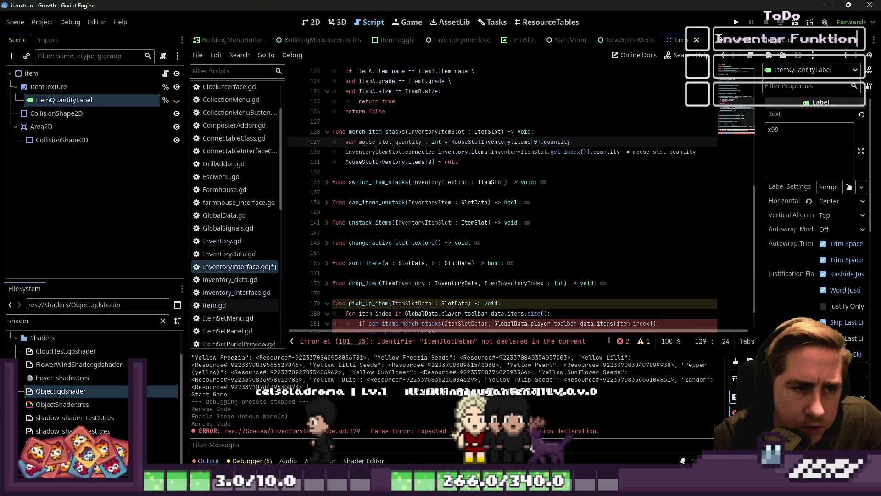
{"action": "left_click", "coordinate": [405, 132]}
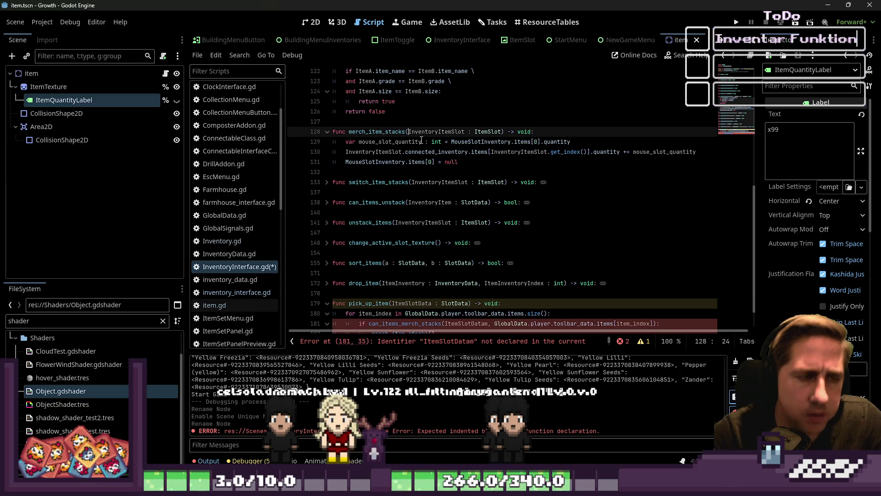
{"action": "type", "text": "ItemA,"}
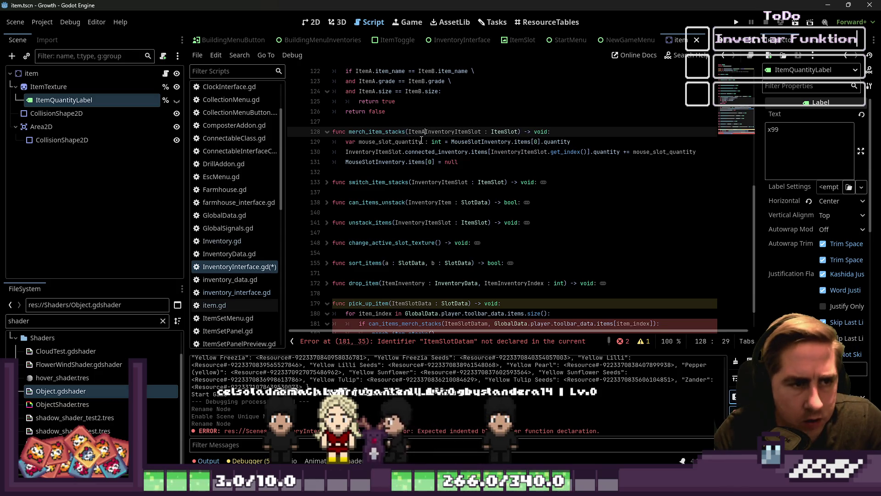
{"action": "key", "text": "BackSpace"}
{"action": "key", "text": "BackSpace"}
{"action": "type", "text": ": SlotDa"}
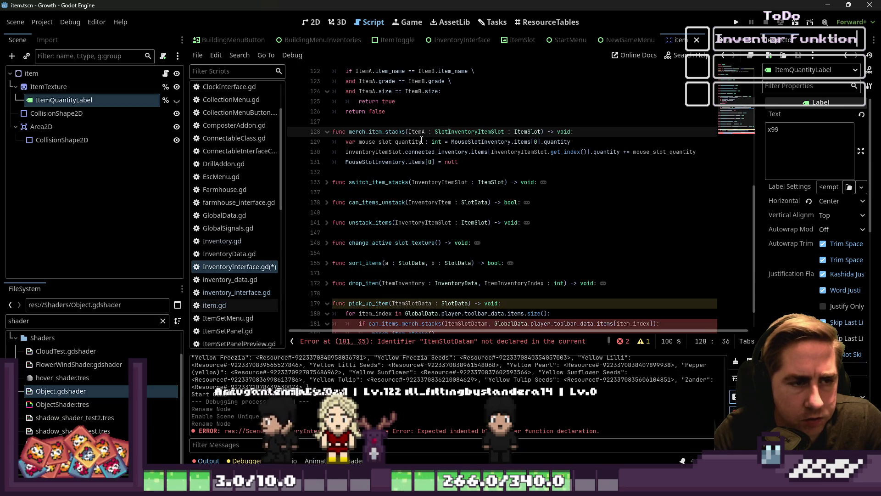
{"action": "type", "text": "ta,"}
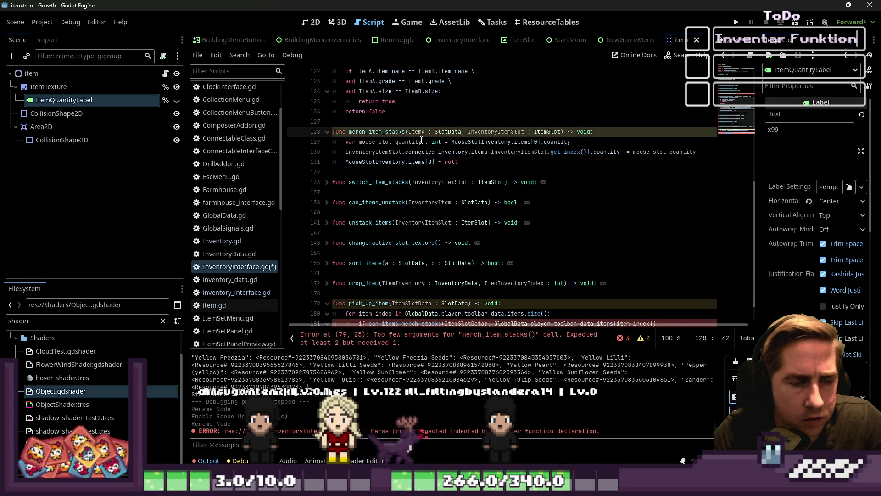
{"action": "key", "text": "ctrl+Right"}
{"action": "key", "text": "Left"}
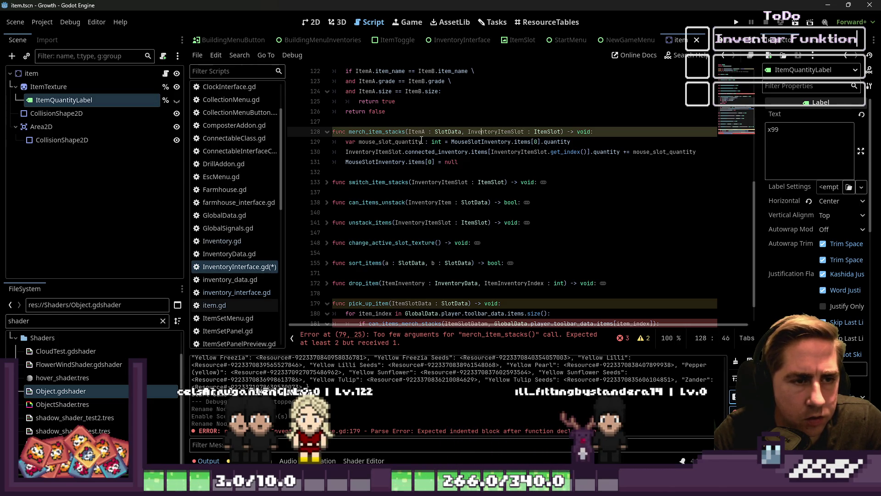
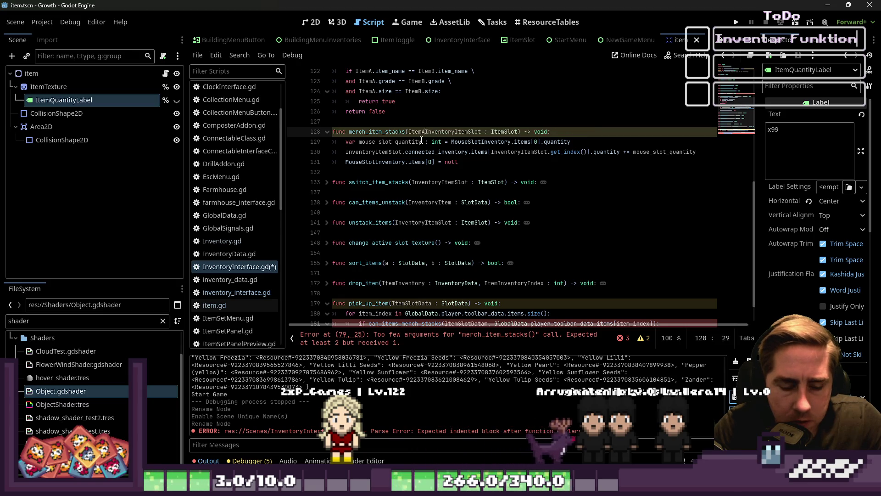
Drop the stray ItemA from merch_item_stacks' parameters and fold merch_item_stacks and switch_item_stacks.
{"action": "key", "text": "BackSpace"}
{"action": "key", "text": "BackSpace"}
{"action": "key", "text": "BackSpace"}
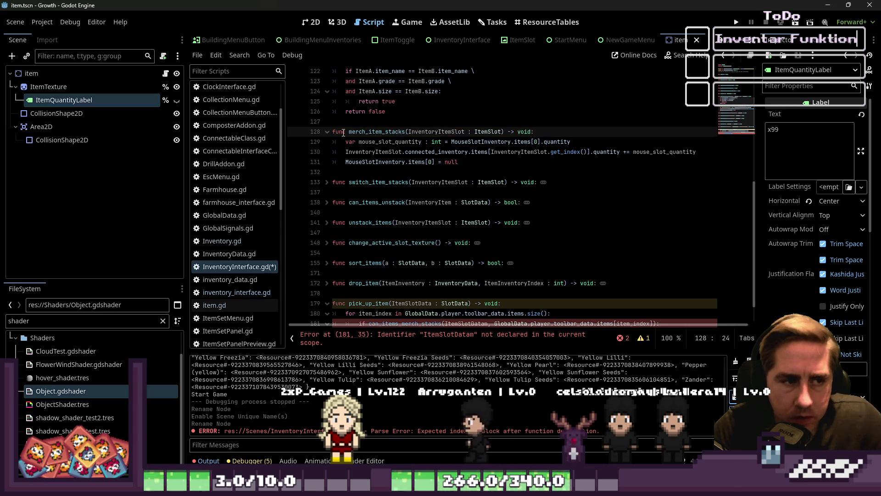
{"action": "left_click", "coordinate": [326, 132]}
{"action": "left_click", "coordinate": [323, 134]}
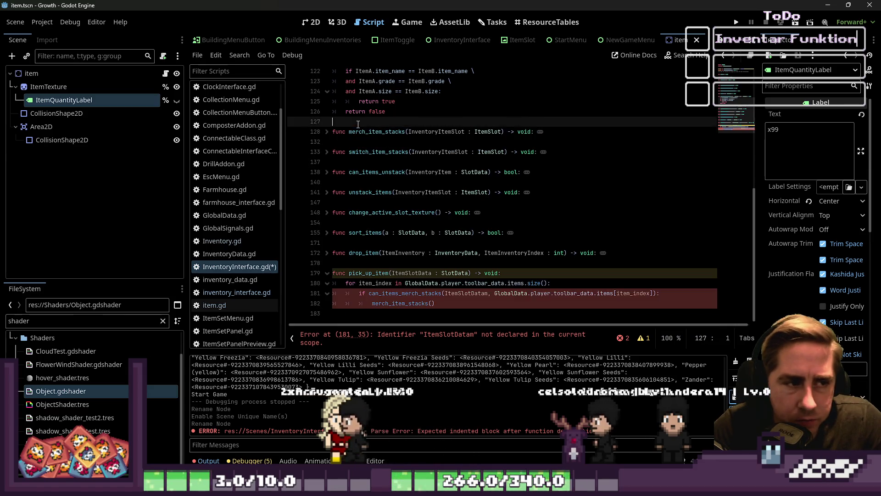
{"action": "left_click", "coordinate": [321, 150]}
{"action": "left_click", "coordinate": [327, 152]}
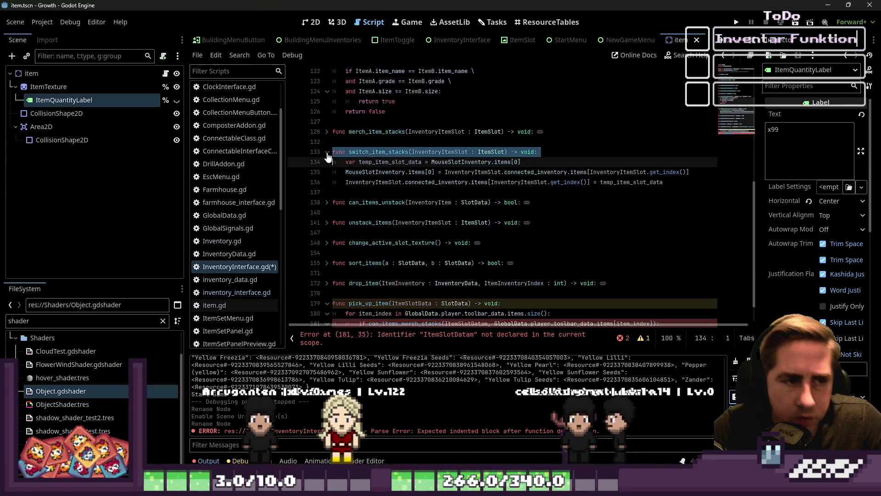
{"action": "left_click", "coordinate": [327, 152]}
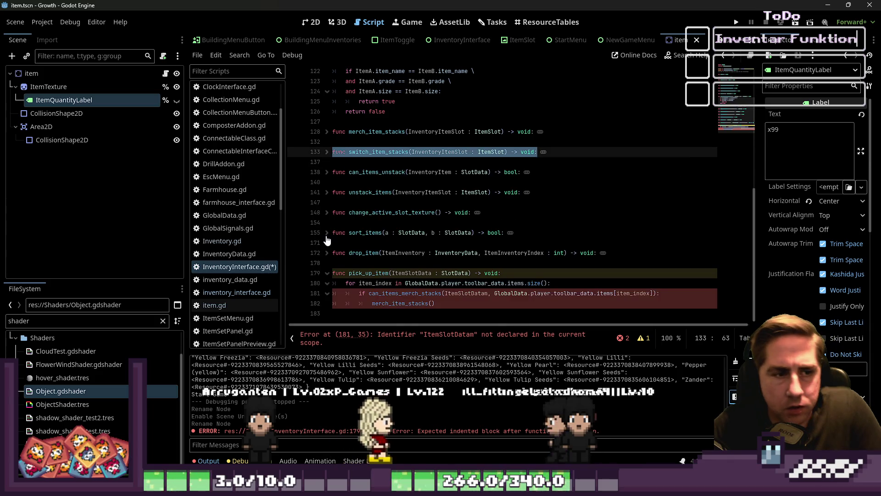
Insert a blank line above pick_up_item for a new function.
{"action": "left_click", "coordinate": [388, 313]}
{"action": "left_click", "coordinate": [355, 266]}
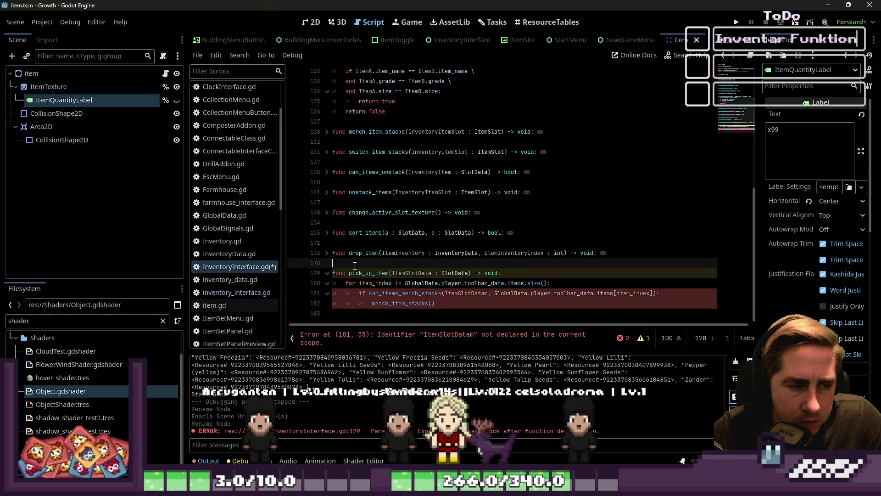
{"action": "key", "text": "Return"}
{"action": "key", "text": "Return"}
Write the header func pick_up_item_merch() -> void: above pick_up_item.
{"action": "key", "text": "Up"}
{"action": "type", "text": "fui"}
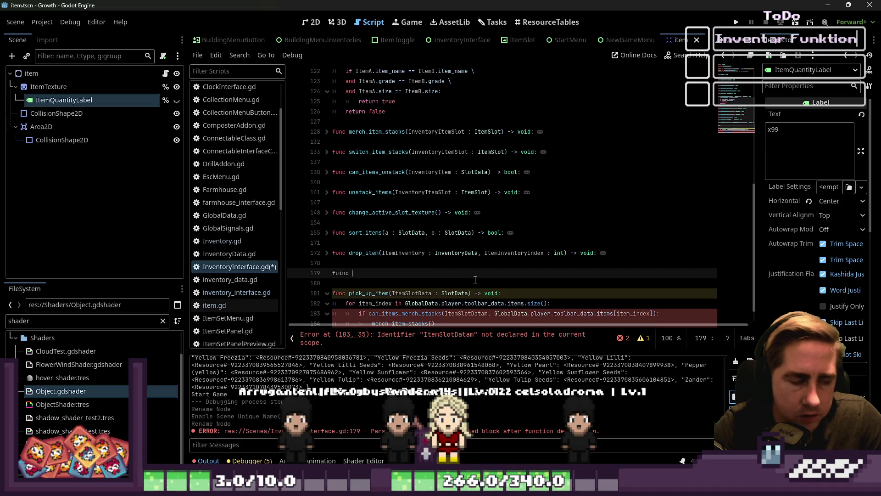
{"action": "key", "text": "BackSpace"}
{"action": "type", "text": "nc "}
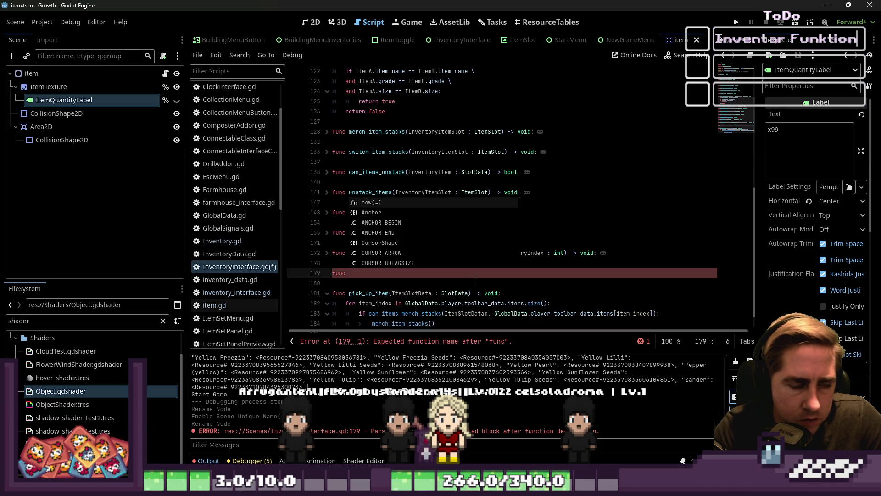
{"action": "type", "text": "pick_"}
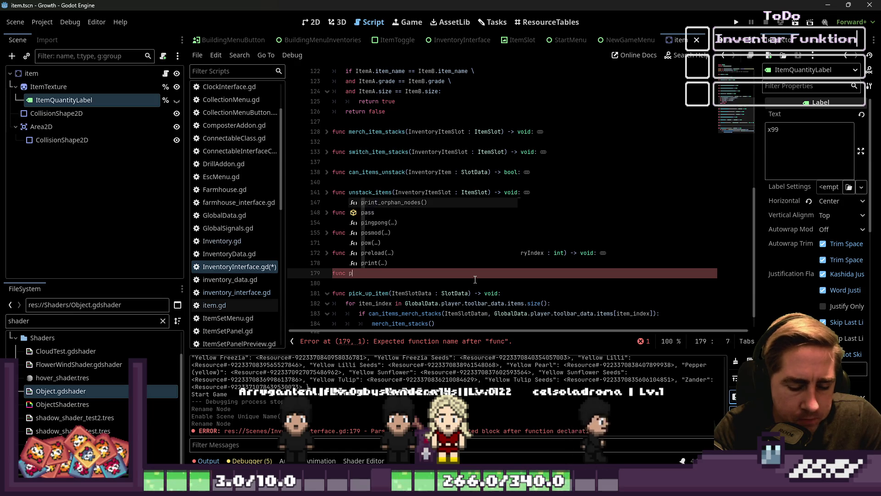
{"action": "key", "text": "BackSpace"}
{"action": "key", "text": "BackSpace"}
{"action": "type", "text": "_item_merch("}
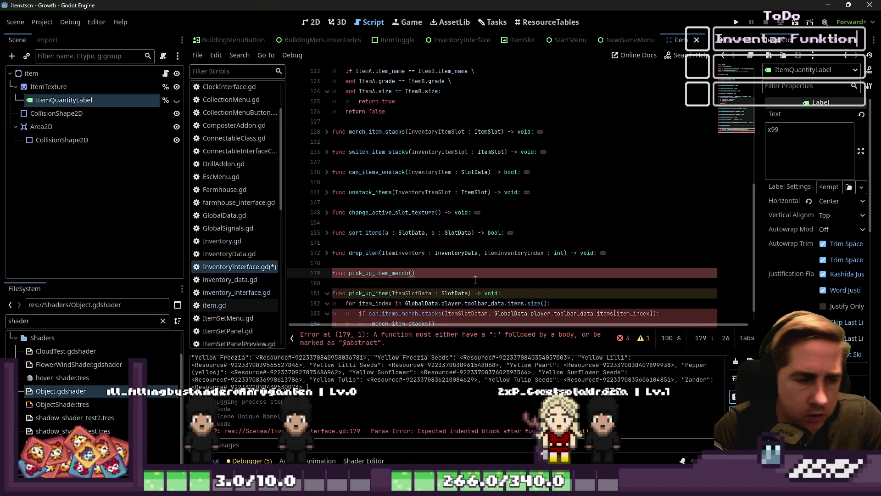
{"action": "key", "text": "BackSpace"}
{"action": "key", "text": "BackSpace"}
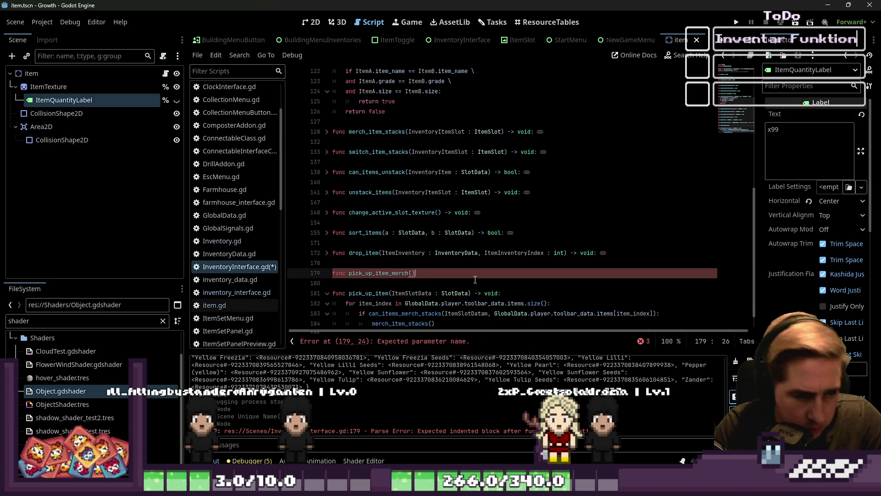
{"action": "type", "text": " -> void:"}
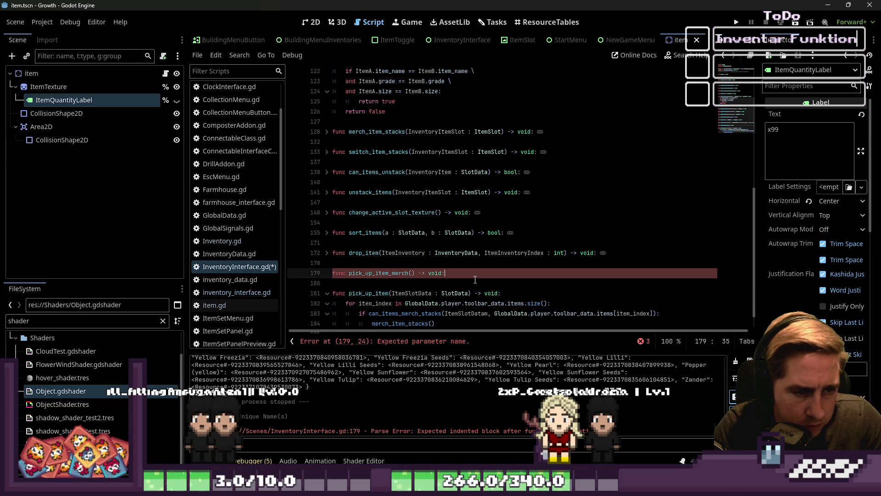
{"action": "key", "text": "Return"}
Move the pick_up_item_merch stub with pass below the pick_up_item function.
{"action": "key", "text": "ctrl+shift+k"}
{"action": "key", "text": "ctrl+shift+k"}
{"action": "key", "text": "ctrl+shift+k"}
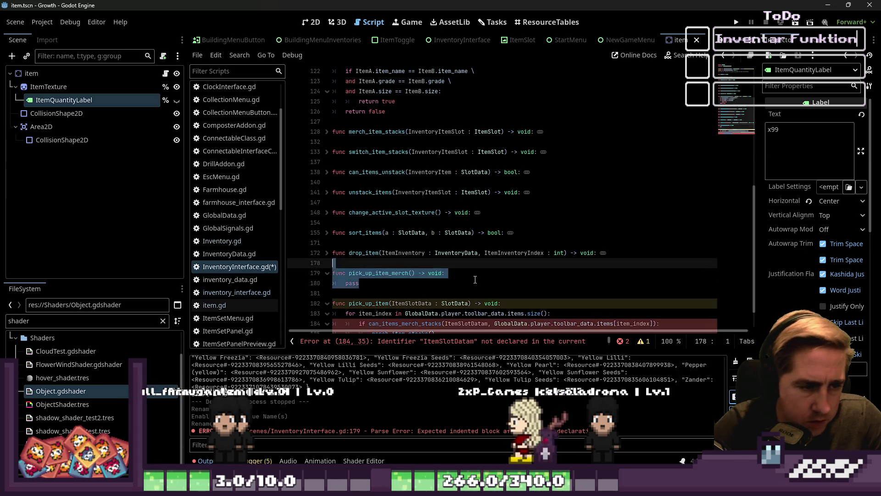
{"action": "key", "text": "ctrl+z"}
{"action": "key", "text": "ctrl+z"}
{"action": "key", "text": "ctrl+z"}
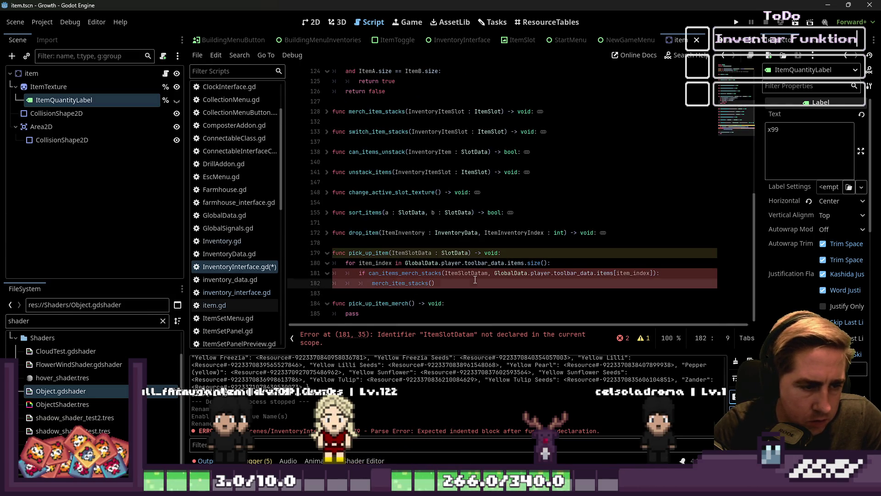
{"action": "key", "text": "Down"}
{"action": "key", "text": "Down"}
{"action": "key", "text": "Down"}
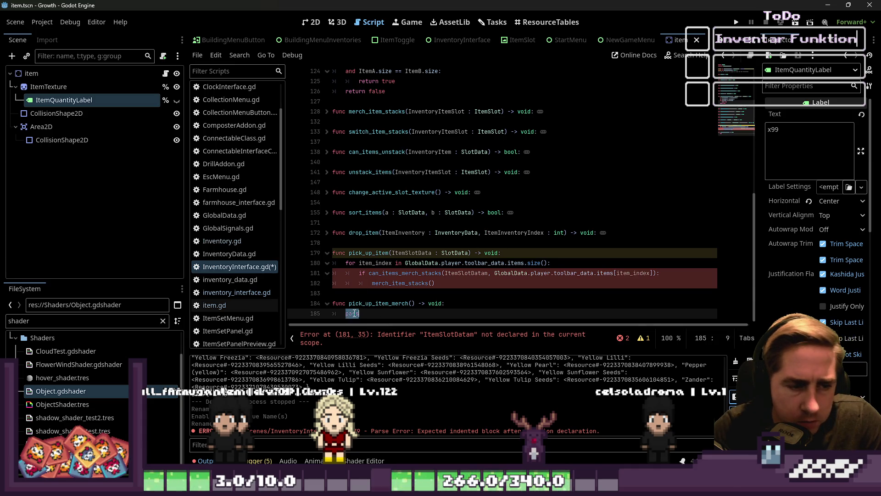
{"action": "left_click", "coordinate": [426, 283]}
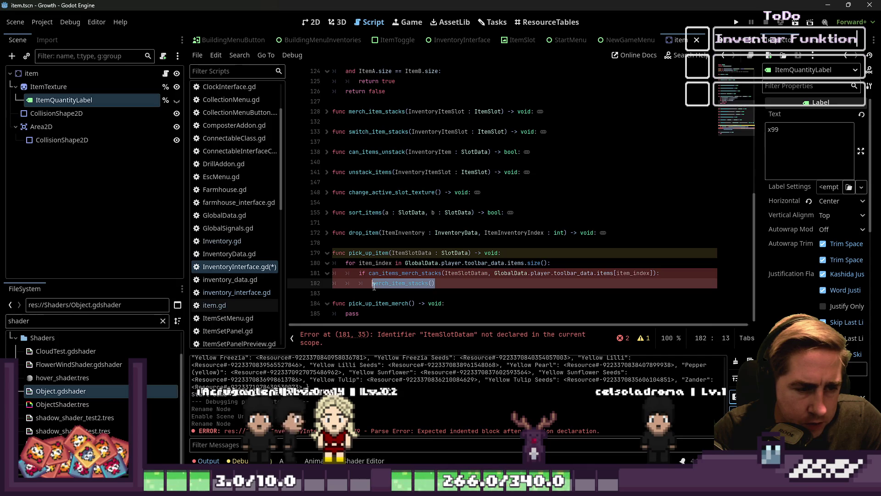
Correct ItemSlotDatam to ItemSlotData in the merge check on line 181.
{"action": "double_click", "coordinate": [406, 303]}
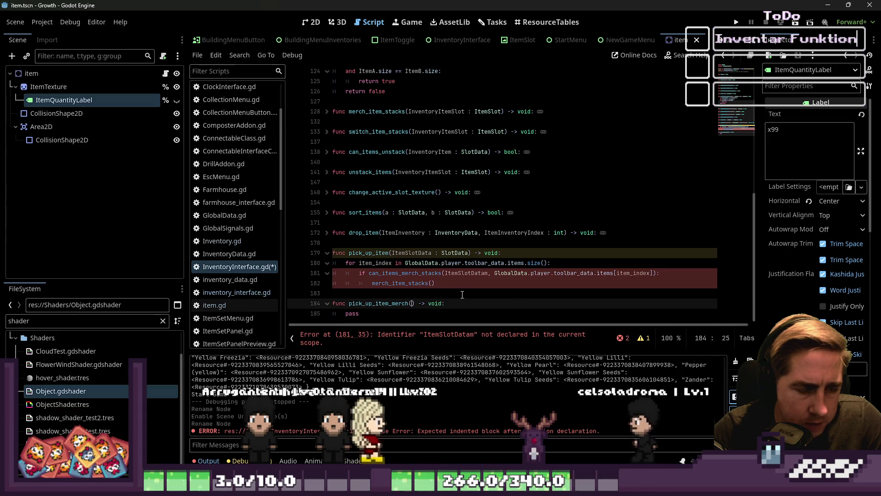
{"action": "double_click", "coordinate": [472, 273]}
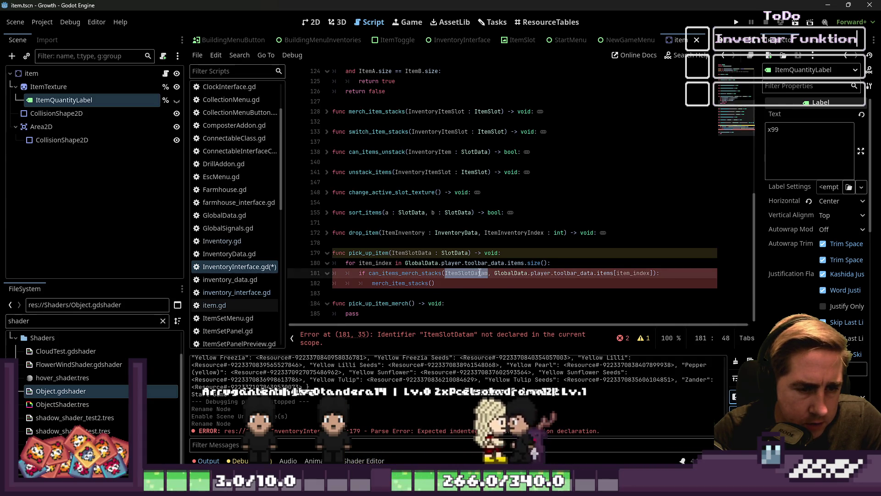
{"action": "key", "text": "Right"}
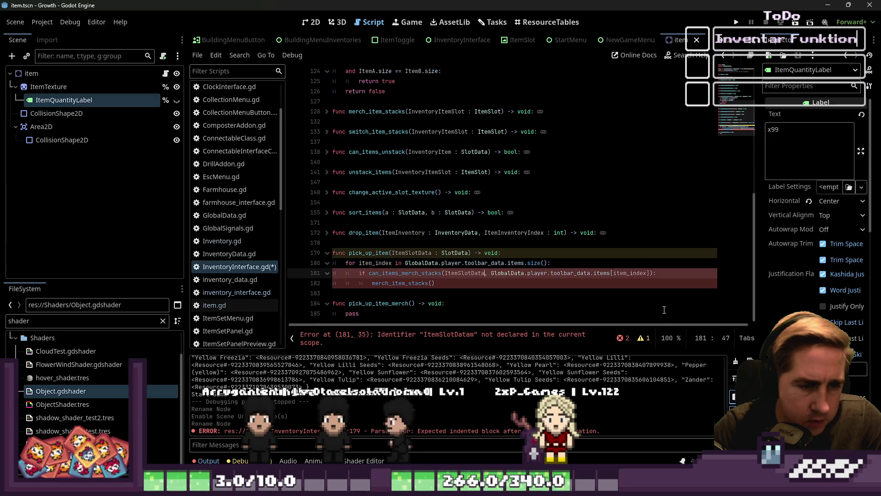
{"action": "key", "text": "BackSpace"}
{"action": "key", "text": "Right"}
{"action": "key", "text": "Right"}
{"action": "key", "text": "Right"}
{"action": "key", "text": "Right"}
{"action": "key", "text": "Right"}
{"action": "key", "text": "Right"}
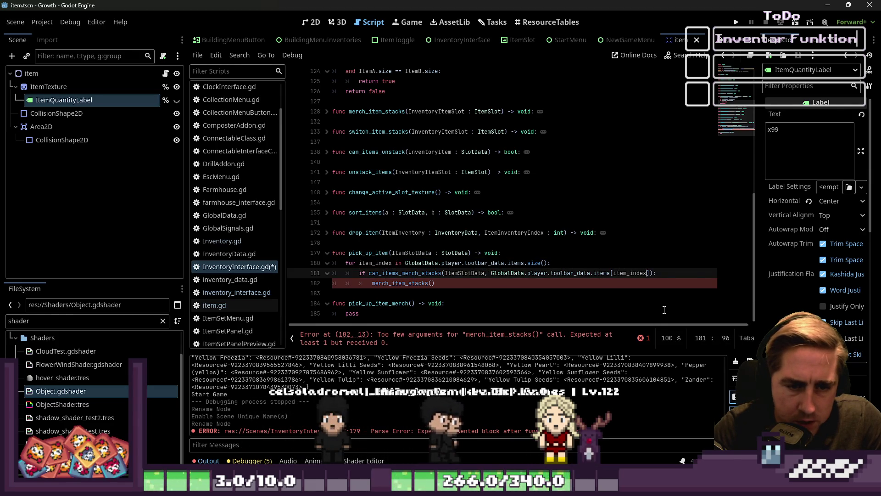
Replace the merch_item_stacks() call on line 182 with the start of a pick_up_item_merch call.
{"action": "key", "text": "Down"}
{"action": "key", "text": "Home"}
{"action": "key", "text": "Right"}
{"action": "key", "text": "Right"}
{"action": "key", "text": "Home"}
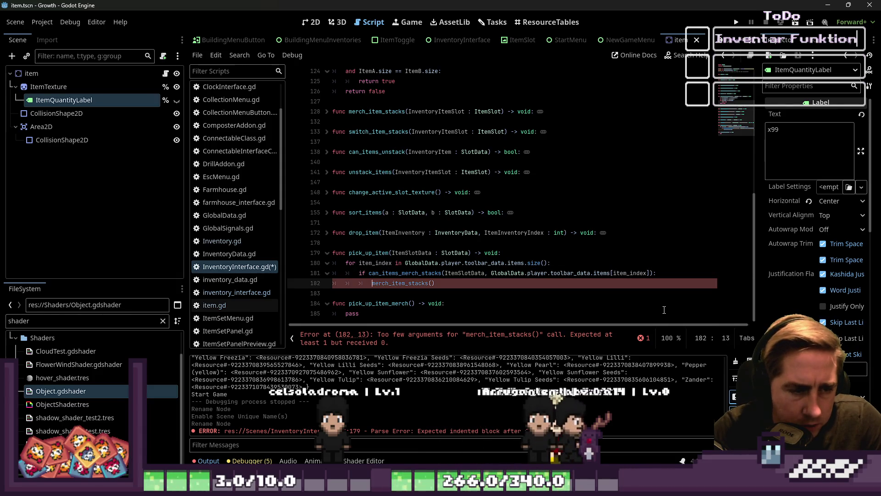
{"action": "key", "text": "shift+End"}
{"action": "key", "text": "BackSpace"}
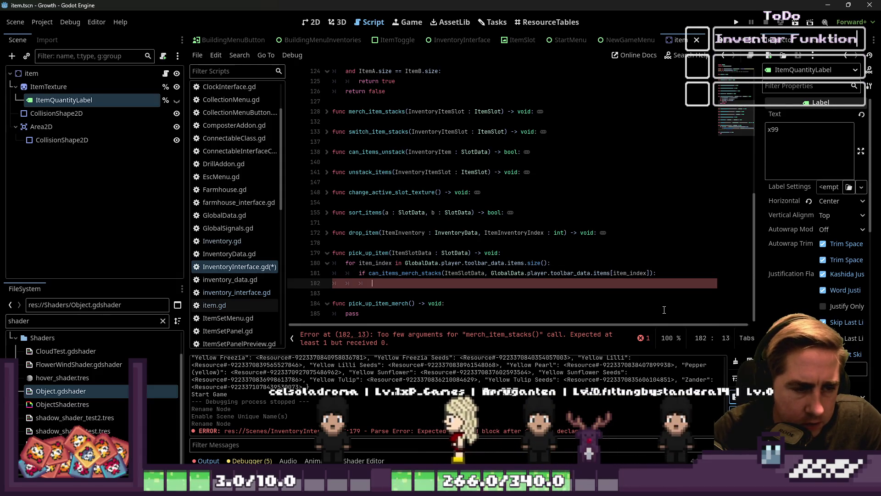
{"action": "type", "text": "pick"}
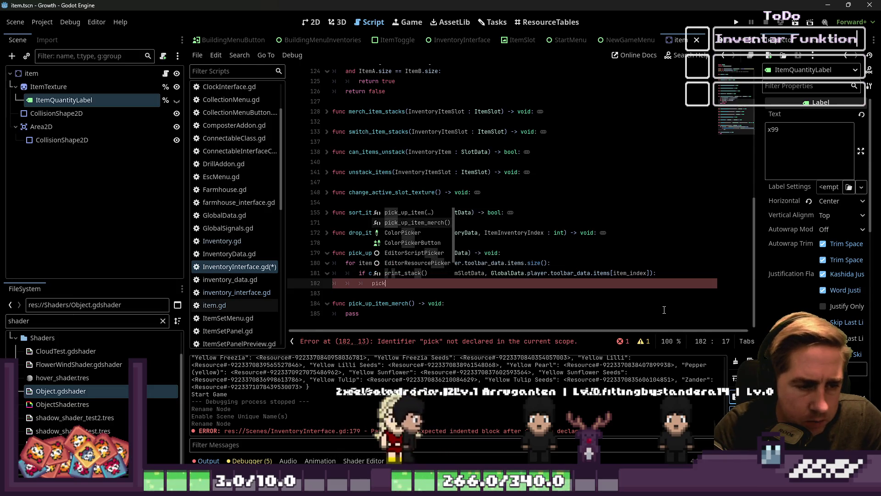
Pass GlobalData.player.toolbar_data.items[item_index] as pick_up_item_merch's second argument and close the call.
{"action": "key", "text": "Down"}
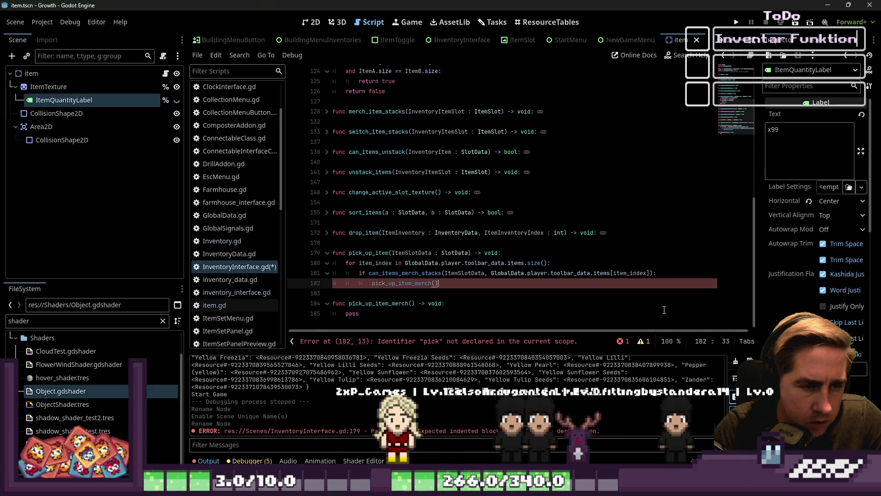
{"action": "key", "text": "Return"}
{"action": "type", "text": "ItemSl"}
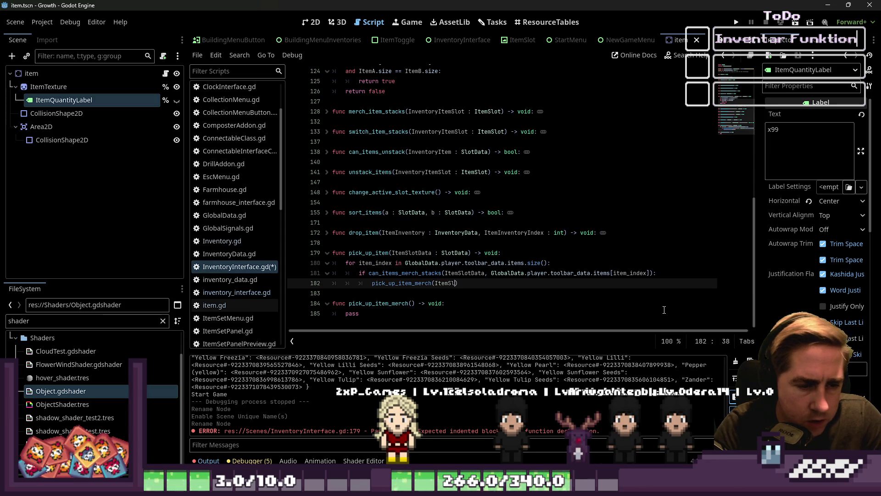
{"action": "key", "text": "Up"}
{"action": "key", "text": "ctrl+Right"}
{"action": "key", "text": "ctrl+Right"}
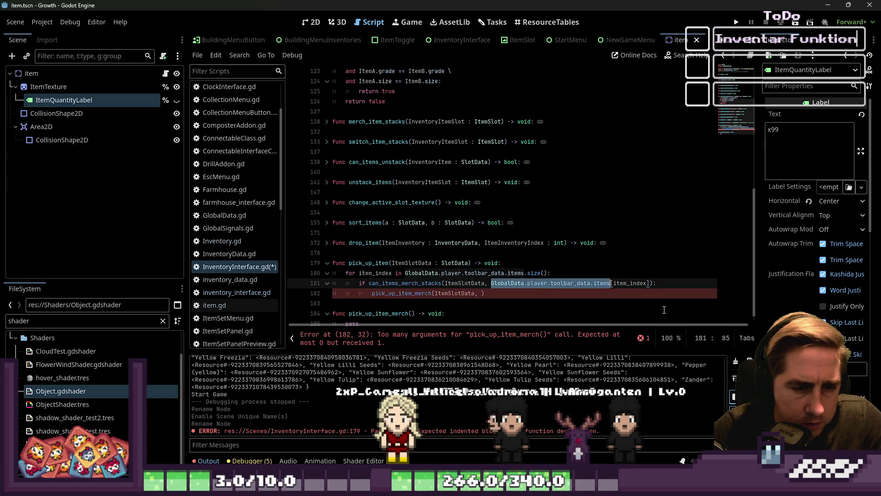
{"action": "key", "text": "Down"}
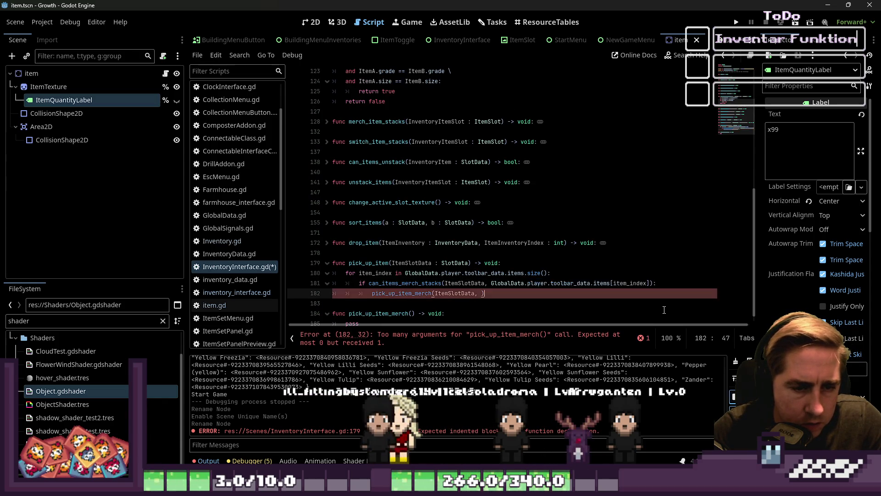
{"action": "type", "text": ")"}
{"action": "left_click", "coordinate": [664, 309]}
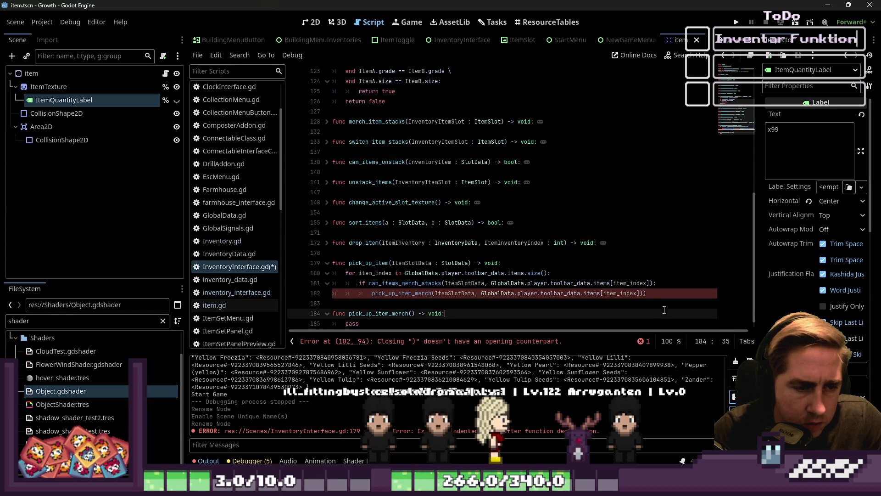
{"action": "key", "text": "ctrl+Left"}
{"action": "key", "text": "ctrl+Left"}
{"action": "key", "text": "ctrl+Left"}
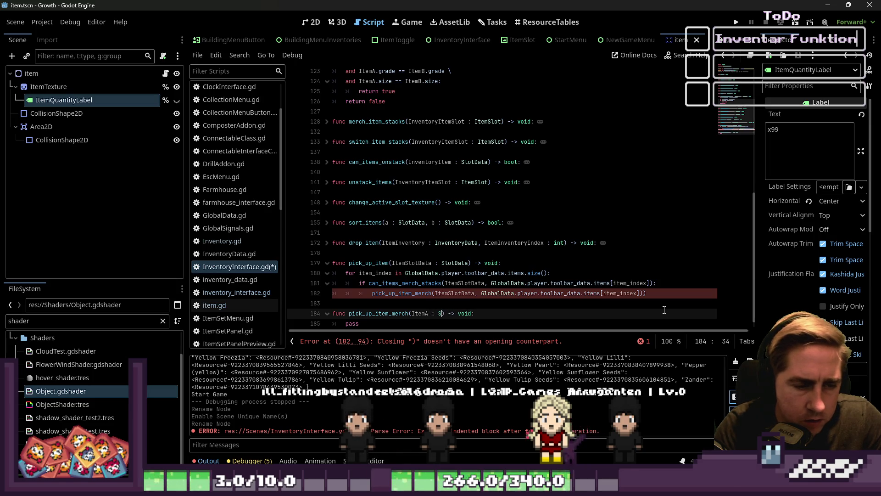
Declare pick_up_item_merch's parameters as ItemA : SlotData and ItemB : SlotData.
{"action": "type", "text": "lotData, Item"}
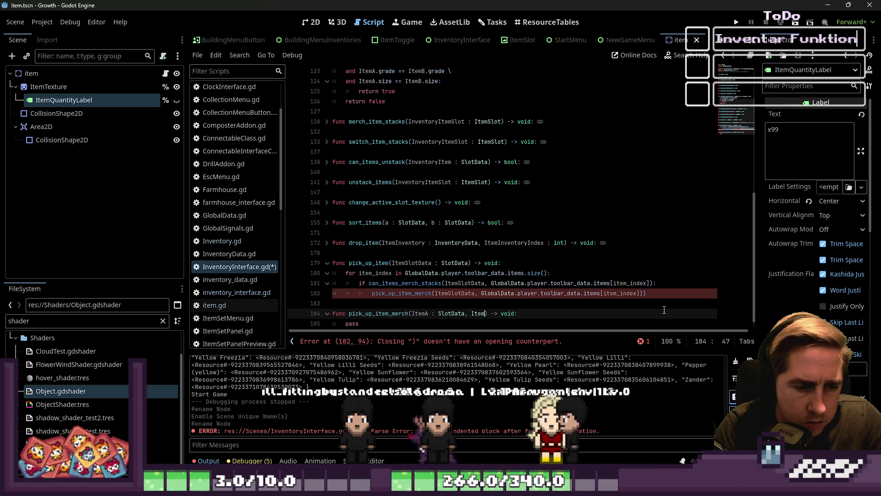
{"action": "type", "text": "B : "}
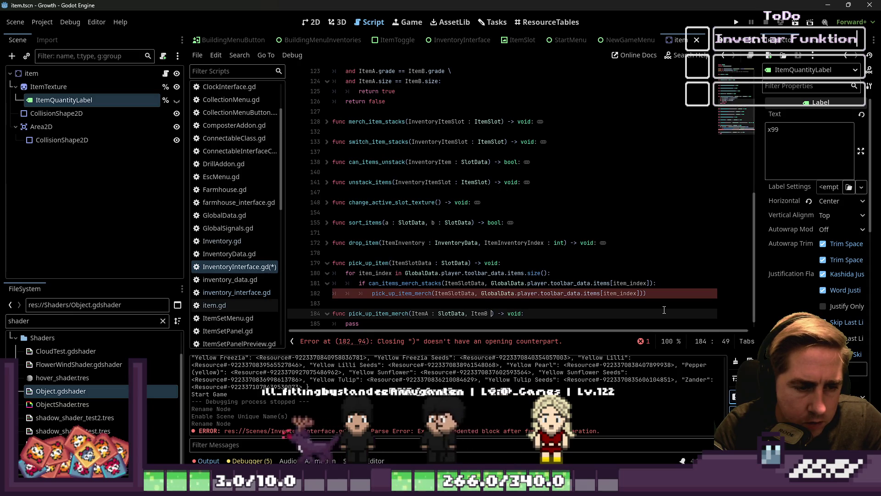
{"action": "type", "text": "SlotD"}
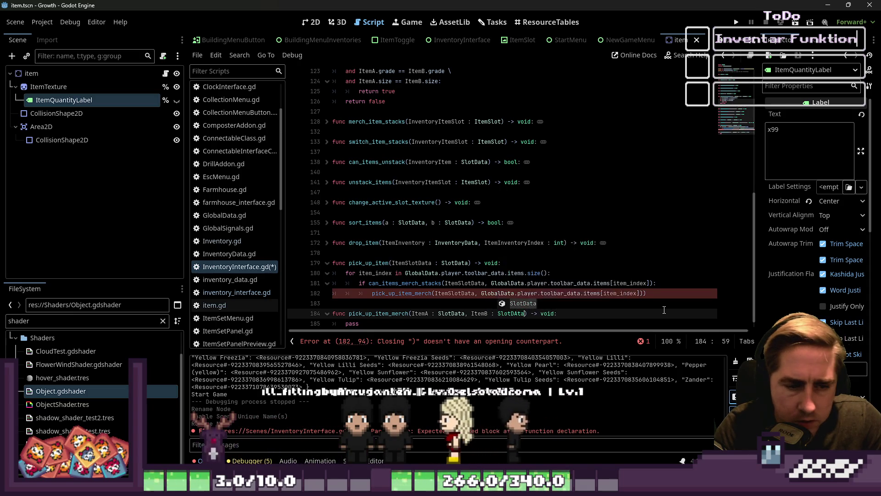
{"action": "key", "text": "Return"}
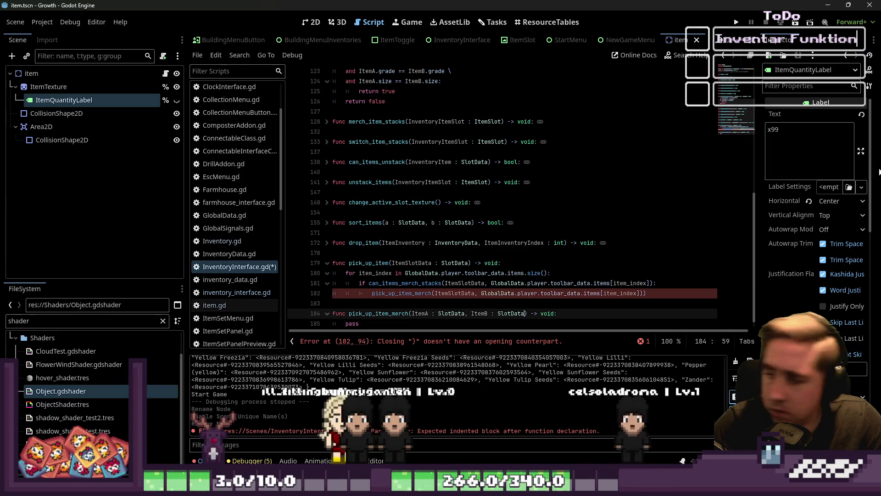
{"action": "scroll", "coordinate": [634, 182], "scroll_direction": "down", "scroll_amount": 1}
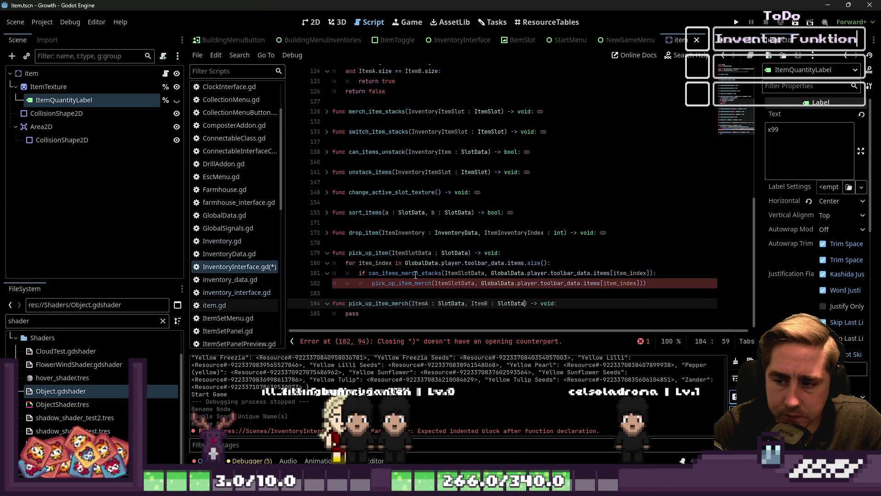
{"action": "scroll", "coordinate": [419, 306], "scroll_direction": "up", "scroll_amount": 1}
{"action": "left_click_drag", "start_coordinate": [362, 323], "coordinate": [418, 313]}
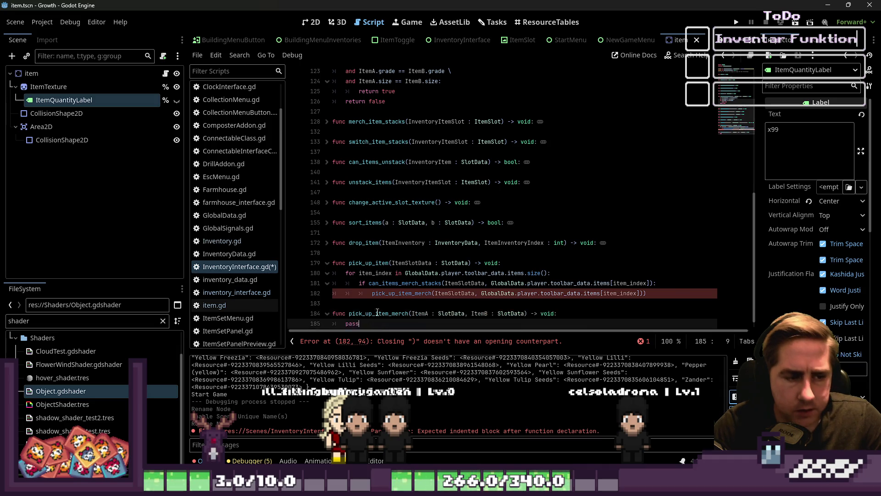
{"action": "scroll", "coordinate": [395, 316], "scroll_direction": "down", "scroll_amount": 1}
Remove the extra closing parenthesis from the call on line 182 and select the placeholder pass.
{"action": "double_click", "coordinate": [422, 283]}
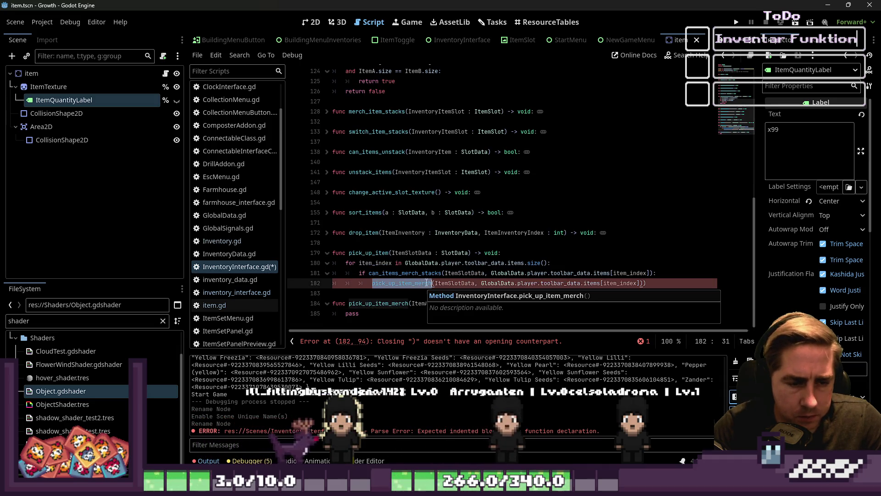
{"action": "left_click", "coordinate": [479, 262]}
{"action": "left_click", "coordinate": [660, 284]}
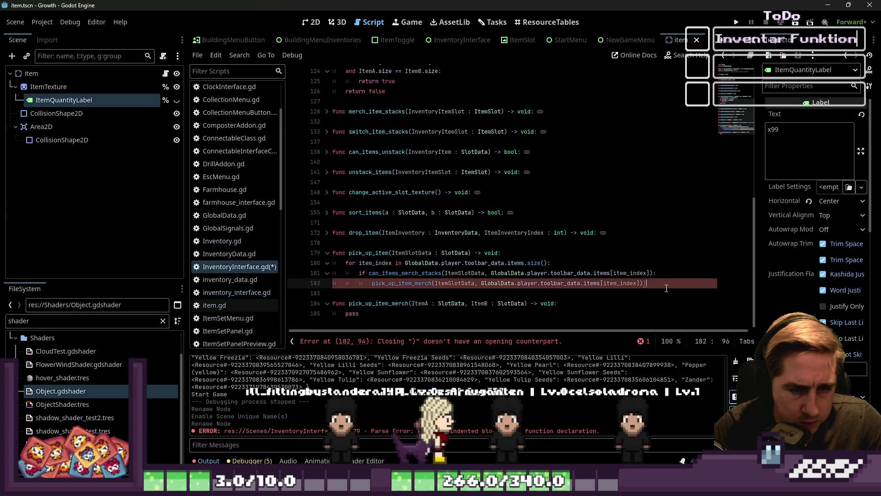
{"action": "key", "text": "Down"}
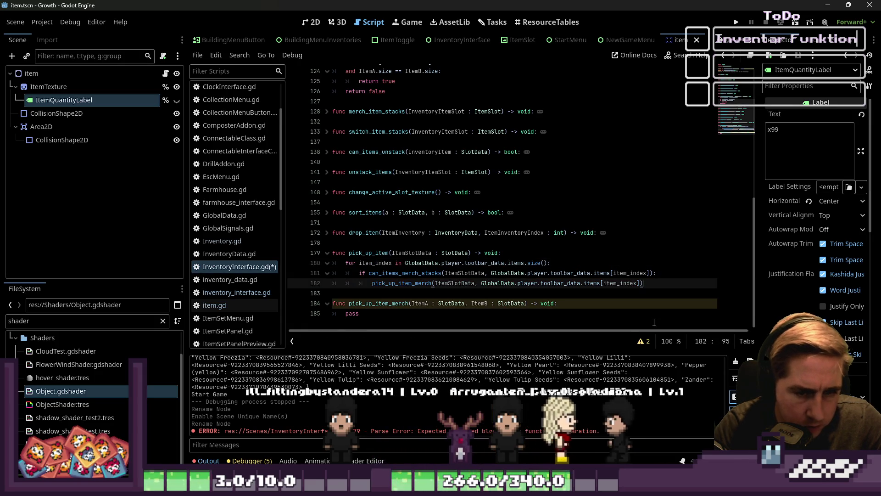
{"action": "left_click", "coordinate": [396, 321]}
{"action": "key", "text": "shift+Home"}
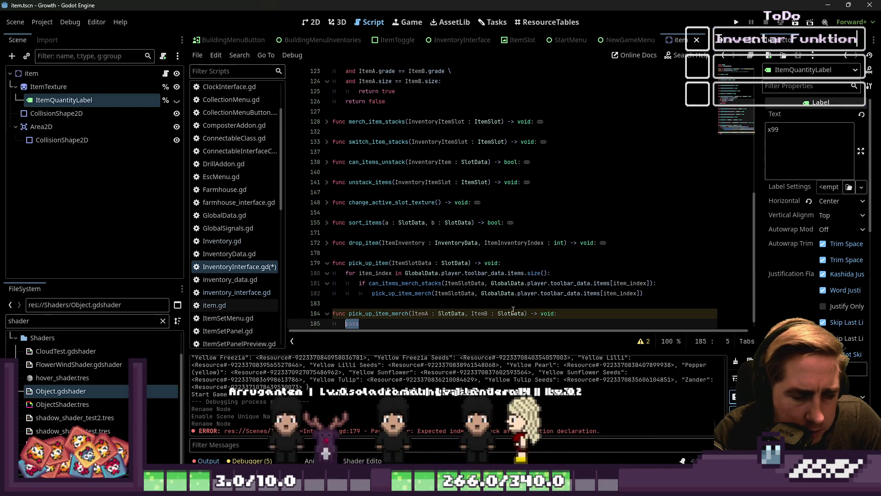
Replace pass with ItemB.quantity += ItemA.quantity in pick_up_item_merch.
{"action": "type", "text": "var "}
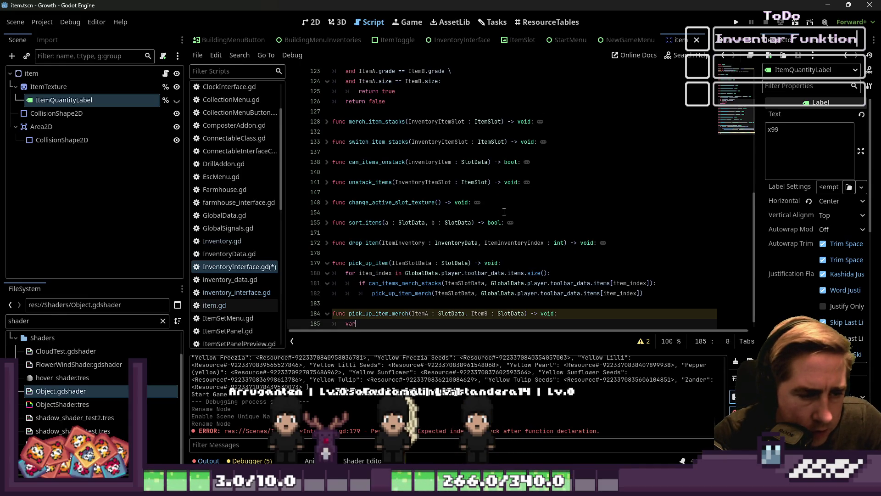
{"action": "type", "text": "ItemA"}
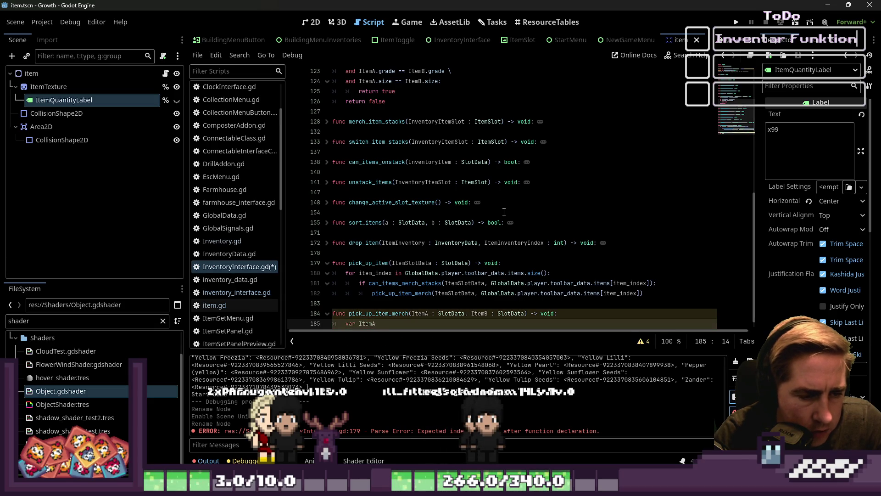
{"action": "key", "text": "BackSpace"}
{"action": "key", "text": "BackSpace"}
{"action": "key", "text": "BackSpace"}
{"action": "key", "text": "BackSpace"}
{"action": "type", "text": "I"}
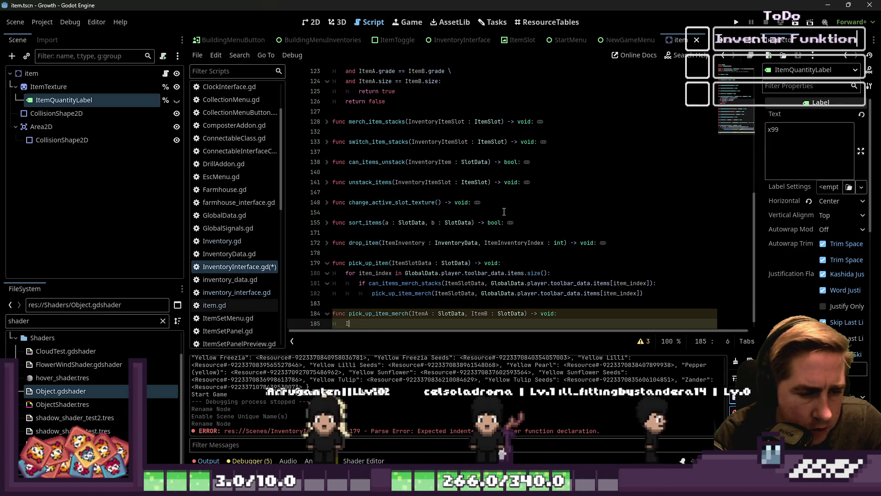
{"action": "type", "text": "temB."}
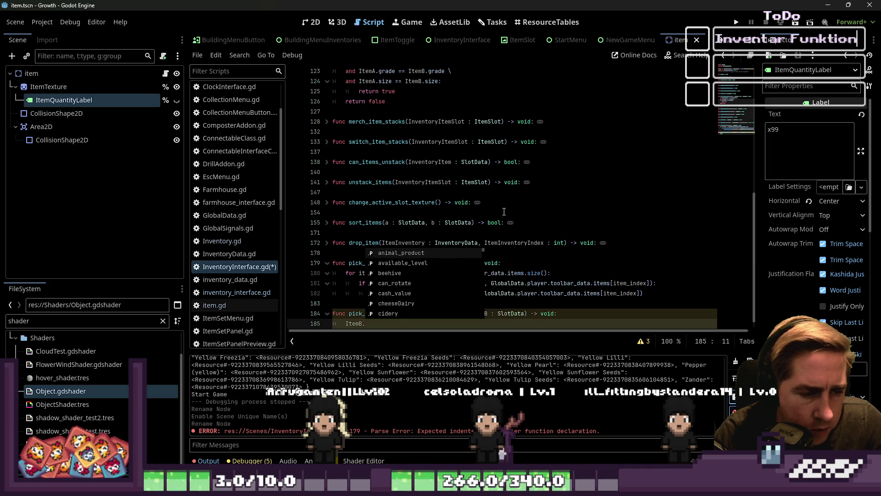
{"action": "type", "text": "quantity += ItemA"}
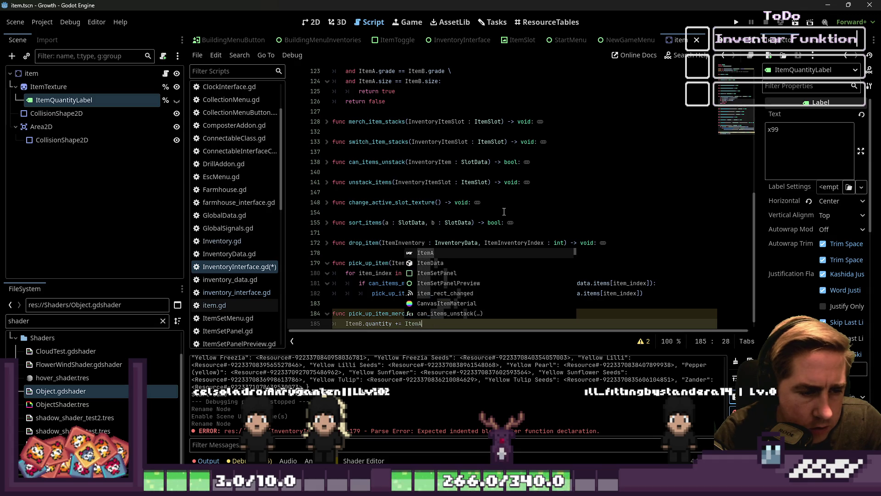
{"action": "type", "text": ".qu"}
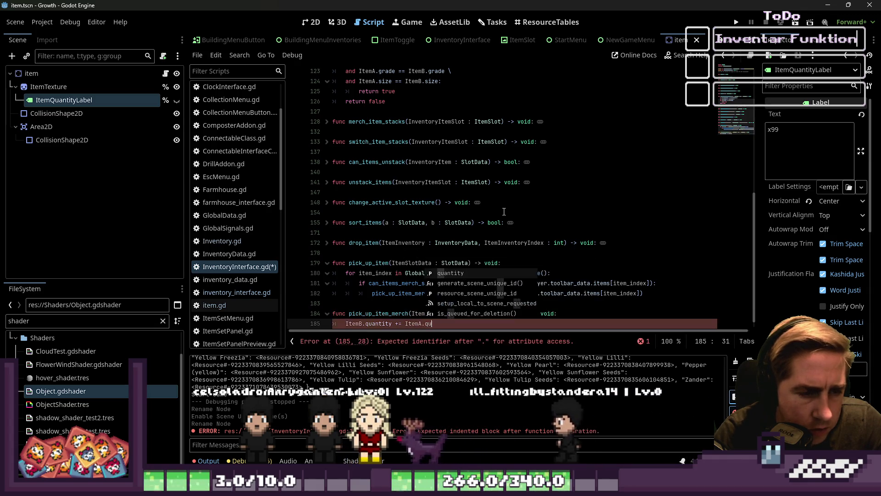
{"action": "type", "text": "antiy"}
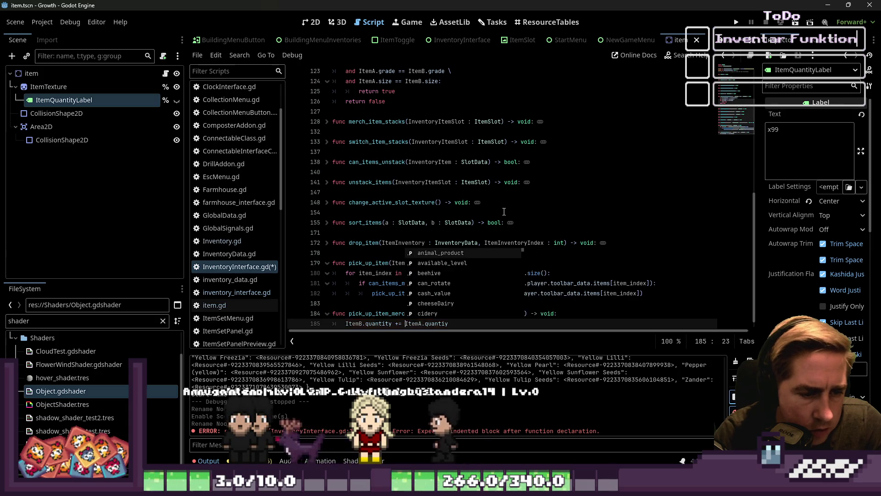
{"action": "key", "text": "End"}
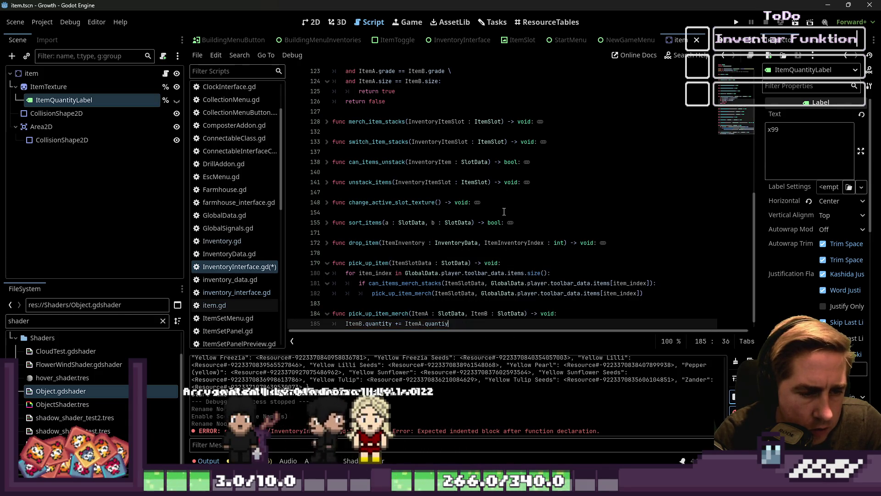
{"action": "key", "text": "Return"}
Add an ItemA.delete() line, then remove it again with the empty line.
{"action": "type", "text": "ItemA"}
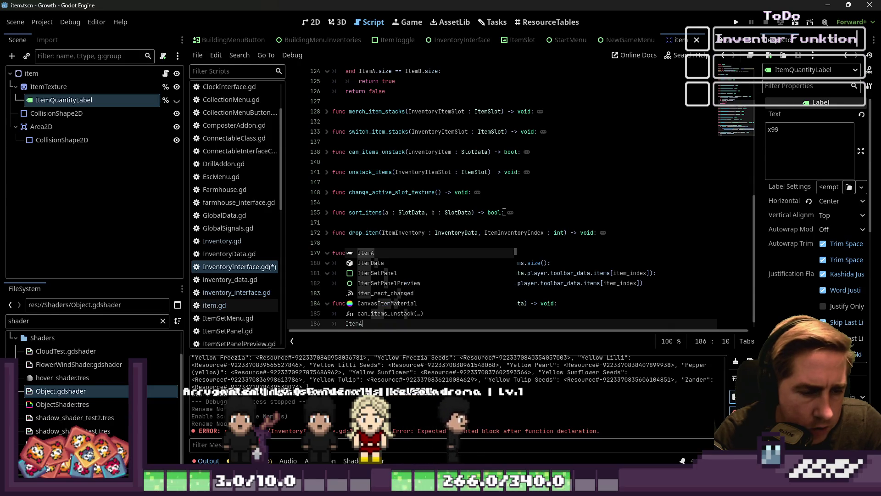
{"action": "type", "text": ".que"}
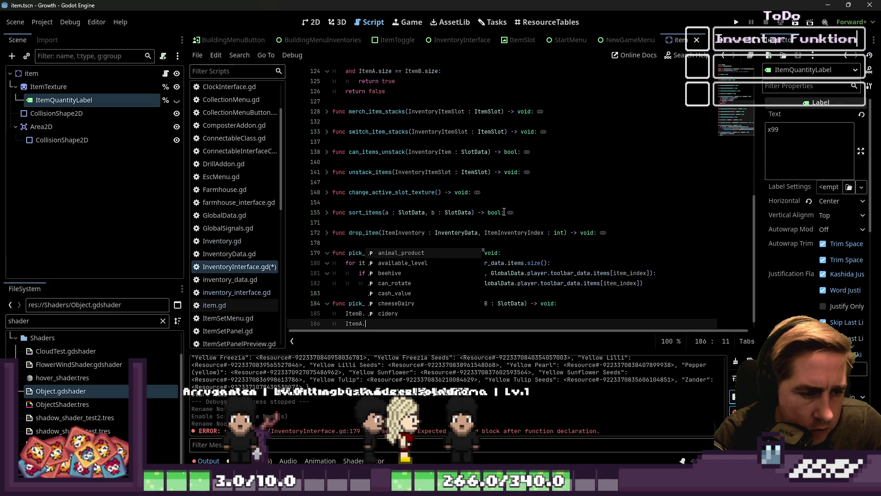
{"action": "key", "text": "BackSpace"}
{"action": "type", "text": "delete("}
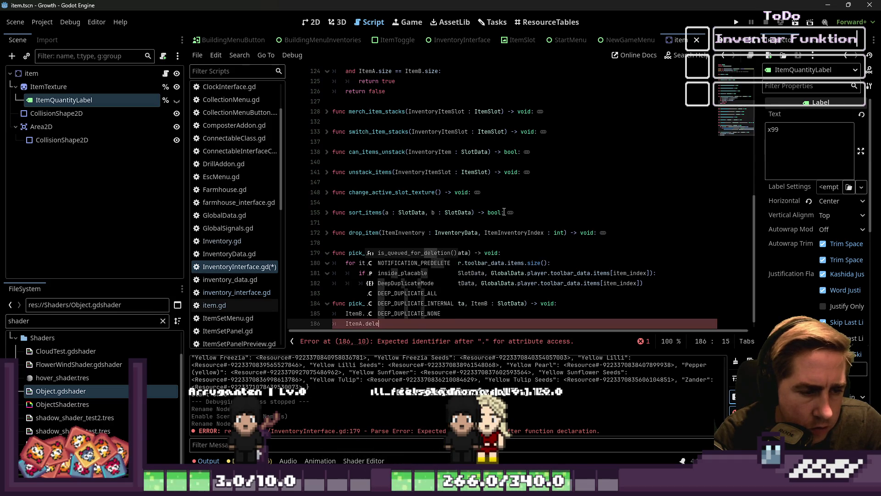
{"action": "key", "text": "Escape"}
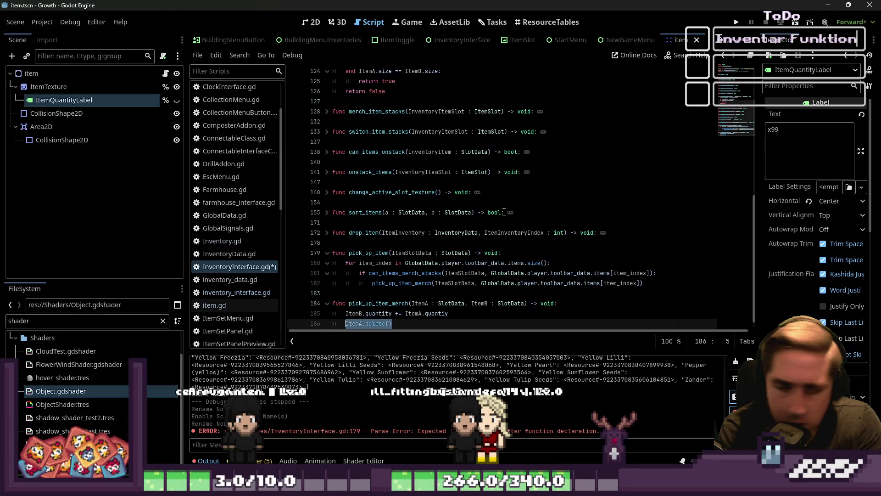
{"action": "key", "text": "BackSpace"}
{"action": "key", "text": "BackSpace"}
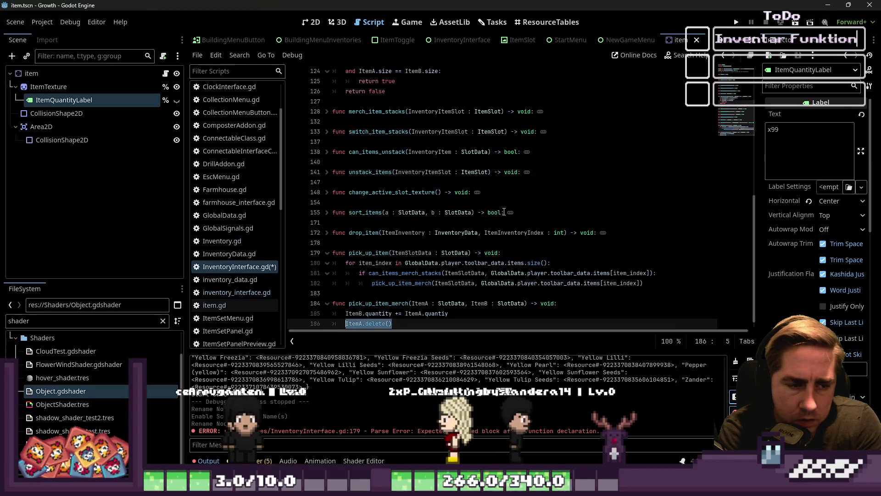
{"action": "key", "text": "BackSpace"}
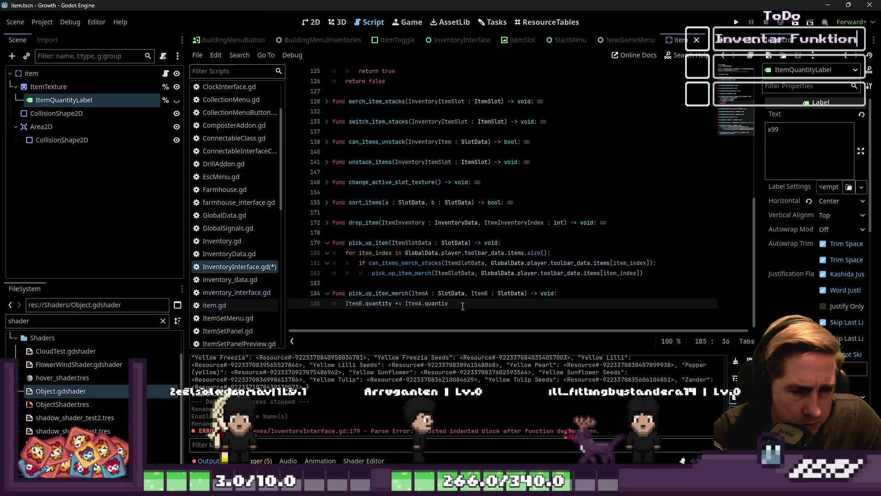
{"action": "left_click_drag", "start_coordinate": [451, 303], "coordinate": [407, 303]}
Paste the quantity addition over the pick_up_item_merch call and delete the pick_up_item_merch function.
{"action": "key", "text": "End"}
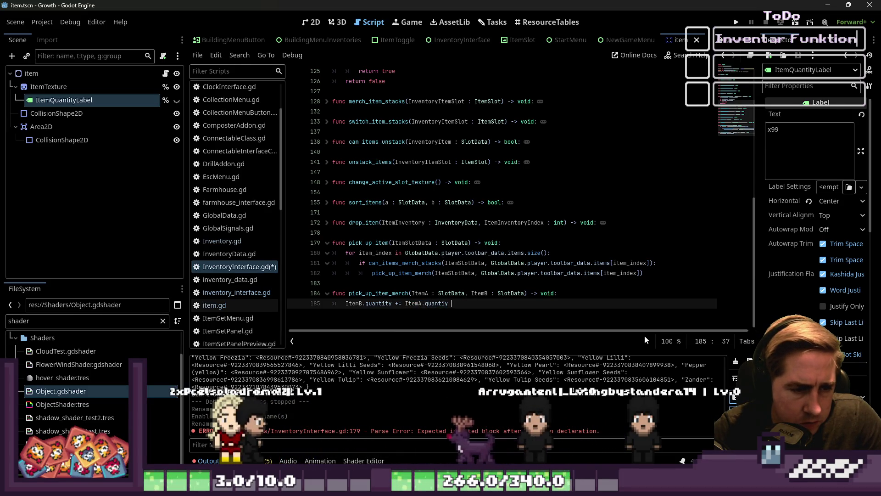
{"action": "key", "text": "Home"}
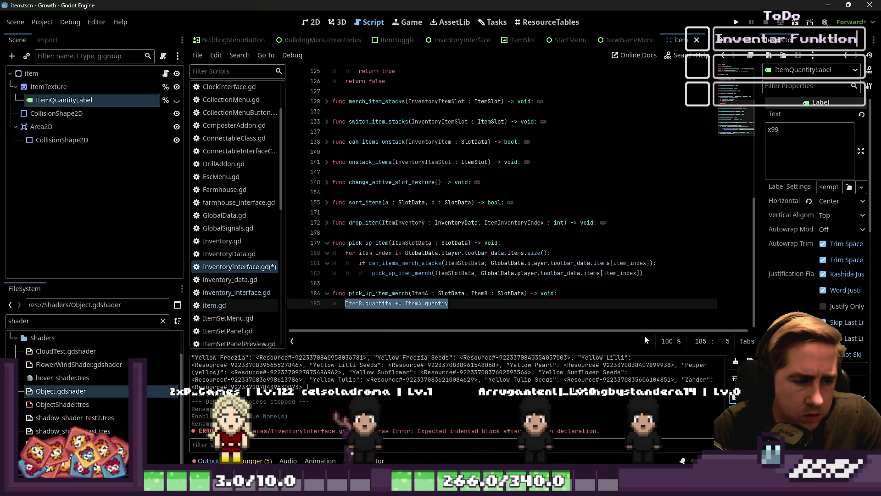
{"action": "key", "text": "Up"}
{"action": "key", "text": "Up"}
{"action": "key", "text": "Up"}
{"action": "key", "text": "Home"}
{"action": "key", "text": "ctrl+shift+Right"}
{"action": "key", "text": "ctrl+shift+Right"}
{"action": "key", "text": "ctrl+shift+Right"}
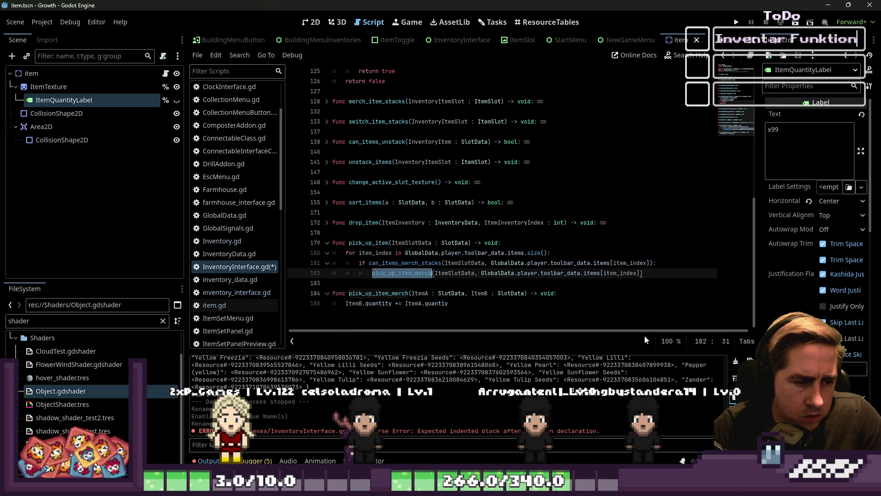
{"action": "key", "text": "shift+Right"}
{"action": "type", "text": "ItemB.quantity += ItemA.quantiy"}
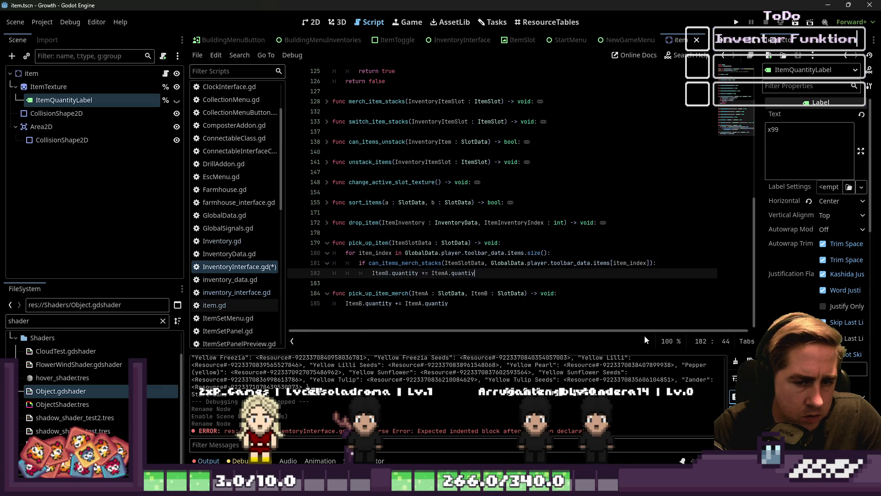
{"action": "key", "text": "Down"}
{"action": "key", "text": "Down"}
{"action": "key", "text": "ctrl+shift+End"}
{"action": "key", "text": "Delete"}
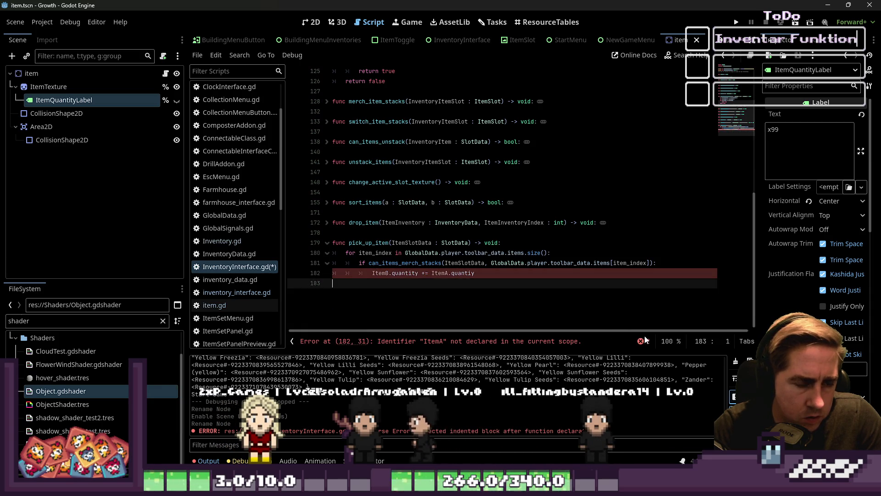
{"action": "key", "text": "Up"}
{"action": "key", "text": "Home"}
{"action": "key", "text": "ctrl+Right"}
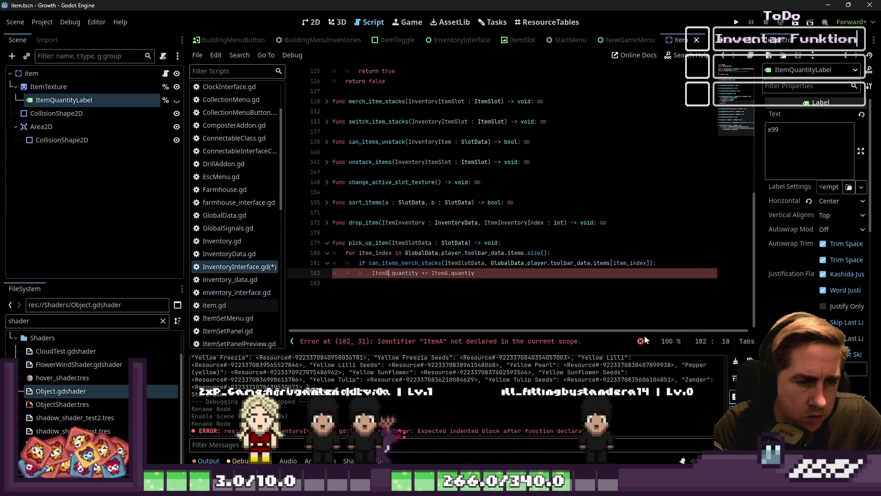
Make the line add ItemSlotData.quantity to toolbar_data.items[item_index].quantity.
{"action": "key", "text": "Up"}
{"action": "key", "text": "Down"}
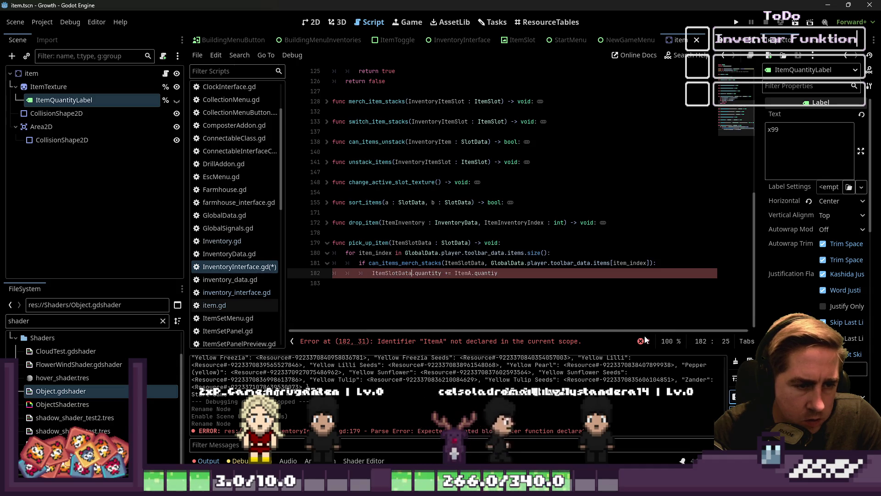
{"action": "key", "text": "ctrl+v"}
{"action": "key", "text": "Up"}
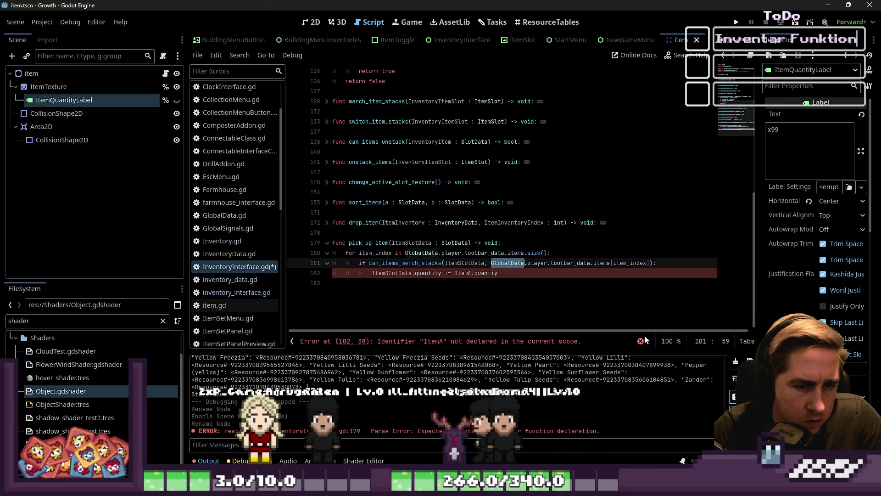
{"action": "key", "text": "ctrl+shift+Right"}
{"action": "key", "text": "ctrl+shift+Right"}
{"action": "key", "text": "ctrl+shift+Right"}
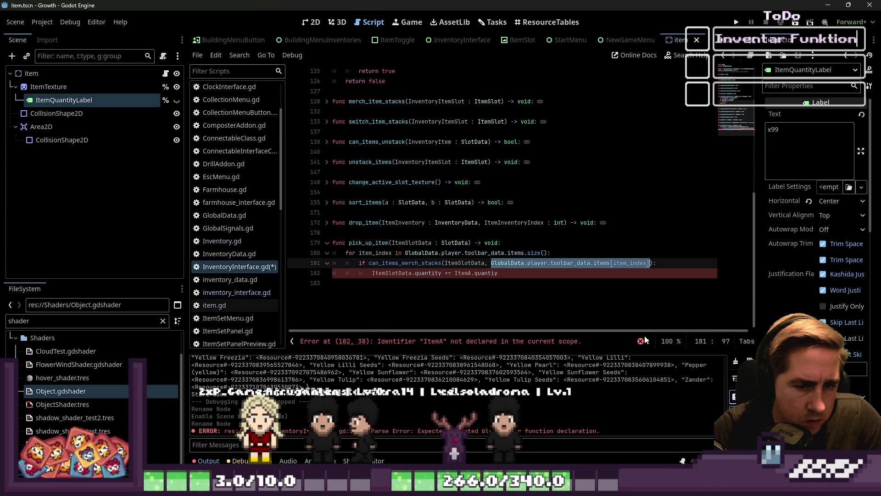
{"action": "key", "text": "Down"}
{"action": "key", "text": "ctrl+Left"}
{"action": "key", "text": "ctrl+Left"}
{"action": "key", "text": "ctrl+Left"}
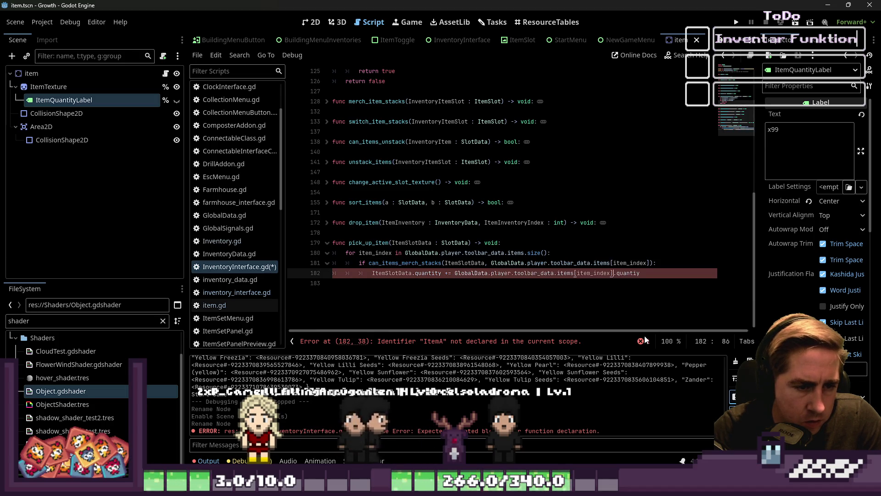
{"action": "key", "text": "ctrl+shift+Left"}
{"action": "key", "text": "ctrl+shift+Left"}
{"action": "type", "text": "GlobalData.player.toolbar_data.items[item_index]"}
{"action": "key", "text": "ctrl+Right"}
{"action": "key", "text": "ctrl+Right"}
{"action": "key", "text": "ctrl+shift+Right"}
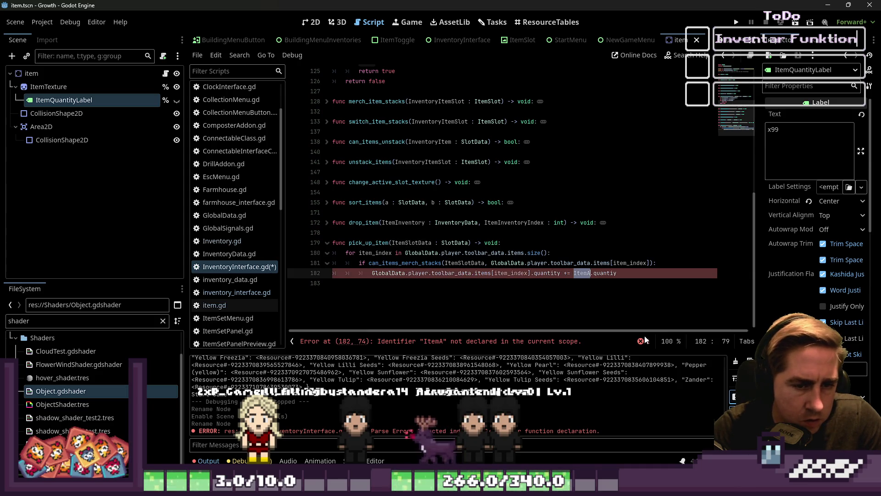
{"action": "type", "text": "ItemSlotData"}
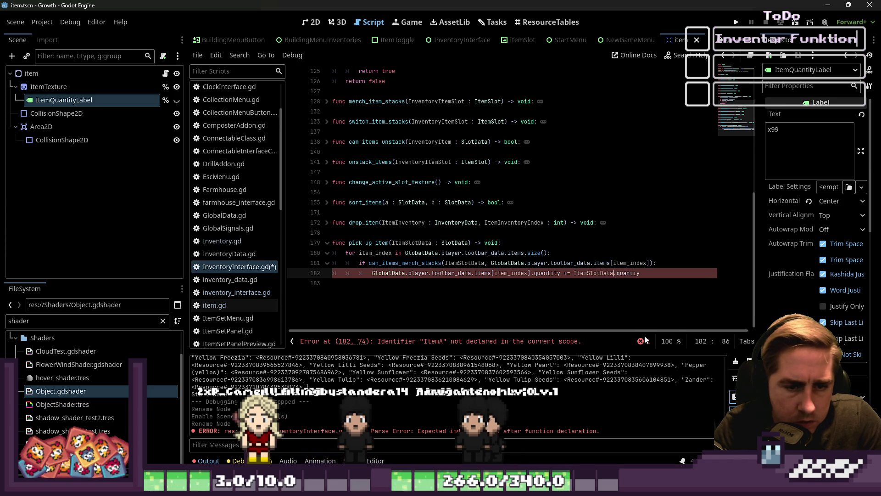
Add return after the addition and begin an 'if can' line.
{"action": "key", "text": "Down"}
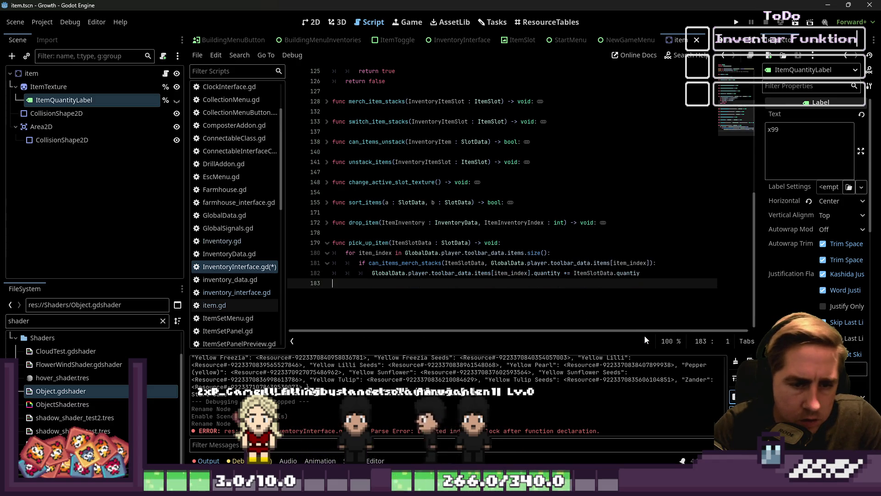
{"action": "key", "text": "Tab"}
{"action": "type", "text": "else"}
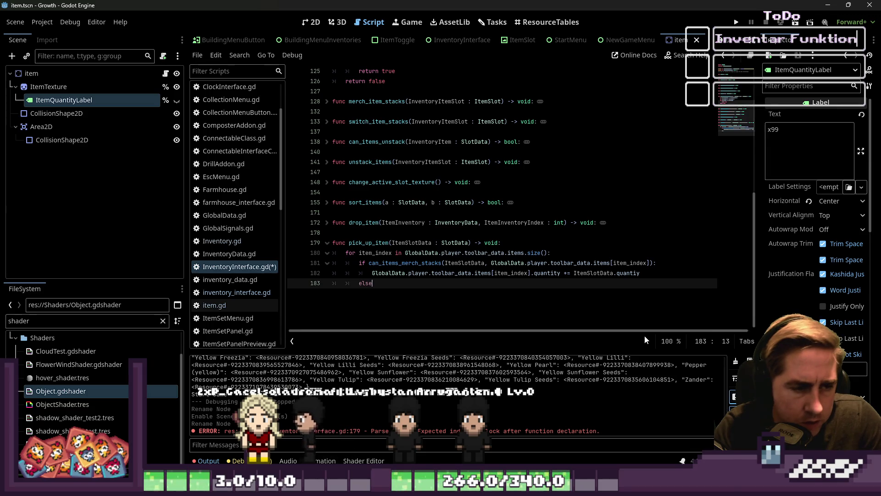
{"action": "key", "text": "BackSpace"}
{"action": "key", "text": "BackSpace"}
{"action": "key", "text": "BackSpace"}
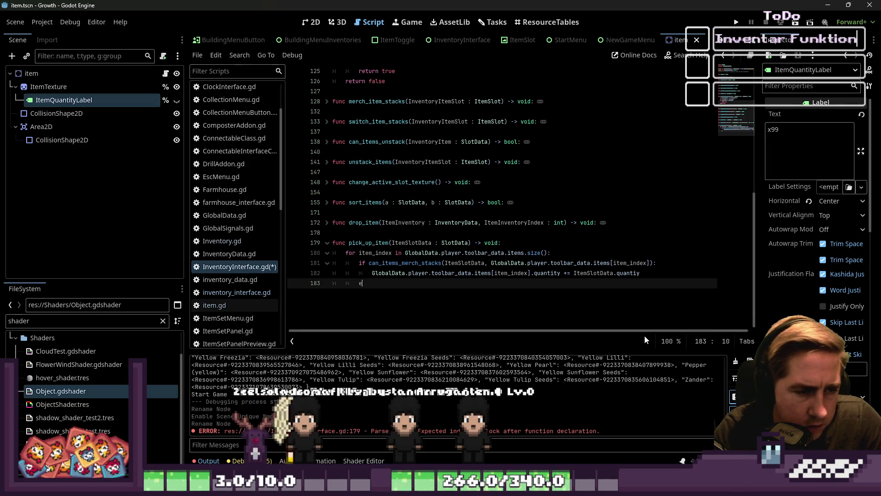
{"action": "key", "text": "Tab"}
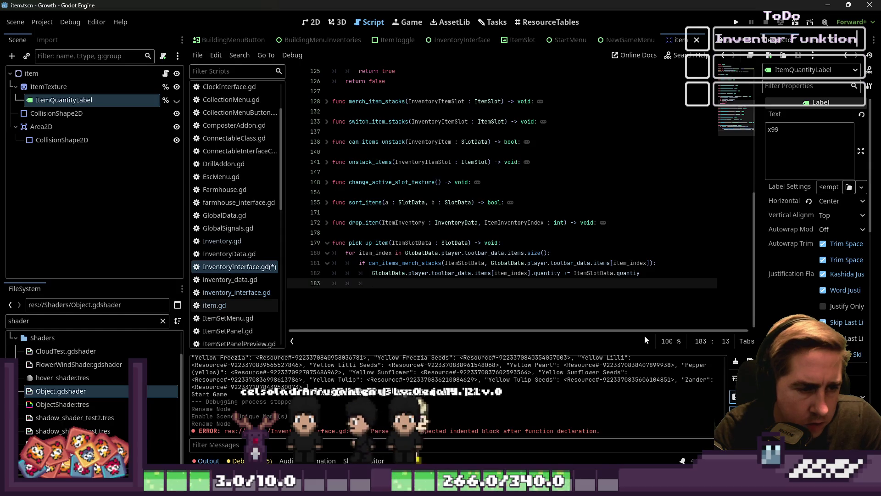
{"action": "type", "text": "return"}
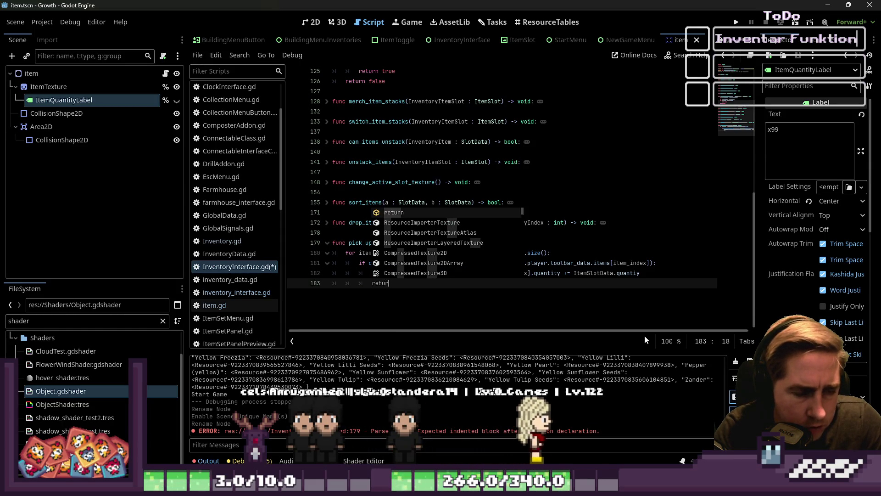
{"action": "key", "text": "Return"}
{"action": "type", "text": "if can"}
Copy the whole toolbar merge if block and paste a duplicate below it.
{"action": "key", "text": "Up"}
{"action": "key", "text": "Up"}
{"action": "key", "text": "Up"}
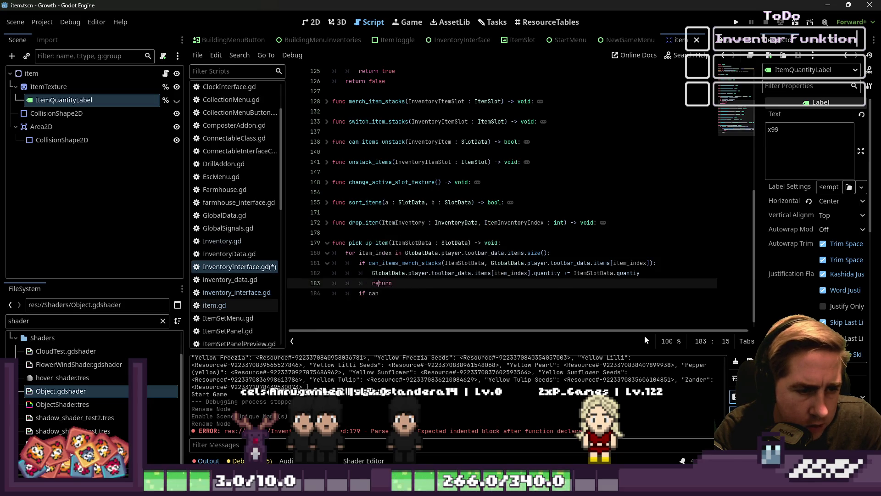
{"action": "key", "text": "ctrl+shift+Right"}
{"action": "key", "text": "ctrl+shift+Right"}
{"action": "key", "text": "ctrl+shift+Right"}
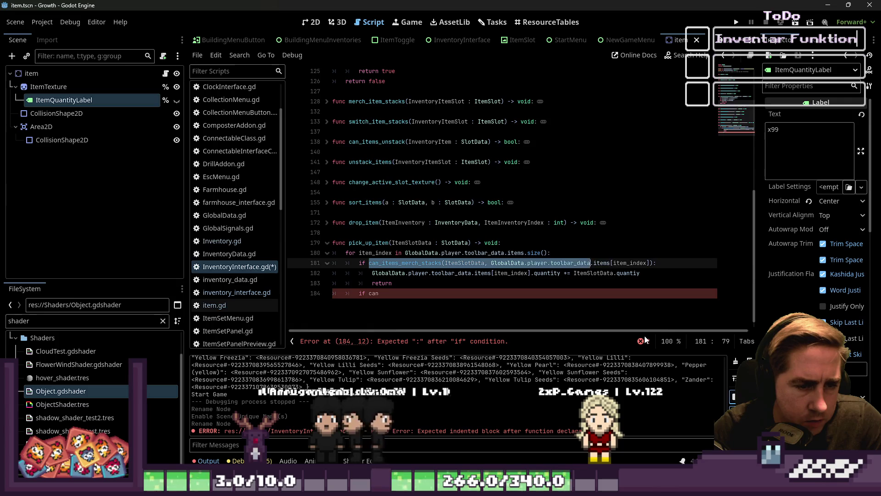
{"action": "key", "text": "shift+Down"}
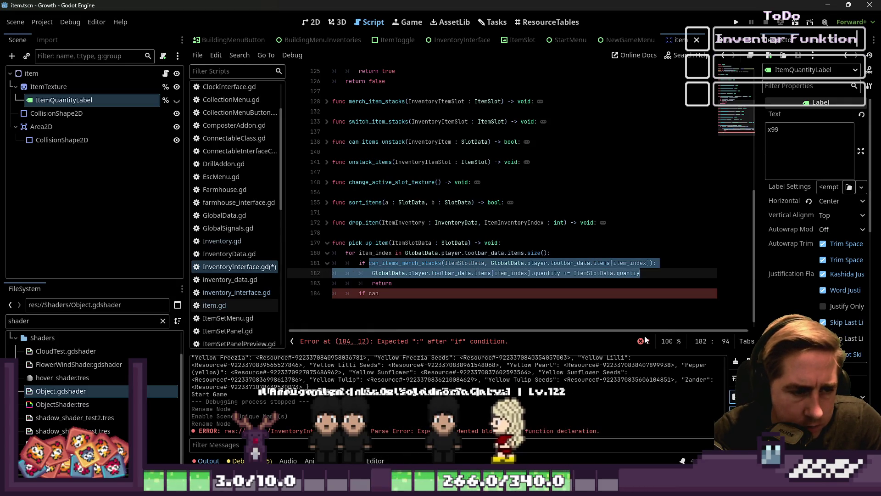
{"action": "key", "text": "Up"}
{"action": "key", "text": "Up"}
{"action": "key", "text": "Down"}
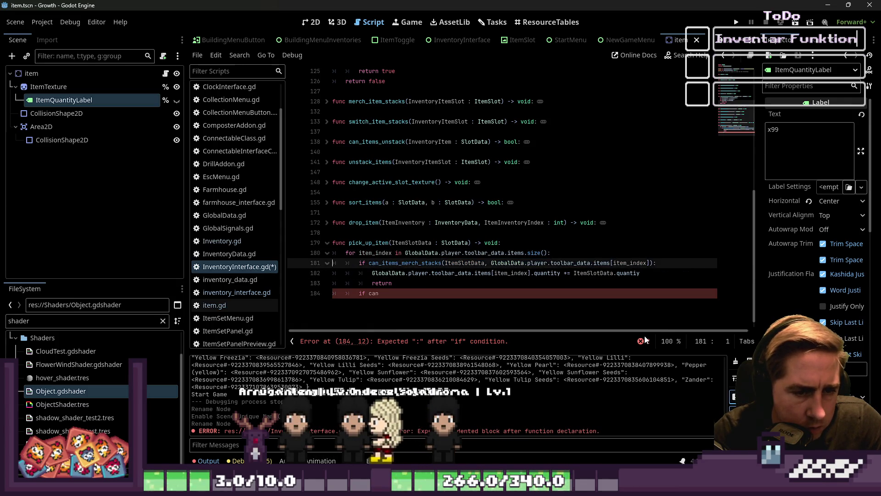
{"action": "key", "text": "Home"}
{"action": "key", "text": "shift+Down"}
{"action": "key", "text": "shift+End"}
{"action": "key", "text": "ctrl+c"}
{"action": "key", "text": "Down"}
{"action": "key", "text": "Down"}
{"action": "key", "text": "ctrl+shift+Left"}
{"action": "key", "text": "ctrl+shift+Left"}
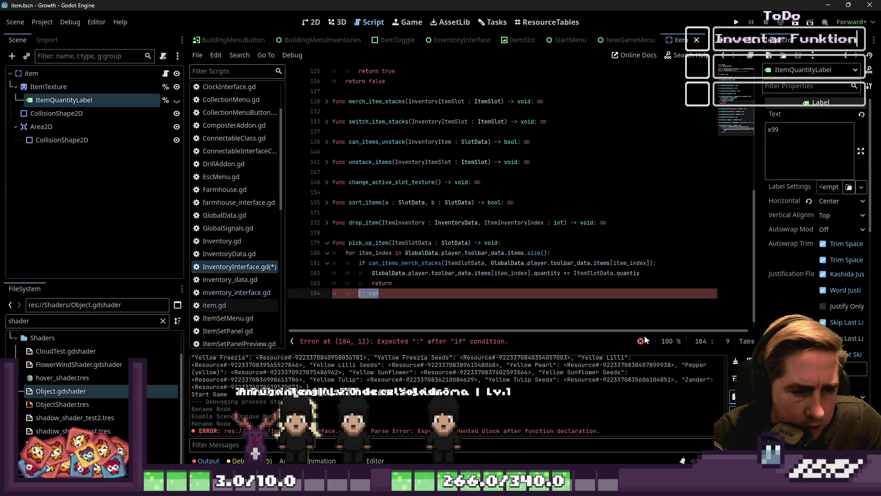
{"action": "key", "text": "ctrl+v"}
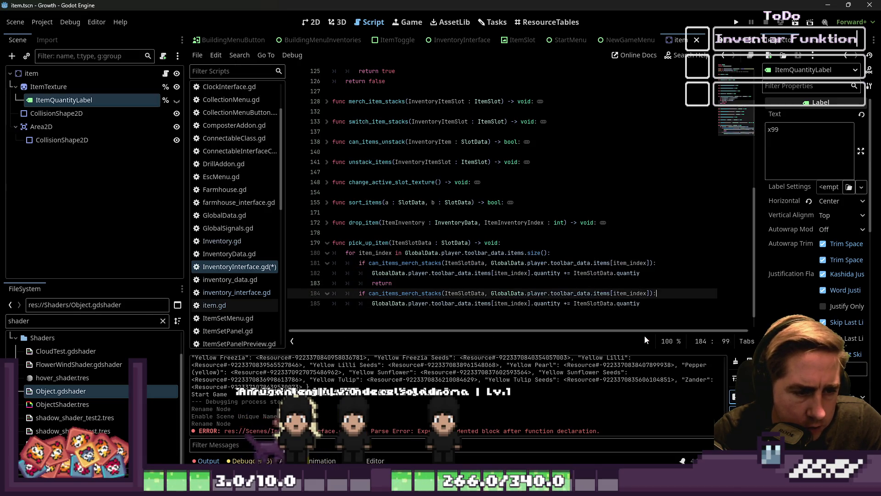
Change both toolbar_data references in the duplicated check on lines 184–185 to inventory_data.
{"action": "key", "text": "ctrl+Left"}
{"action": "key", "text": "ctrl+Left"}
{"action": "key", "text": "ctrl+Left"}
{"action": "key", "text": "Left"}
{"action": "key", "text": "ctrl+BackSpace"}
{"action": "type", "text": "inven"}
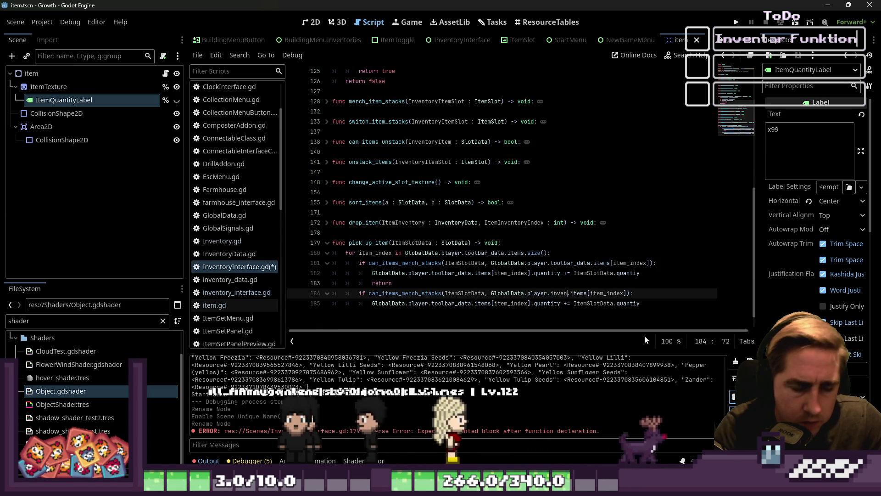
{"action": "key", "text": "Return"}
{"action": "key", "text": "ctrl+shift+Left"}
{"action": "key", "text": "Down"}
{"action": "key", "text": "ctrl+Left"}
{"action": "key", "text": "ctrl+Left"}
{"action": "key", "text": "ctrl+Left"}
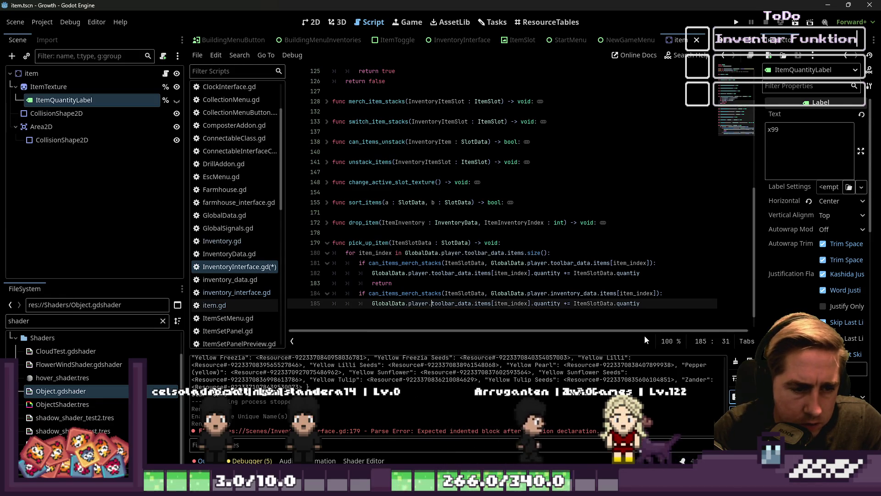
{"action": "key", "text": "ctrl+shift+Right"}
{"action": "type", "text": "inventory_data"}
Add return to the inventory check and start a new if line outside the block.
{"action": "key", "text": "End"}
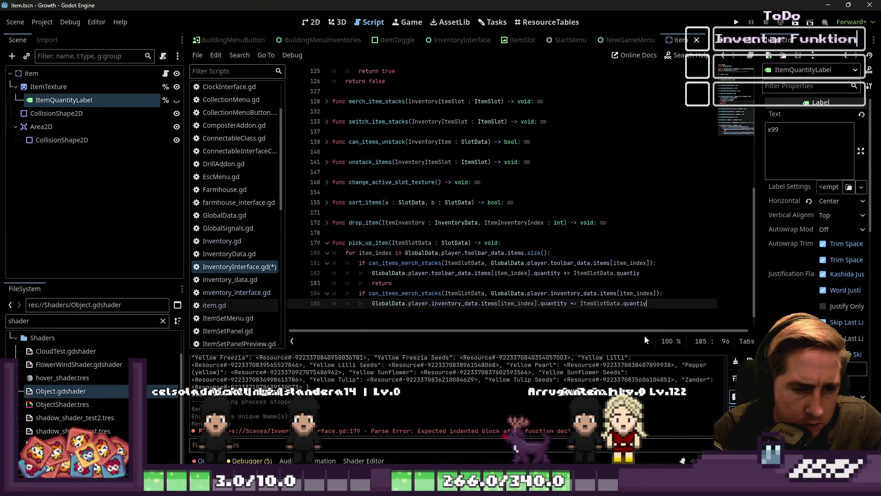
{"action": "key", "text": "Return"}
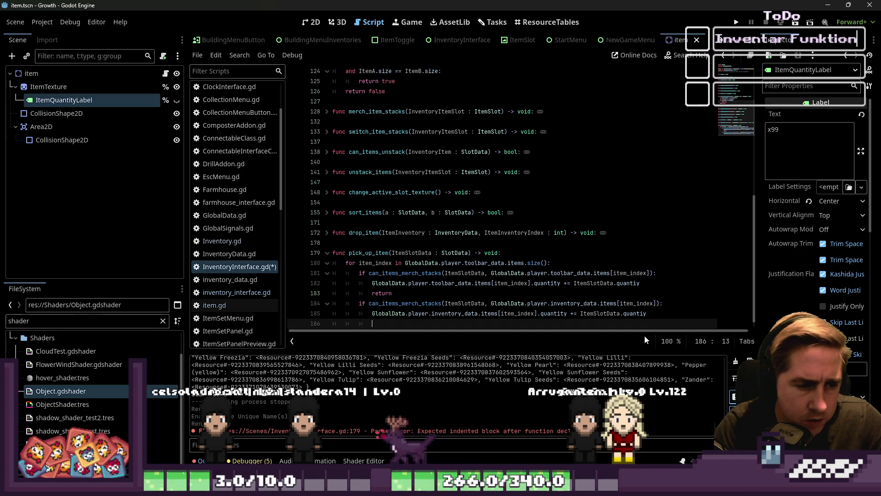
{"action": "type", "text": "retrurn"}
{"action": "key", "text": "Return"}
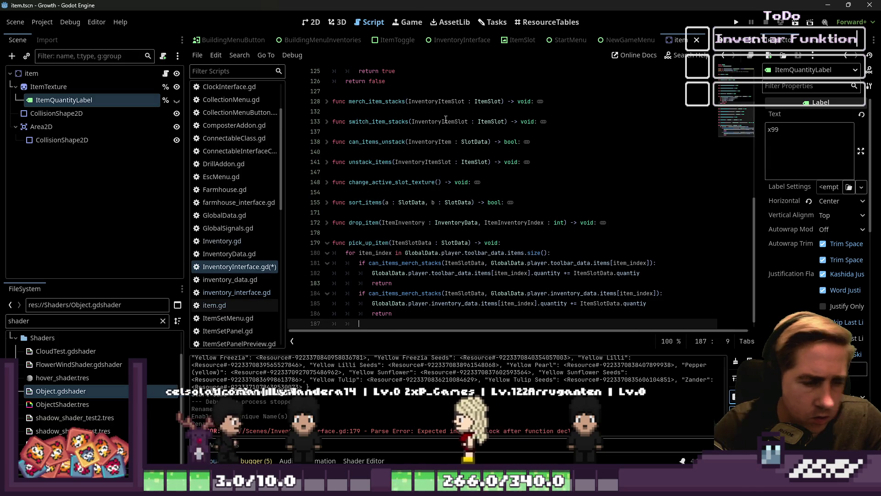
{"action": "key", "text": "BackSpace"}
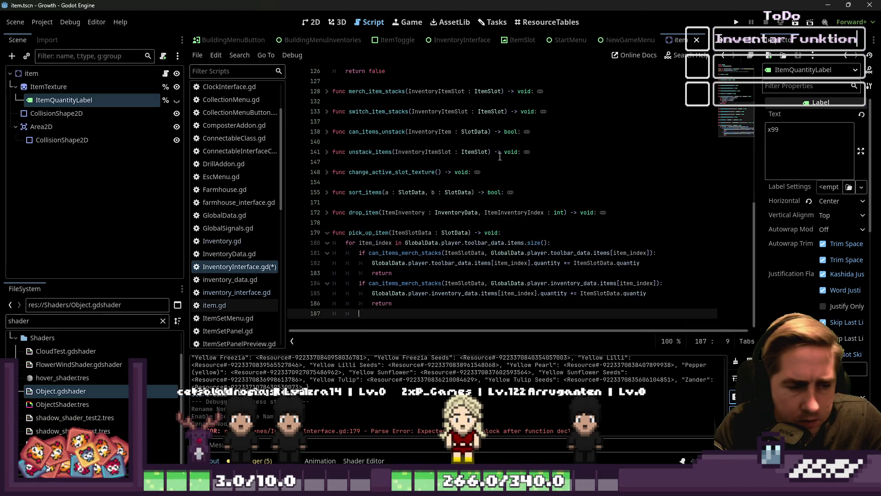
{"action": "type", "text": "if"}
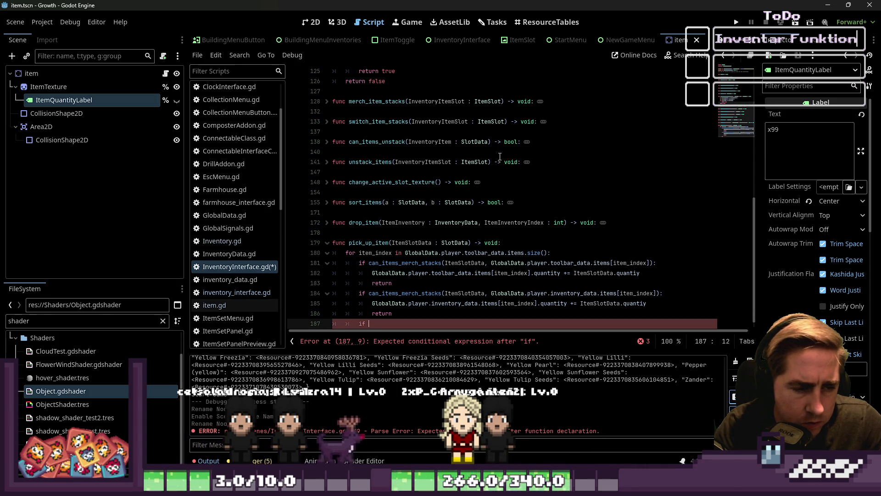
Write if GlobalData.player.toolbar_data.items.has(null): and open its body.
{"action": "key", "text": "Up"}
{"action": "key", "text": "Up"}
{"action": "key", "text": "Up"}
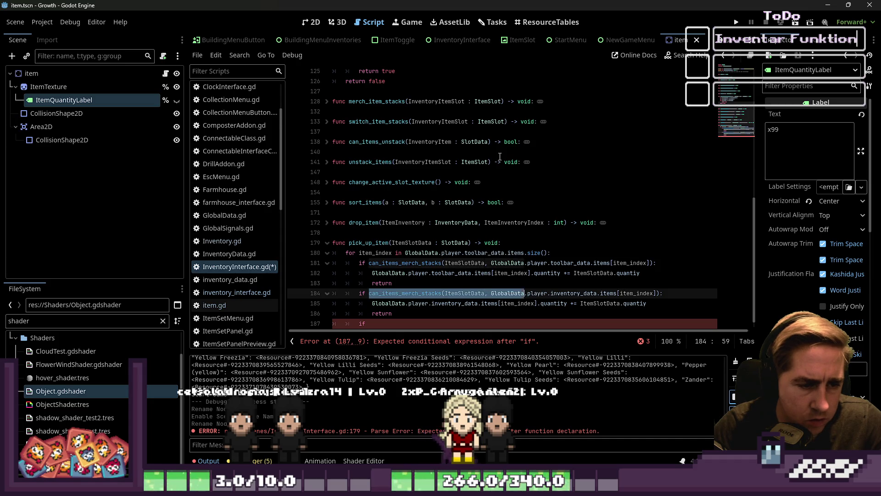
{"action": "key", "text": "Up"}
{"action": "key", "text": "Up"}
{"action": "key", "text": "Up"}
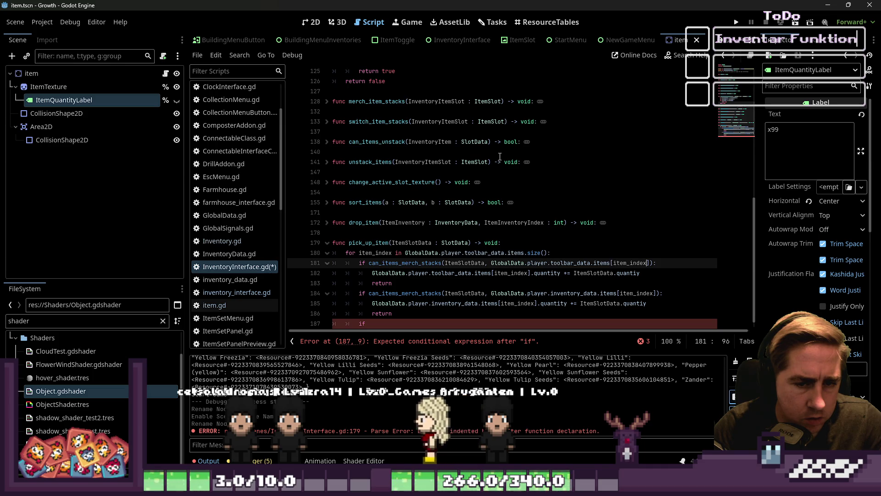
{"action": "key", "text": "ctrl+shift+Left"}
{"action": "key", "text": "ctrl+shift+Left"}
{"action": "key", "text": "ctrl+shift+Left"}
{"action": "key", "text": "Down"}
{"action": "key", "text": "Down"}
{"action": "key", "text": "Down"}
{"action": "key", "text": "Down"}
{"action": "key", "text": "Down"}
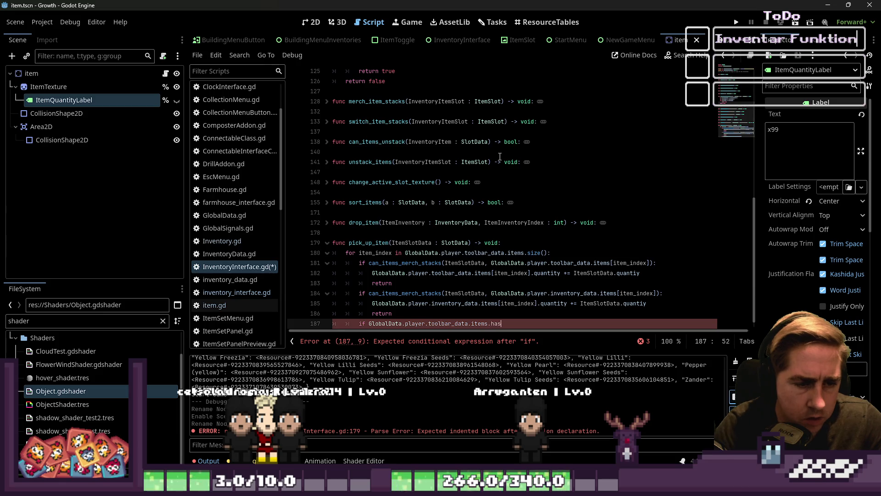
{"action": "type", "text": "(null"}
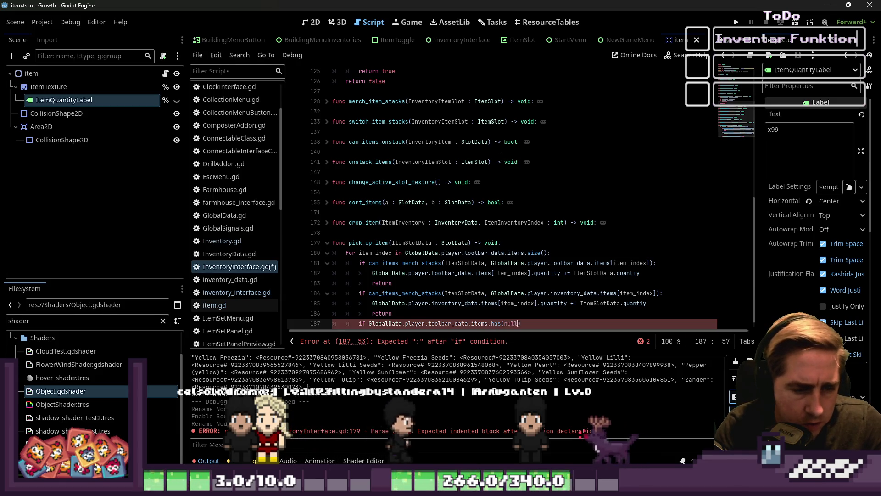
{"action": "type", "text": "):"}
{"action": "key", "text": "Return"}
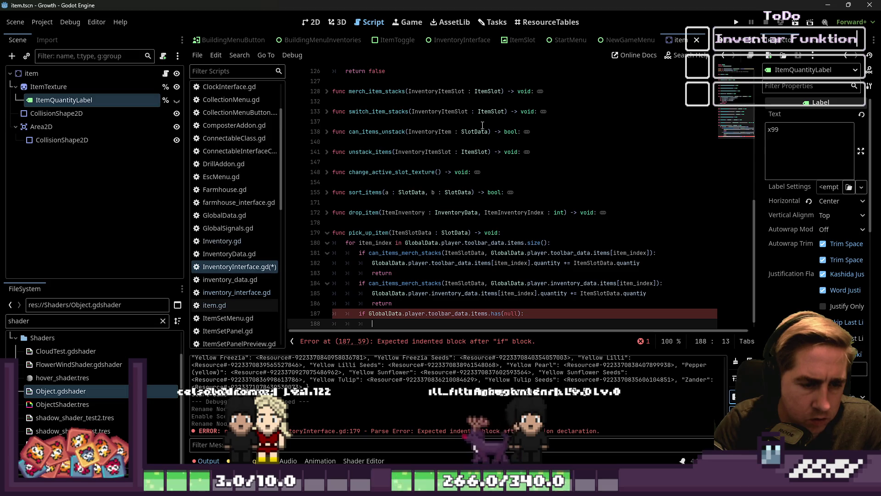
{"action": "scroll", "coordinate": [500, 224], "scroll_direction": "down", "scroll_amount": 1}
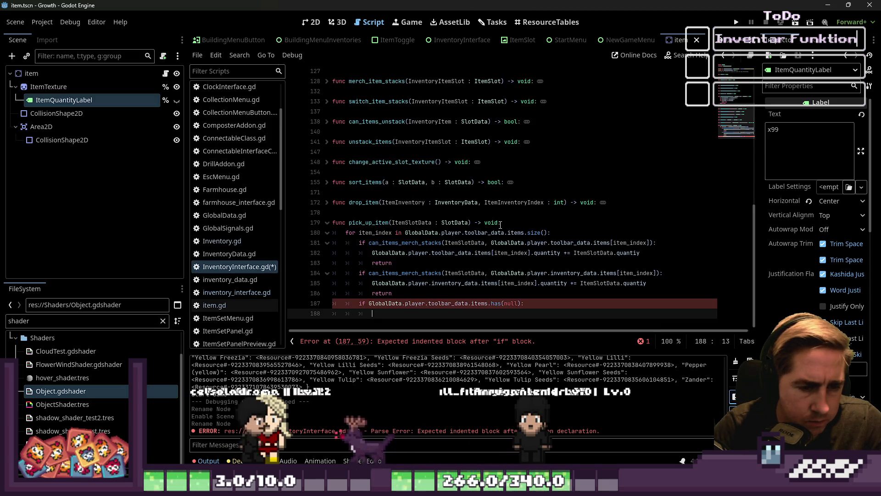
Look up the get_index documentation in Search Help.
{"action": "left_click", "coordinate": [679, 61]}
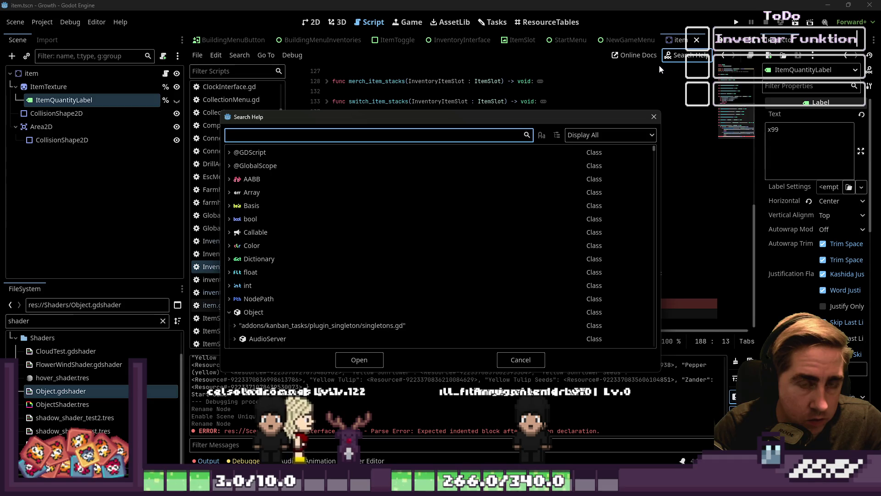
{"action": "type", "text": "get_idn"}
{"action": "key", "text": "BackSpace"}
{"action": "key", "text": "BackSpace"}
{"action": "type", "text": "ndex"}
{"action": "key", "text": "Return"}
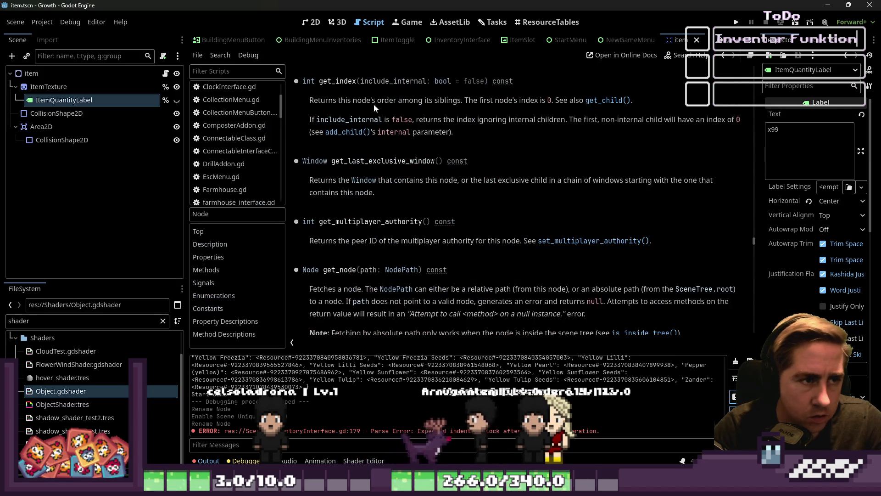
Search the help for 'Array' and open the Array class reference.
{"action": "left_click", "coordinate": [687, 55]}
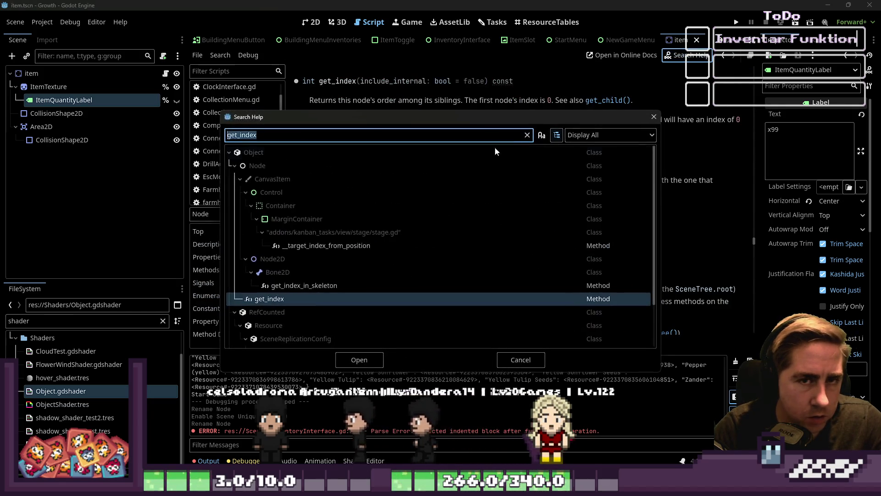
{"action": "scroll", "coordinate": [385, 229], "scroll_direction": "down", "scroll_amount": 2}
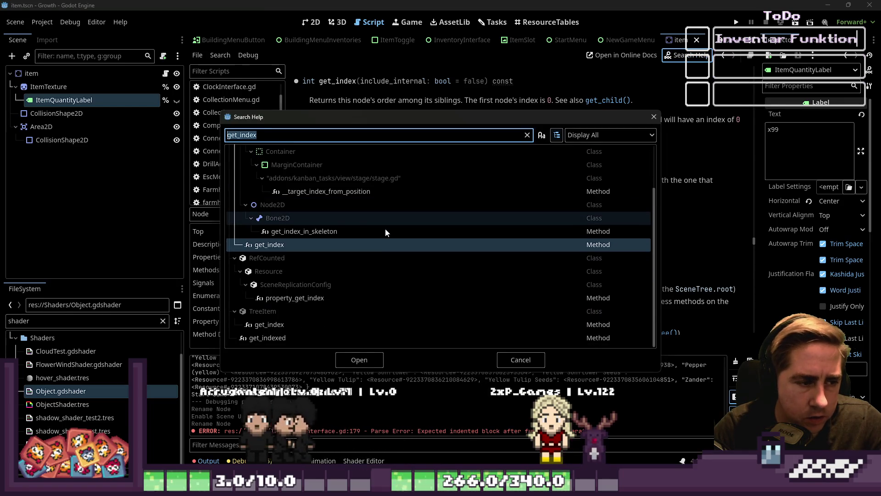
{"action": "scroll", "coordinate": [385, 227], "scroll_direction": "up", "scroll_amount": 2}
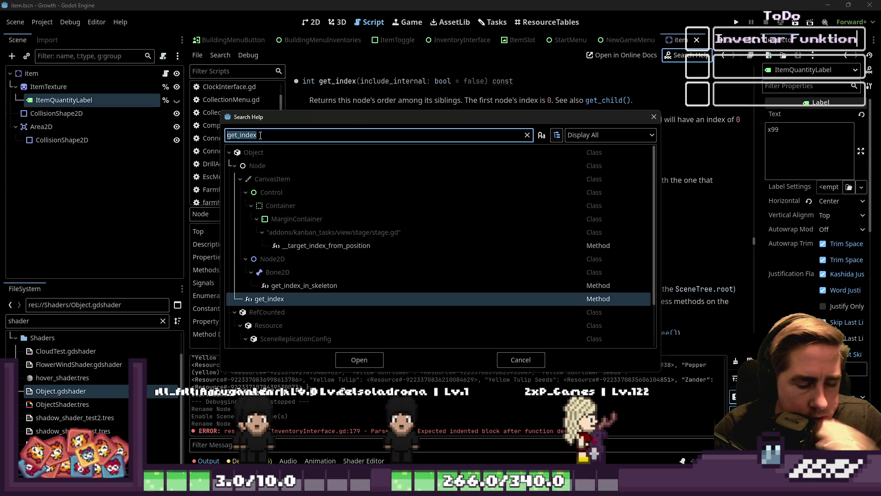
{"action": "key", "text": "BackSpace"}
{"action": "type", "text": "Array"}
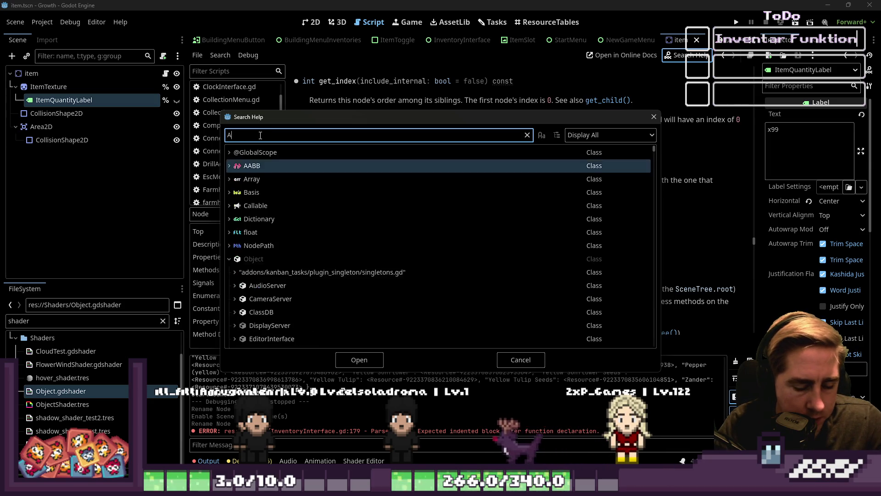
{"action": "double_click", "coordinate": [264, 153]}
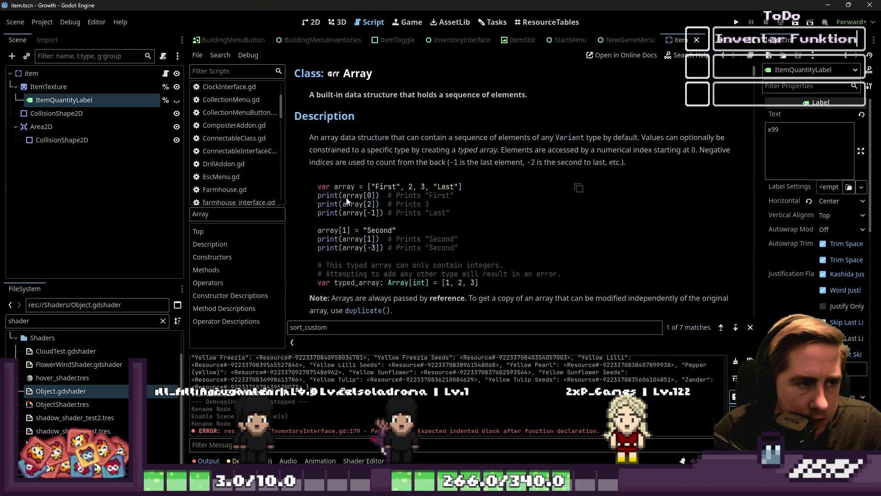
Jump to the find() method description on the Array page.
{"action": "scroll", "coordinate": [347, 199], "scroll_direction": "down", "scroll_amount": 15}
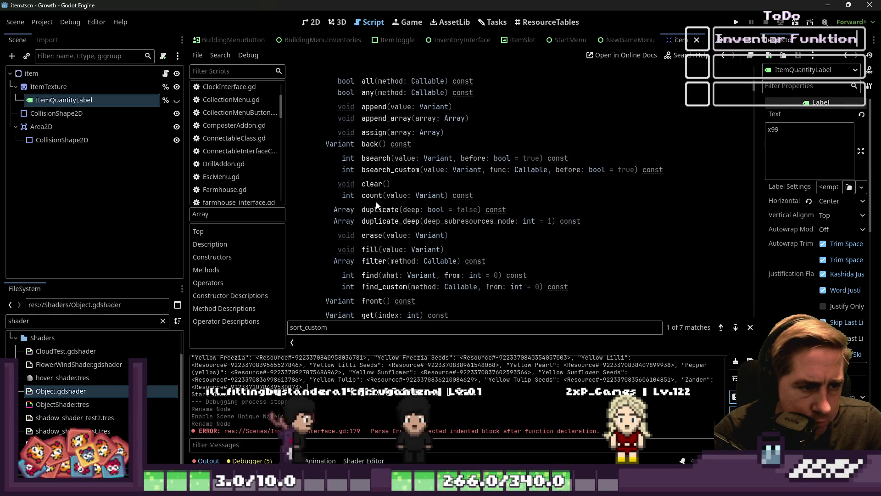
{"action": "scroll", "coordinate": [372, 171], "scroll_direction": "down", "scroll_amount": 2}
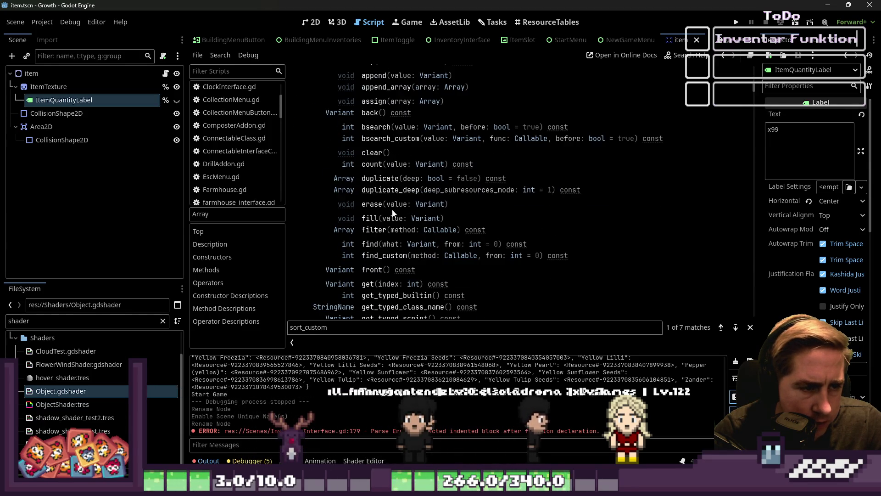
{"action": "scroll", "coordinate": [390, 207], "scroll_direction": "down", "scroll_amount": 2}
{"action": "left_click", "coordinate": [374, 212]}
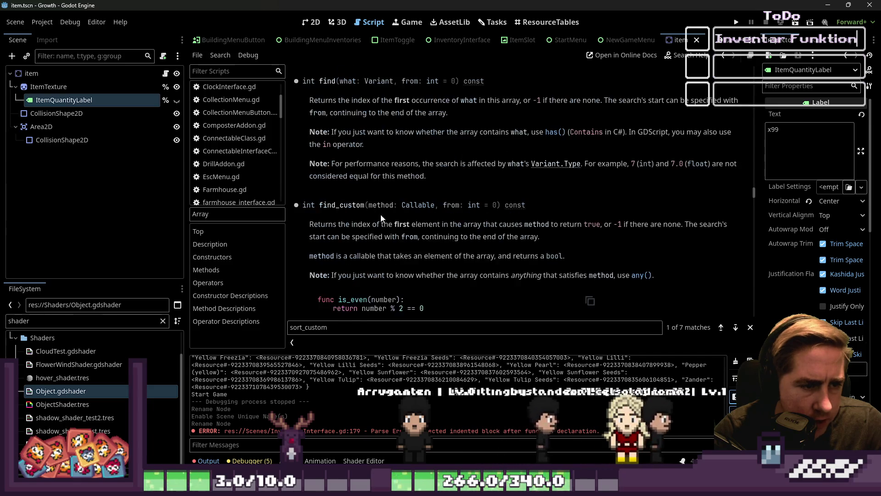